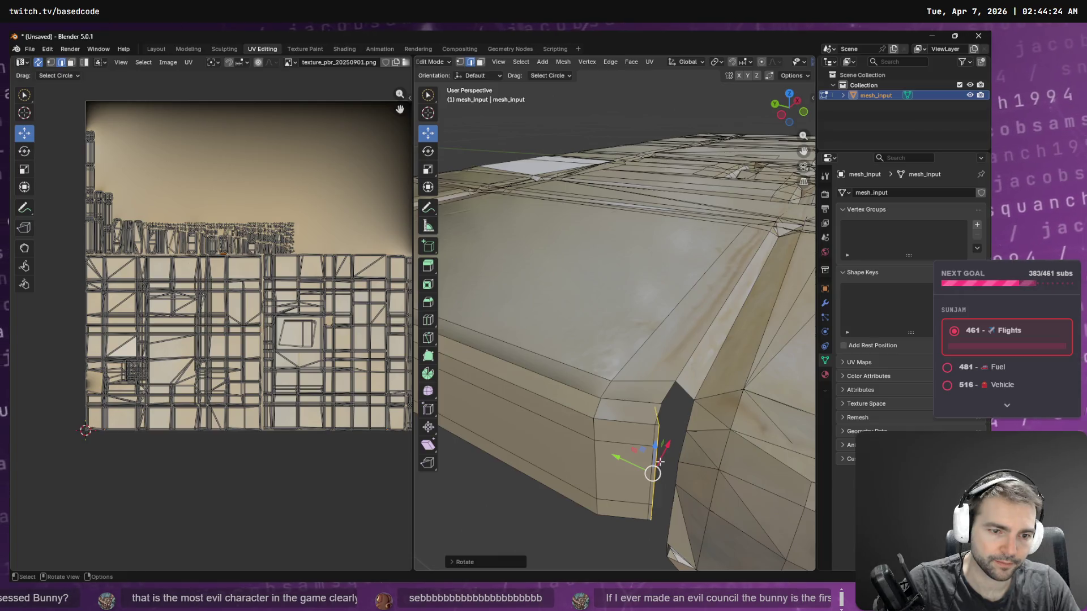
Step: Rotate the extruded corner edge about 29° around the vertical Z axis
{"action": "left_click_drag", "start_coordinate": [648, 450], "coordinate": [660, 447]}
{"action": "key", "text": "ctrl+z"}
{"action": "key", "text": "r"}
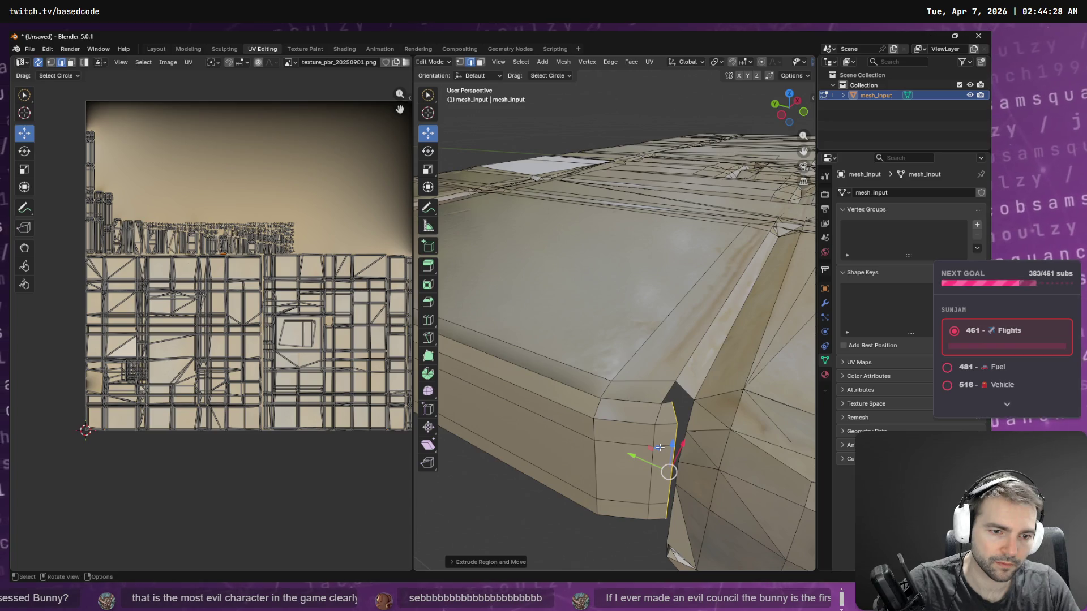
{"action": "key", "text": "z"}
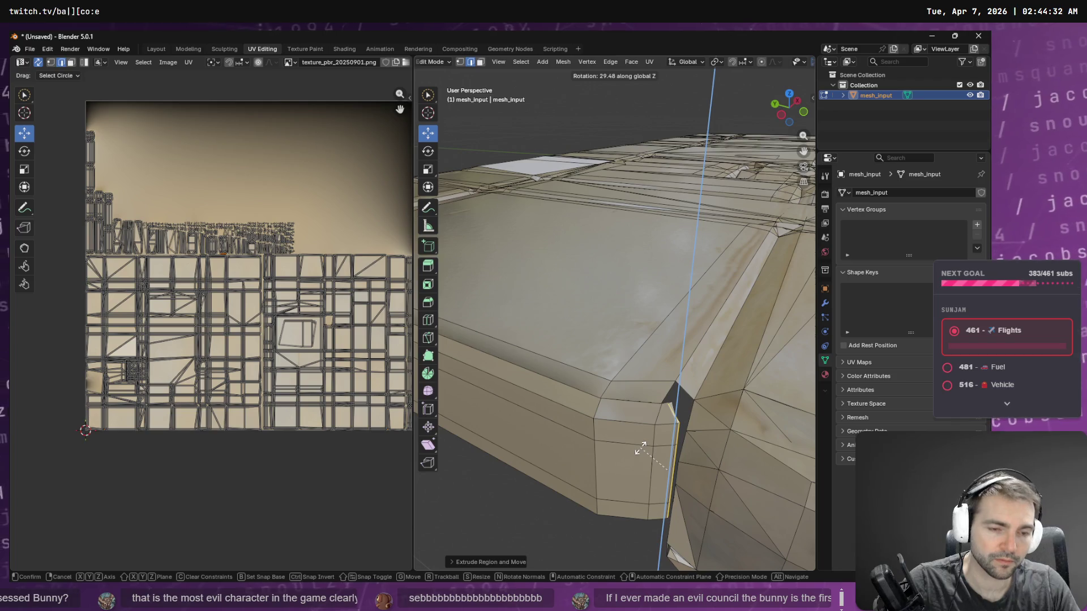
{"action": "left_click", "coordinate": [640, 449]}
Step: Select the corner edge, then switch to vertex select and pick a vertex at the corner gap
{"action": "left_click", "coordinate": [665, 460]}
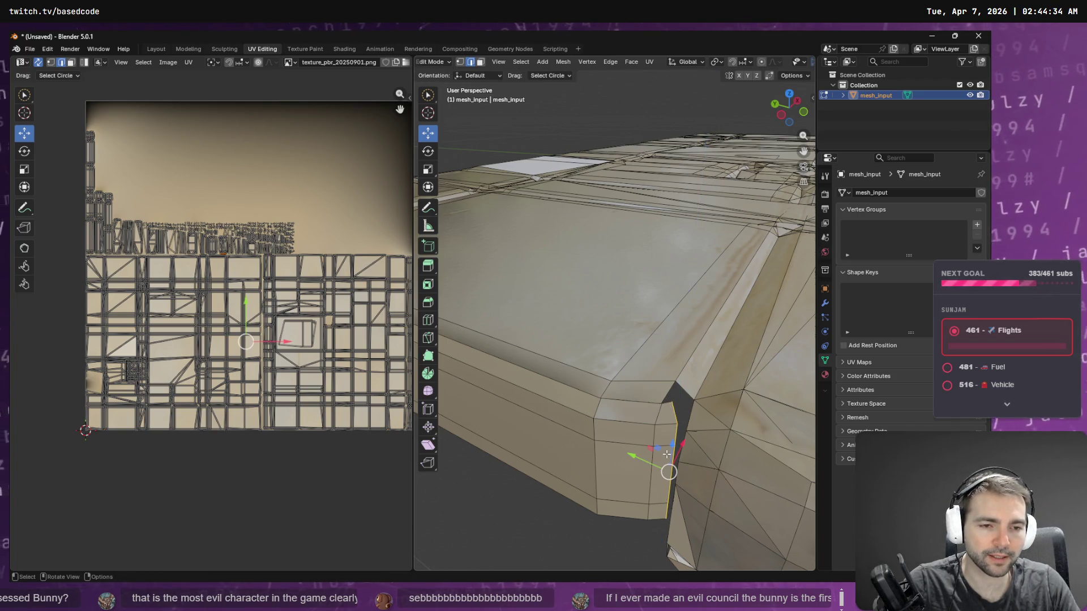
{"action": "scroll", "coordinate": [679, 406], "scroll_direction": "down", "scroll_amount": 5}
{"action": "middle_click_drag", "start_coordinate": [682, 403], "coordinate": [696, 387]}
{"action": "scroll", "coordinate": [669, 359], "scroll_direction": "up", "scroll_amount": 6}
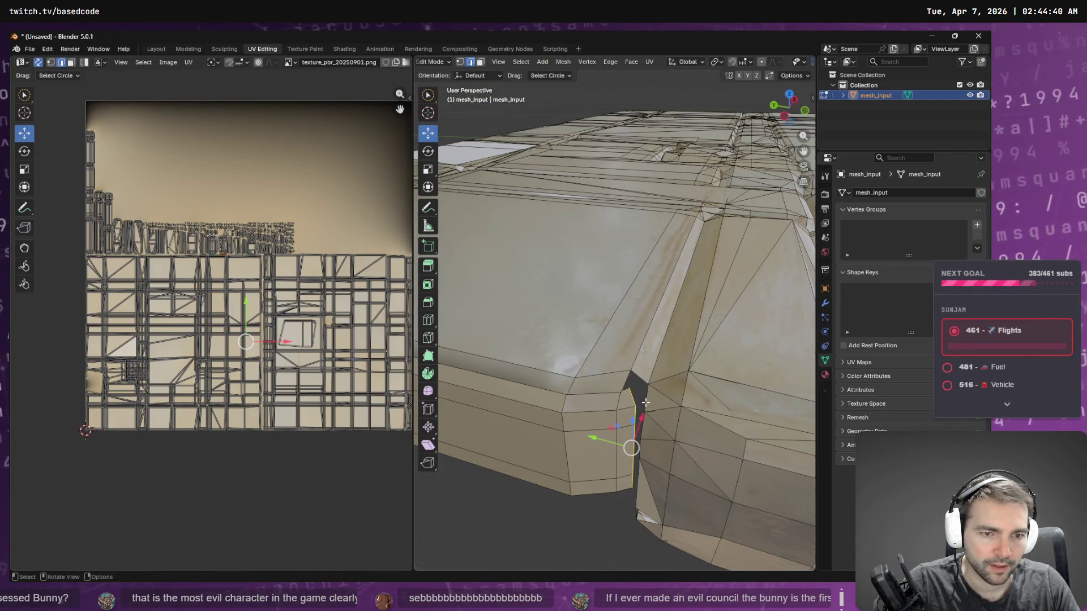
{"action": "key", "text": "a"}
{"action": "key", "text": "ctrl+z"}
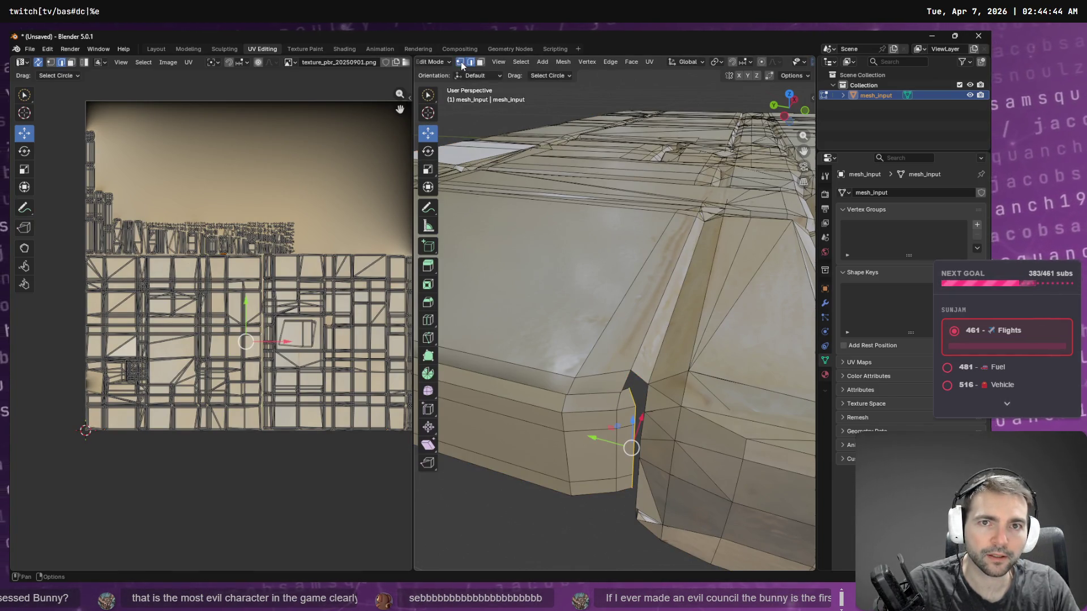
{"action": "left_click", "coordinate": [460, 62]}
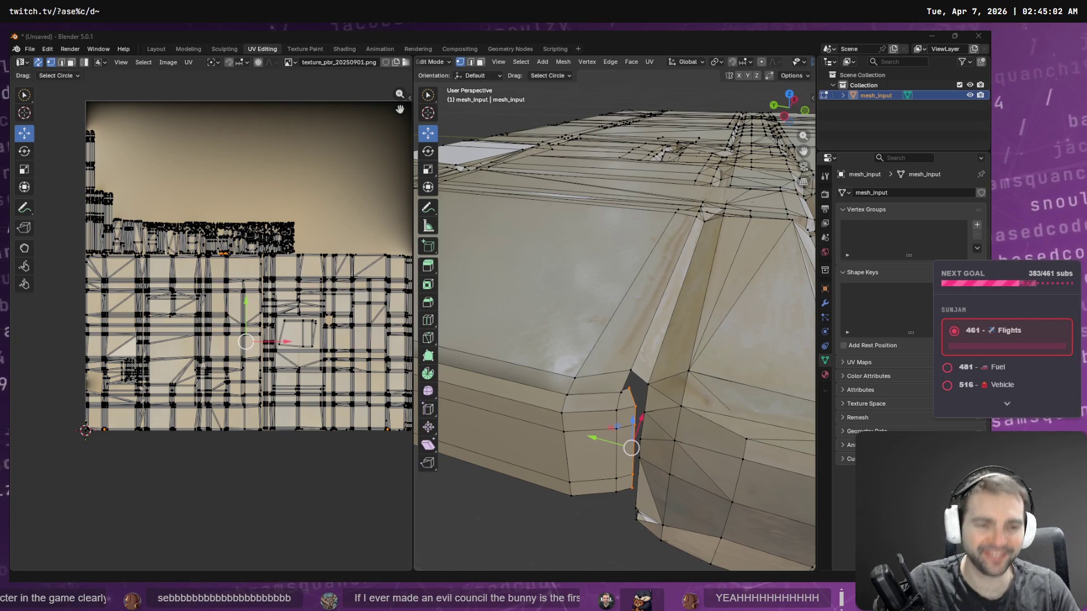
{"action": "left_click", "coordinate": [624, 391]}
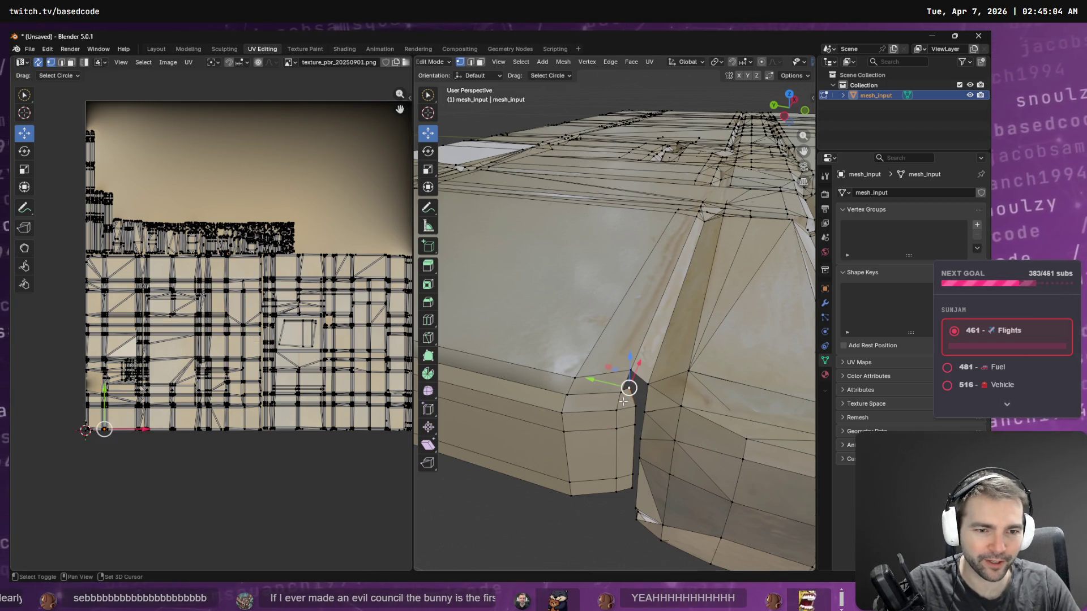
Step: Merge the selected corner vertices at their center, then merge the reselected vertex
{"action": "key", "text": "F3"}
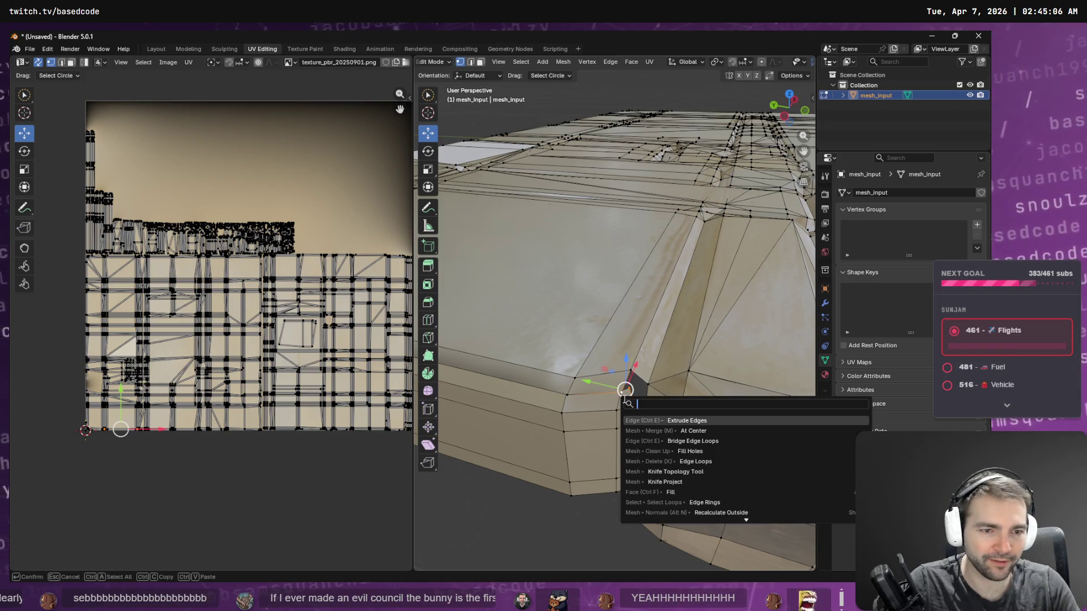
{"action": "type", "text": "me"}
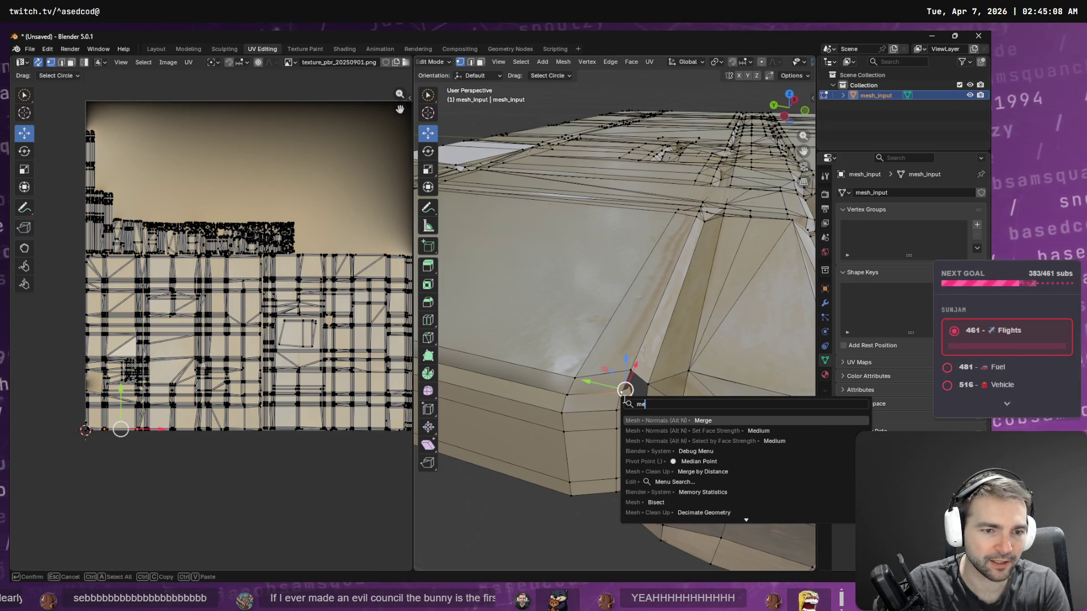
{"action": "key", "text": "Return"}
{"action": "key", "text": "F3"}
{"action": "type", "text": "merge"}
{"action": "key", "text": "Down"}
{"action": "key", "text": "Down"}
{"action": "key", "text": "Return"}
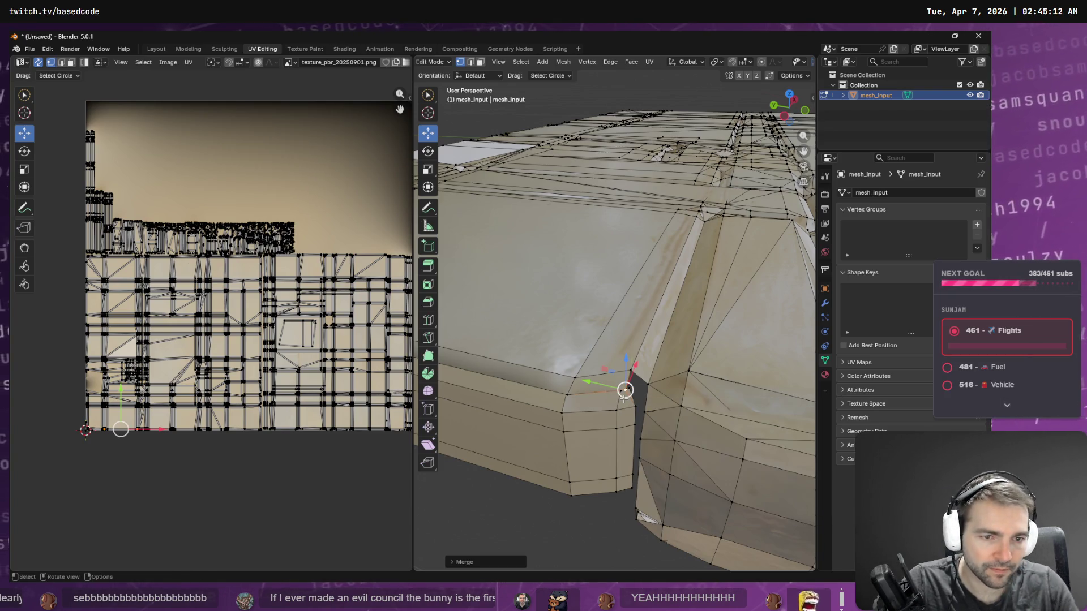
{"action": "left_click", "coordinate": [621, 394]}
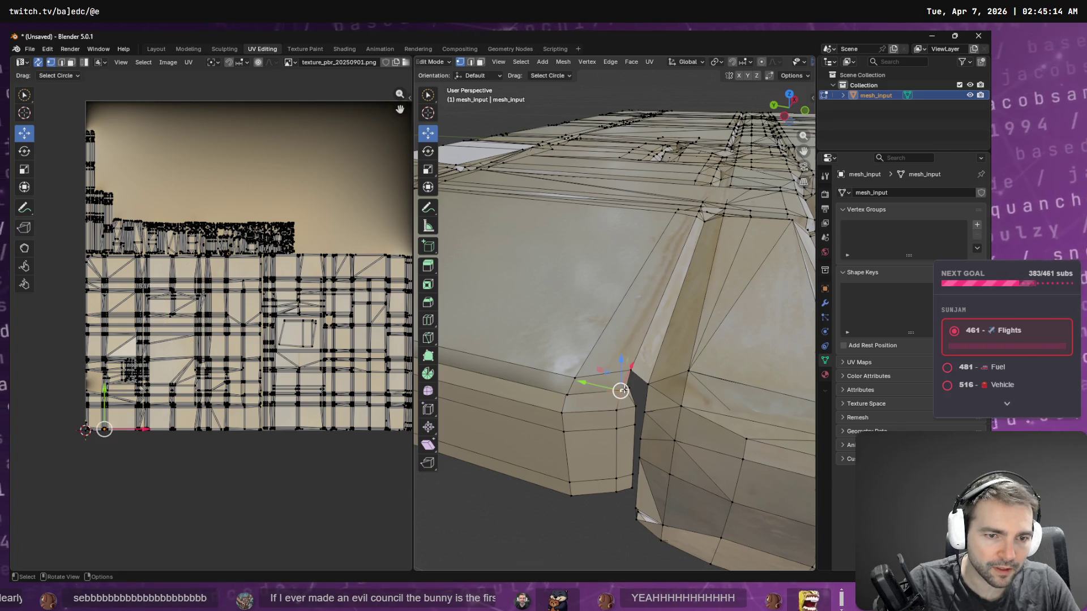
{"action": "key", "text": "m"}
{"action": "key", "text": "Return"}
Step: Select the neighbouring corner vertices and merge them at center
{"action": "left_click", "coordinate": [641, 389]}
{"action": "left_click", "coordinate": [629, 389]}
{"action": "left_click", "coordinate": [621, 392]}
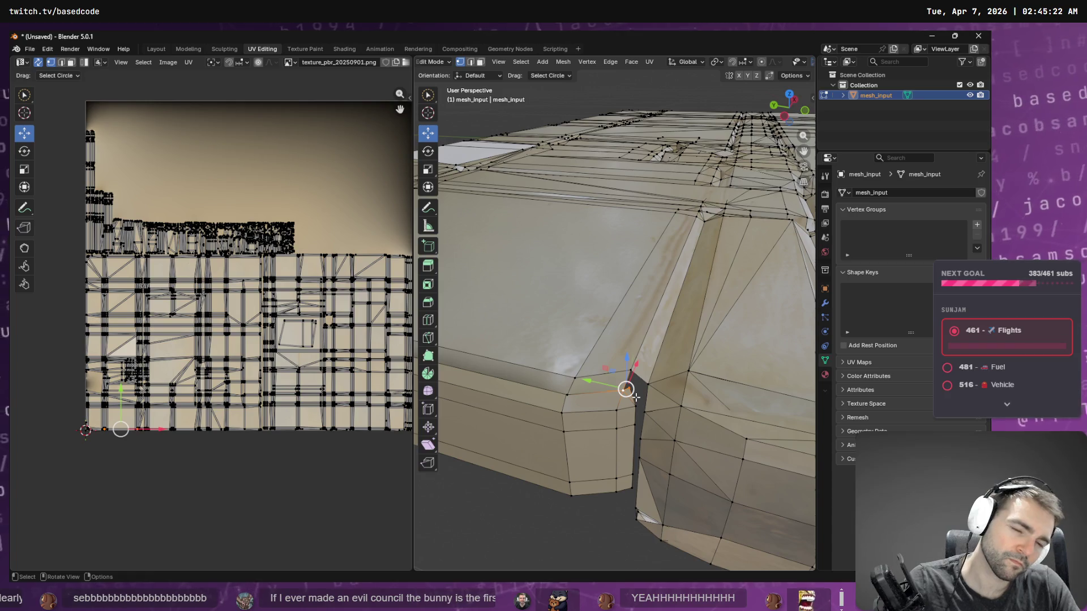
{"action": "key", "text": "F3"}
{"action": "key", "text": "Return"}
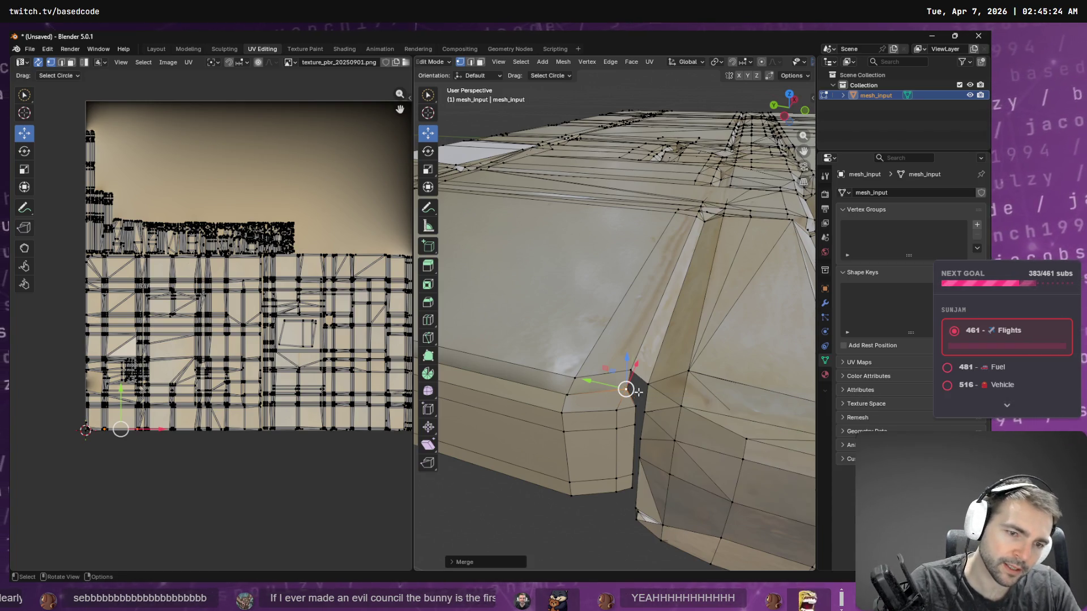
{"action": "left_click", "coordinate": [639, 377]}
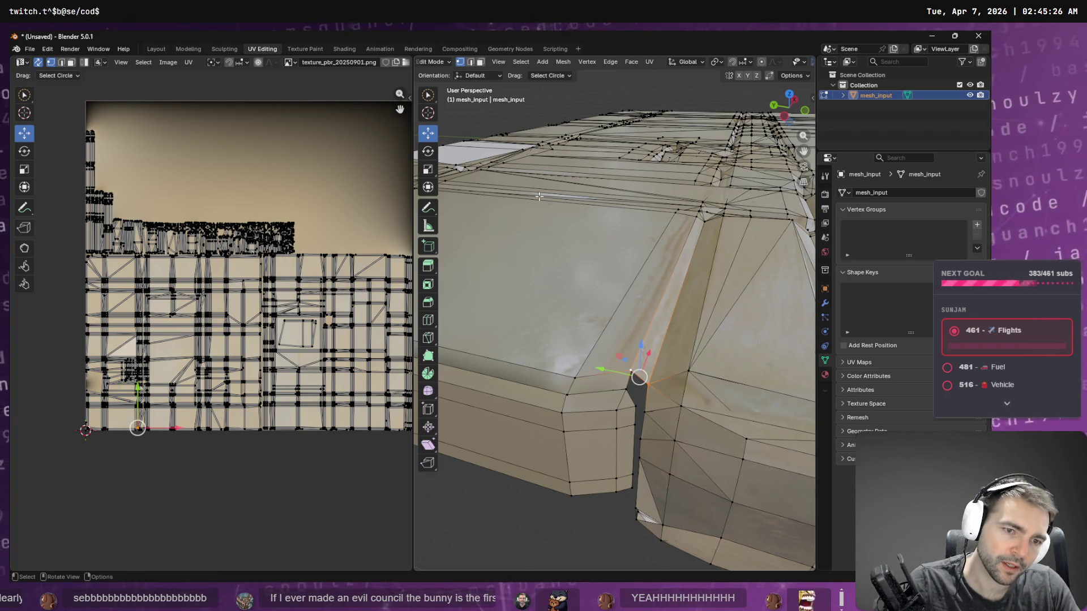
Step: Bridge the edge loops across the corner gap with Bridge Edge Loops and return to Object Mode
{"action": "left_click", "coordinate": [471, 62]}
{"action": "left_click", "coordinate": [638, 405]}
{"action": "key", "text": "F3"}
{"action": "type", "text": "br"}
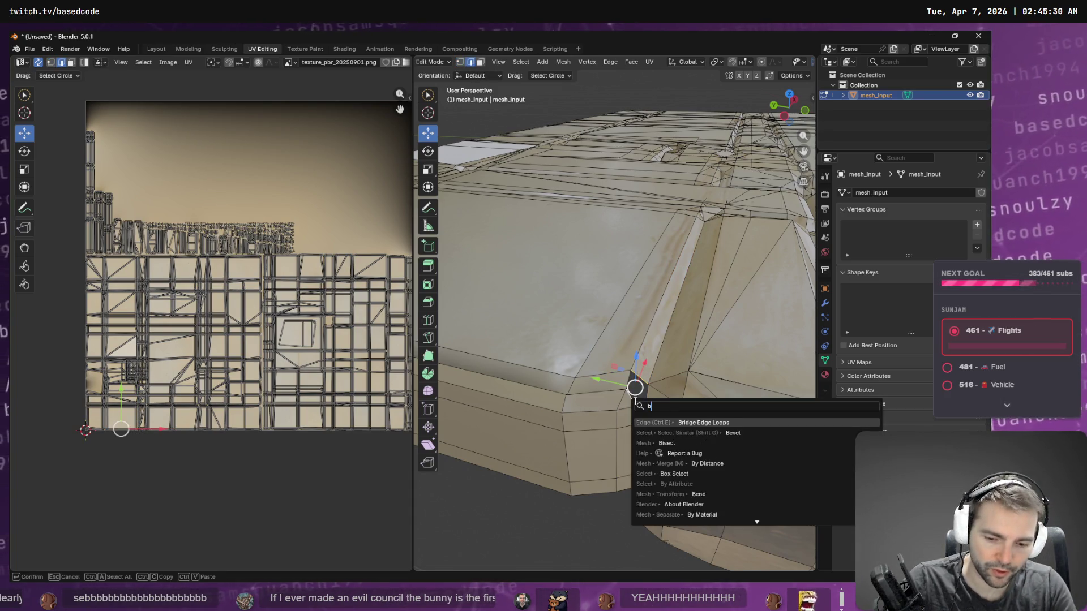
{"action": "key", "text": "Return"}
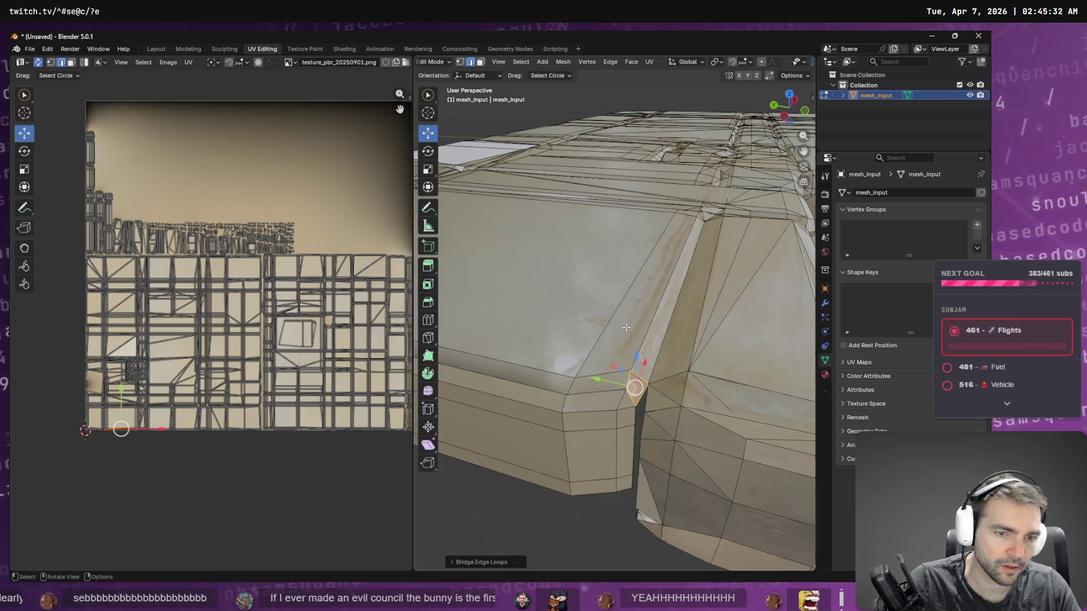
{"action": "scroll", "coordinate": [626, 327], "scroll_direction": "up", "scroll_amount": 5}
{"action": "scroll", "coordinate": [600, 406], "scroll_direction": "down", "scroll_amount": 5}
{"action": "mouse_move", "coordinate": [600, 406]}
{"action": "middle_mouse_down"}
{"action": "mouse_move", "coordinate": [634, 444]}
{"action": "mouse_move", "coordinate": [725, 450]}
{"action": "mouse_move", "coordinate": [743, 435]}
{"action": "middle_mouse_up"}
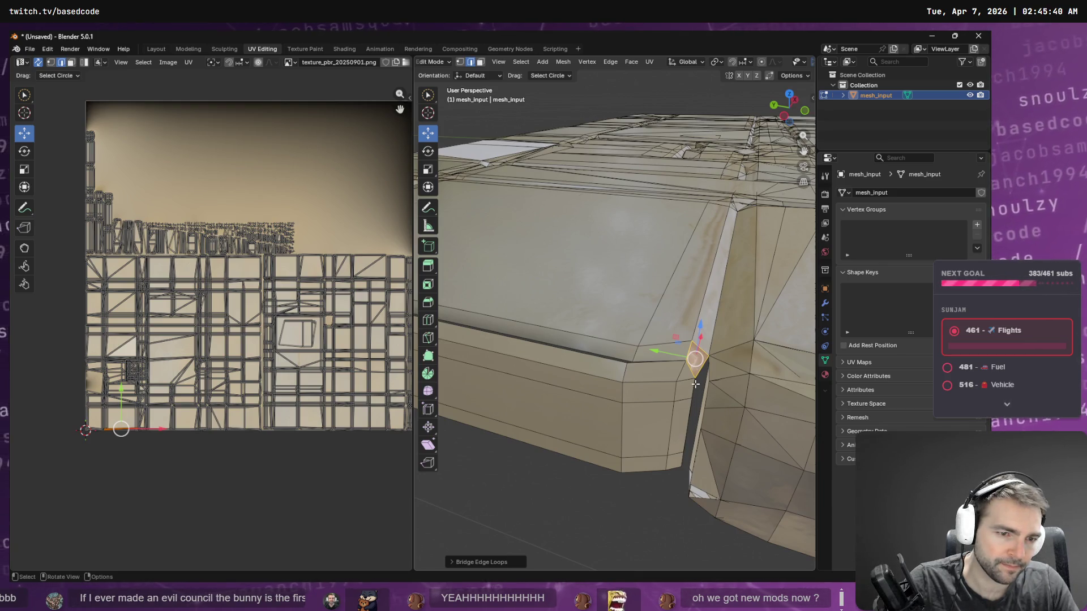
{"action": "key", "text": "Tab"}
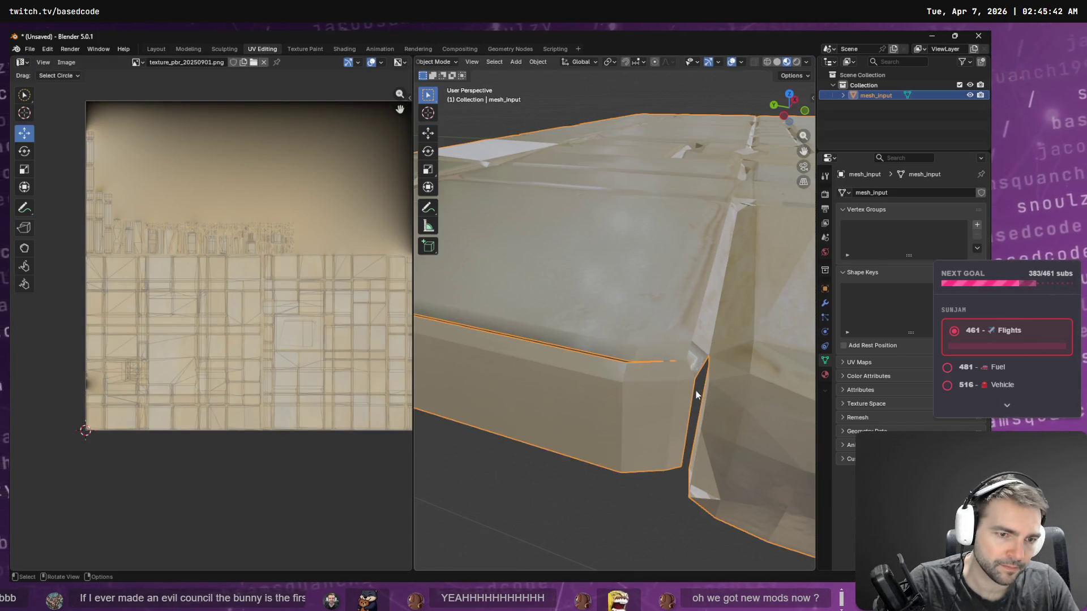
Step: Move a vertex beside the gap toward the neighbouring wall and set UV selection to Select Circle
{"action": "key", "text": "Tab"}
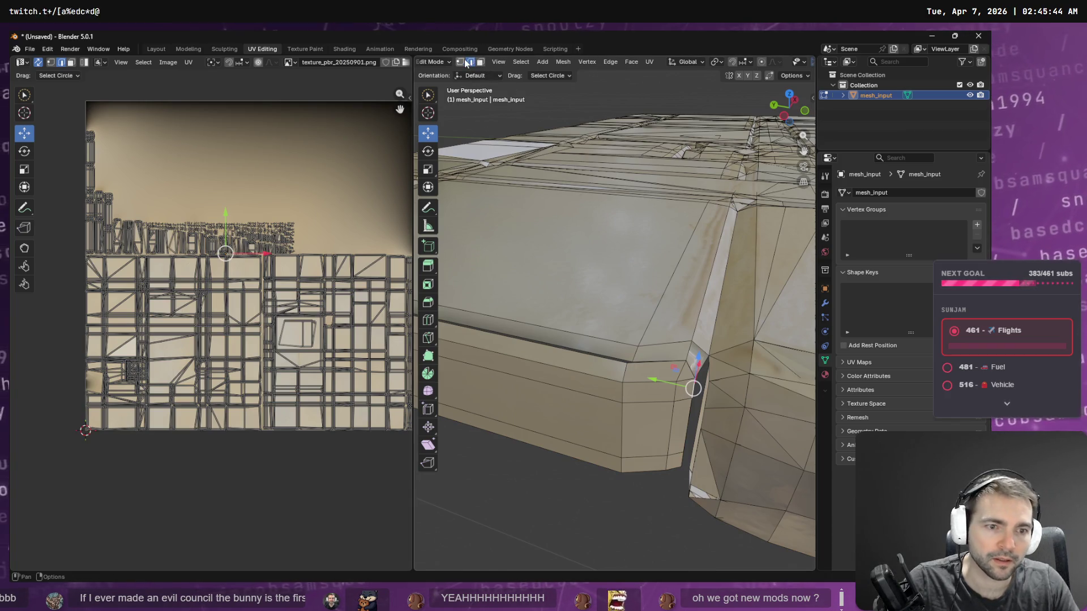
{"action": "left_click", "coordinate": [463, 62]}
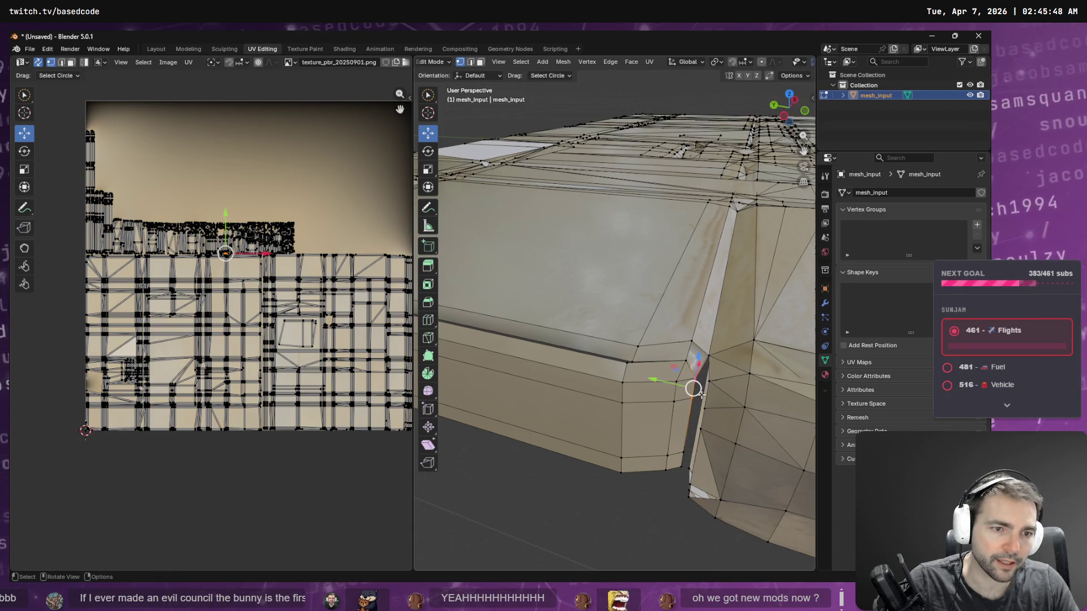
{"action": "left_click", "coordinate": [707, 381]}
{"action": "key", "text": "g"}
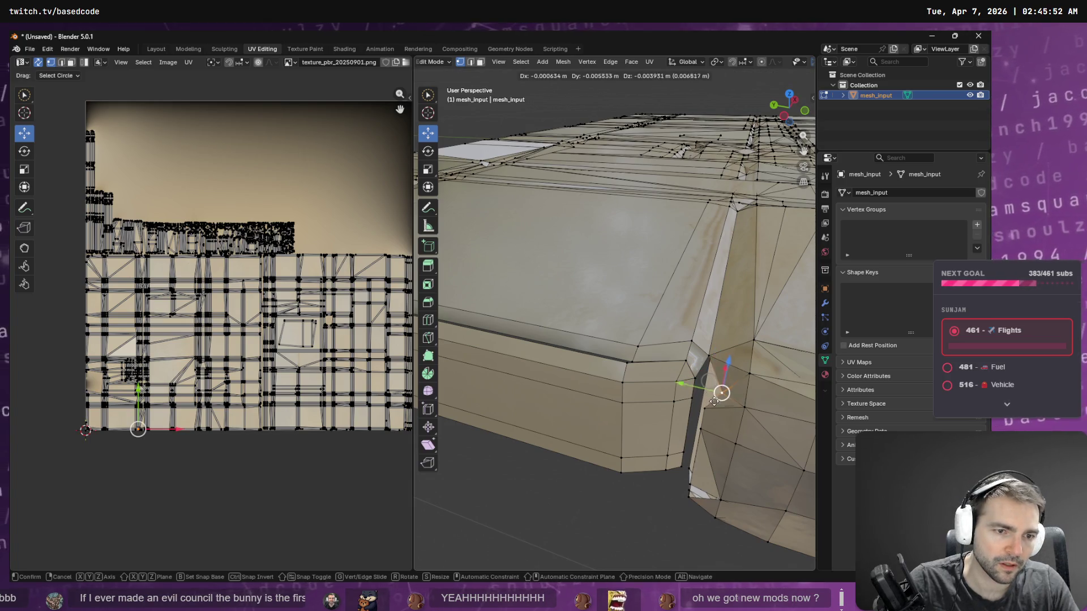
{"action": "left_click", "coordinate": [695, 379]}
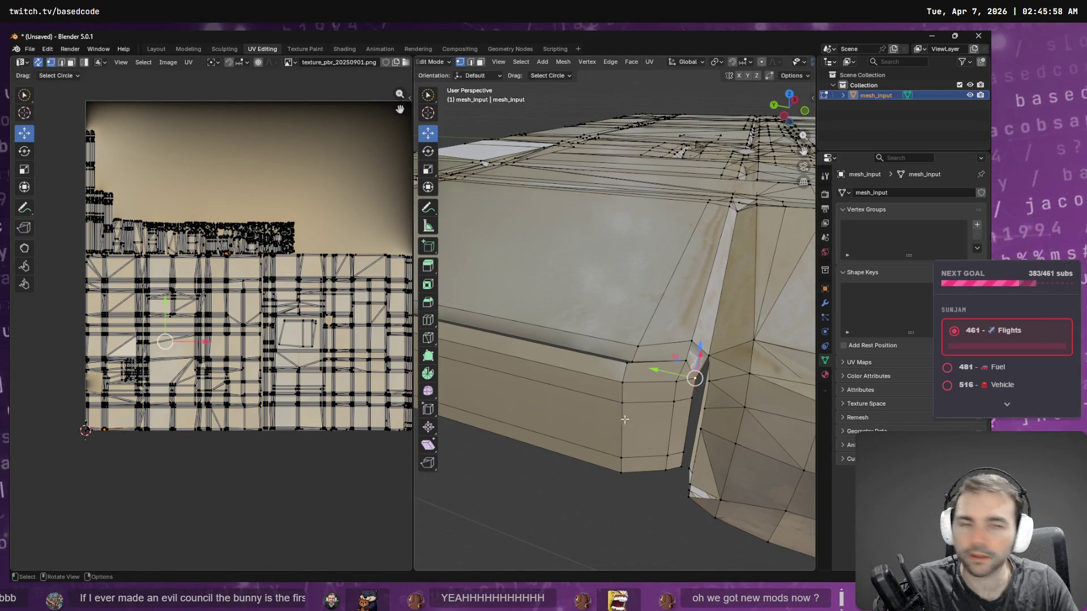
{"action": "key", "text": "g"}
{"action": "left_click", "coordinate": [695, 378]}
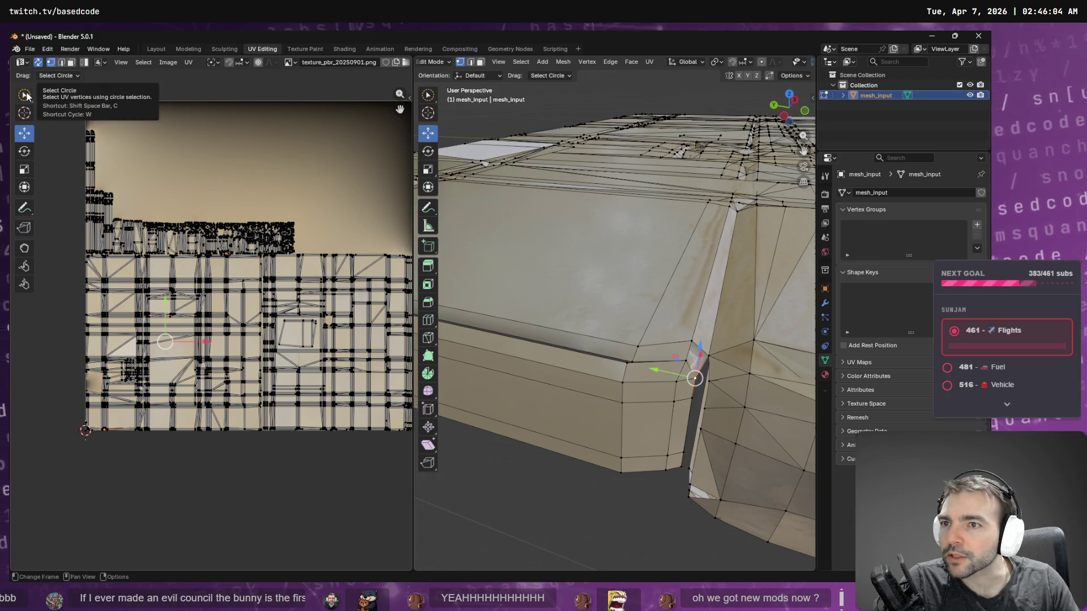
{"action": "left_click", "coordinate": [25, 95]}
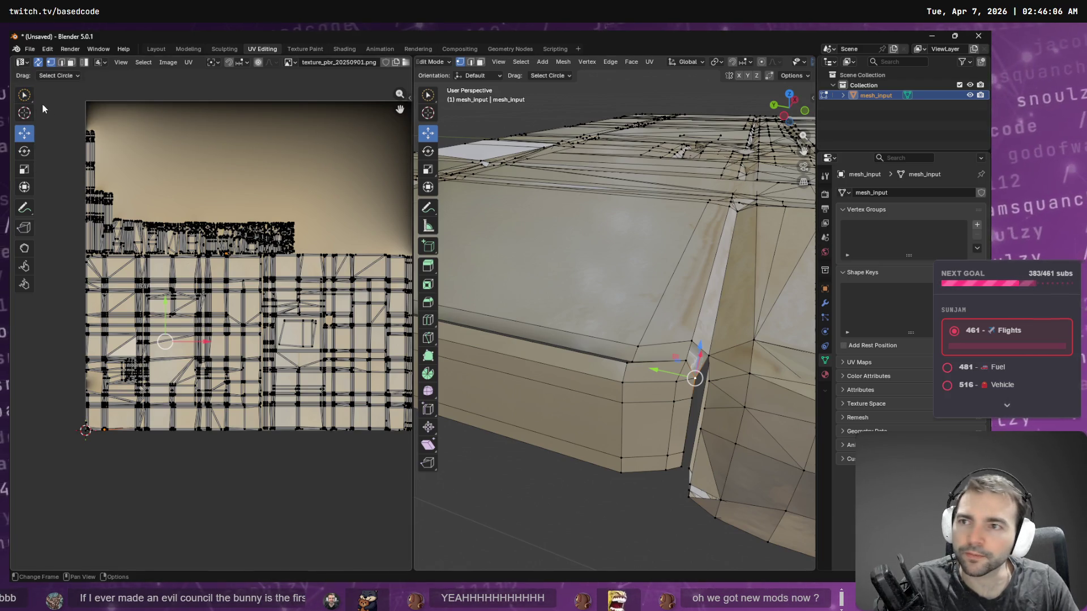
{"action": "mouse_move", "coordinate": [29, 99]}
{"action": "left_mouse_down"}
{"action": "mouse_move", "coordinate": [51, 134]}
{"action": "mouse_move", "coordinate": [77, 144]}
{"action": "left_mouse_up"}
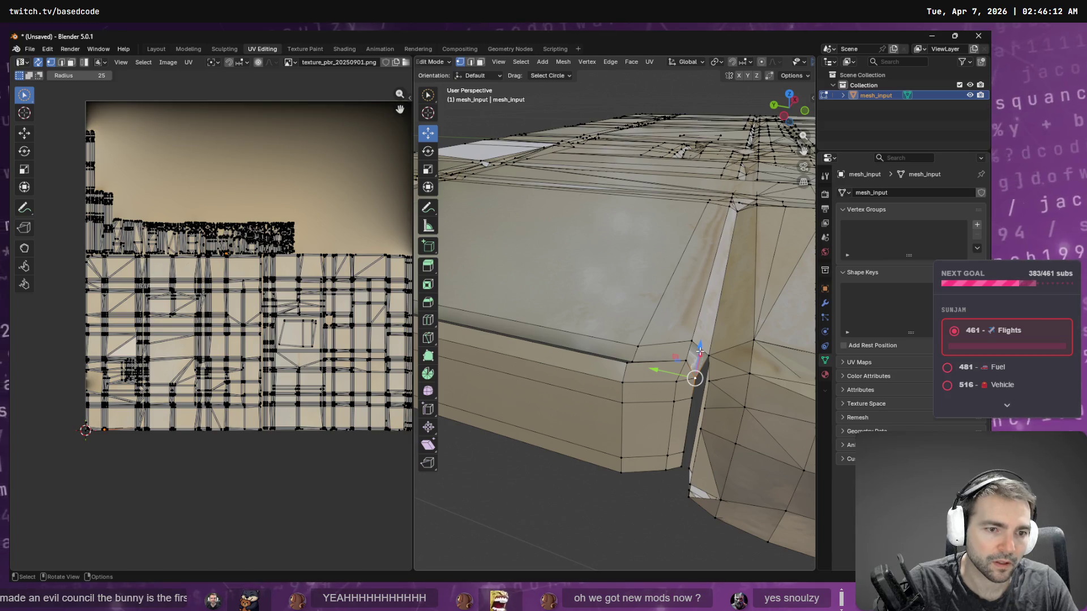
Step: Circle-select the short edge in the corner gap and merge its vertices
{"action": "key", "text": "w"}
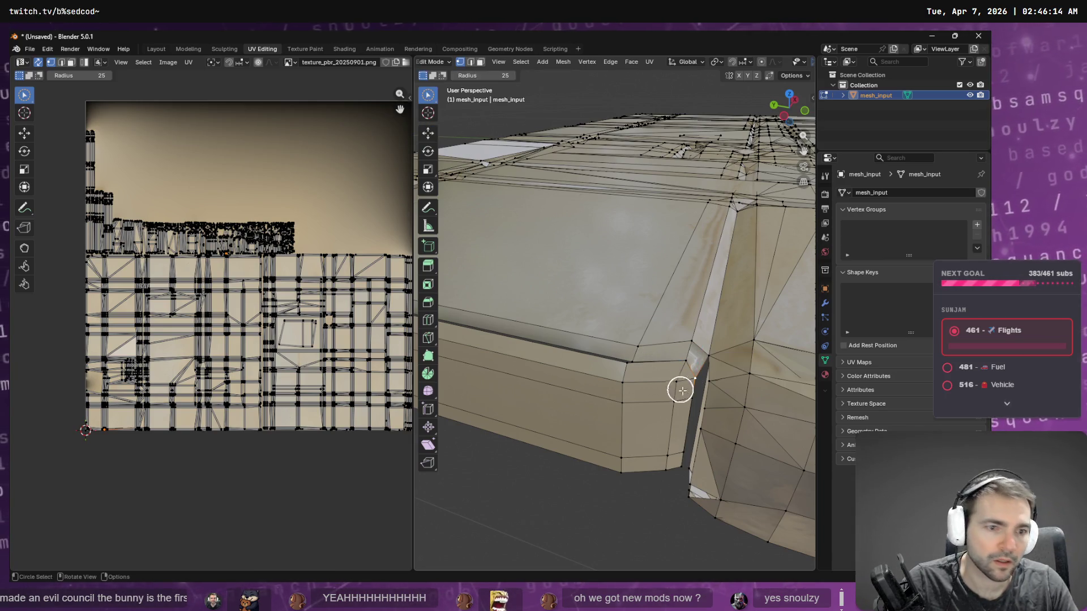
{"action": "left_click", "coordinate": [692, 376]}
{"action": "key", "text": "F3"}
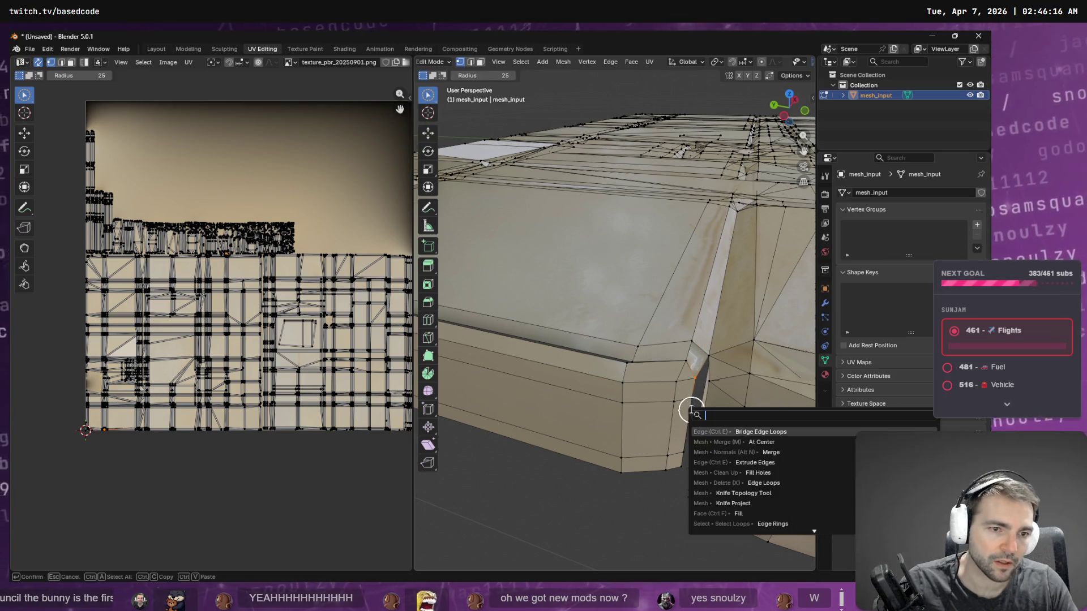
{"action": "key", "text": "Down"}
{"action": "key", "text": "Down"}
{"action": "key", "text": "Return"}
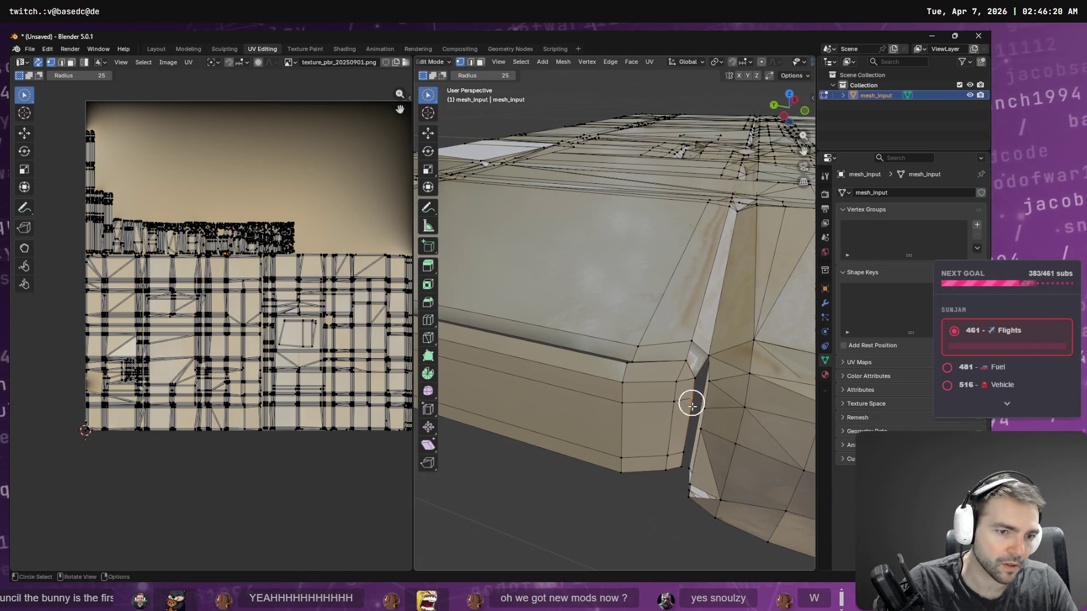
{"action": "key", "text": "F3"}
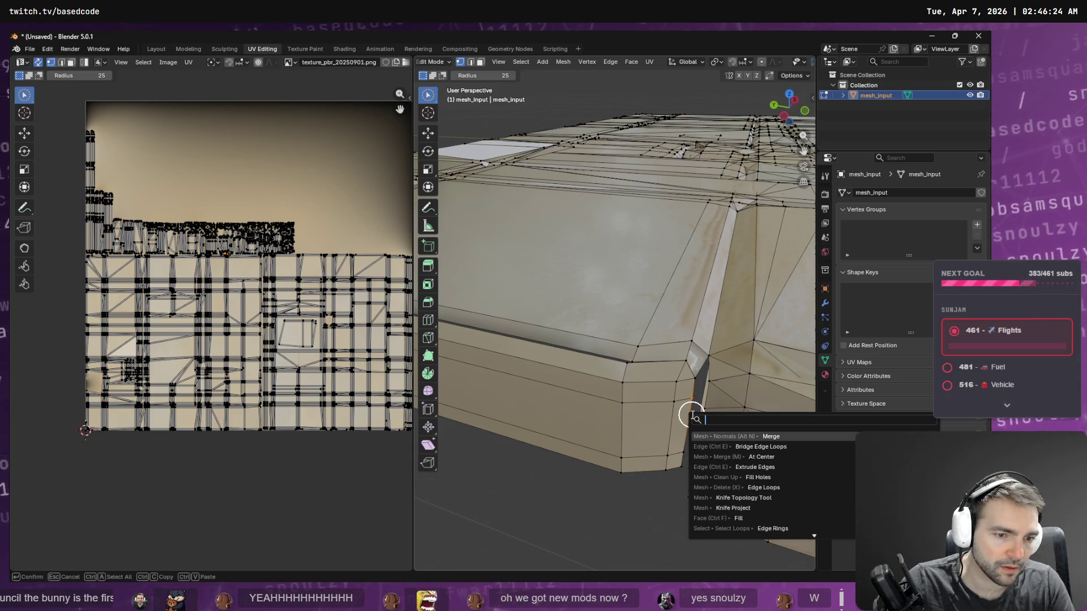
{"action": "type", "text": "ve"}
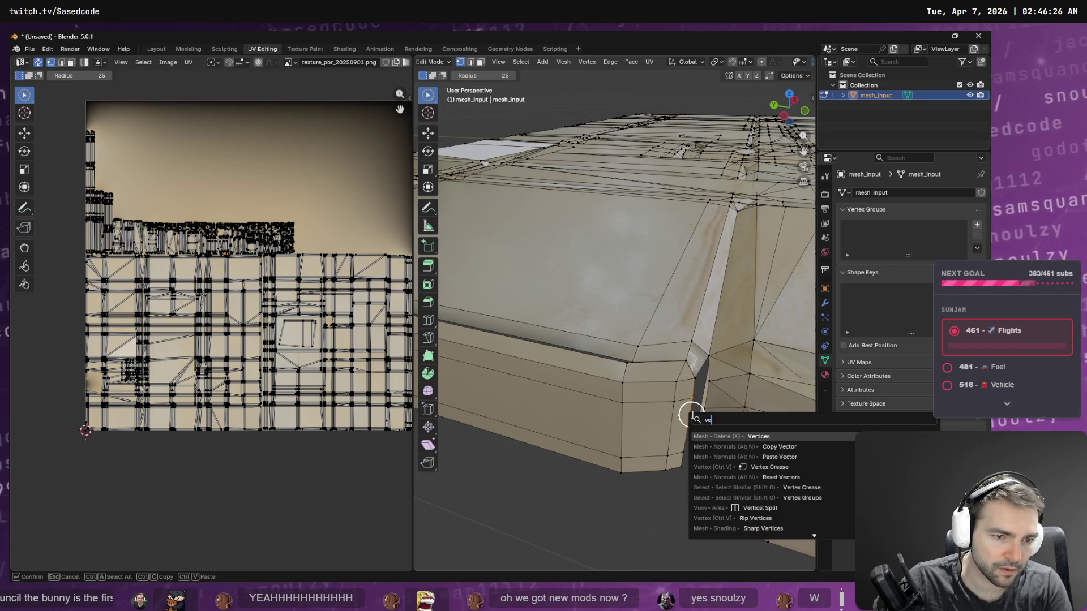
{"action": "key", "text": "BackSpace"}
{"action": "key", "text": "BackSpace"}
{"action": "type", "text": "merge"}
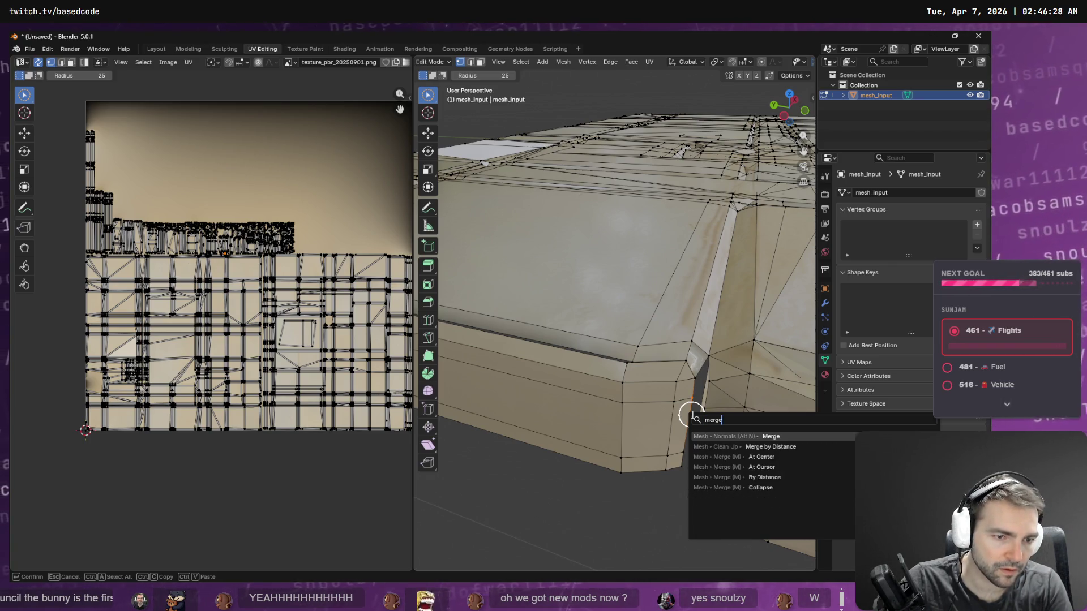
{"action": "key", "text": "Return"}
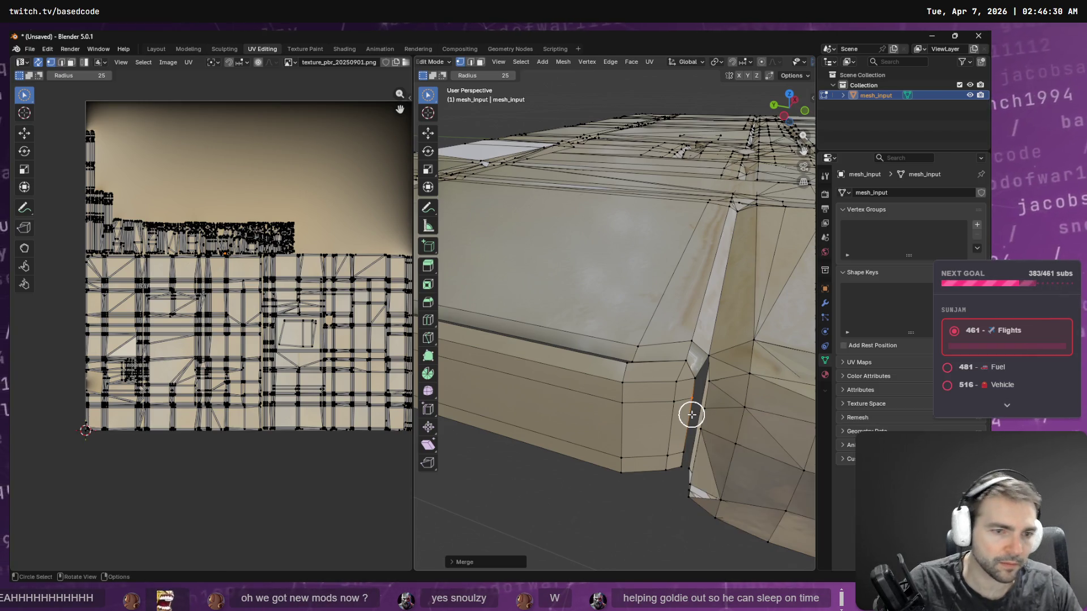
Step: Merge the vertex at the corner gap at center, then view the bottom corner from below
{"action": "left_click", "coordinate": [692, 382]}
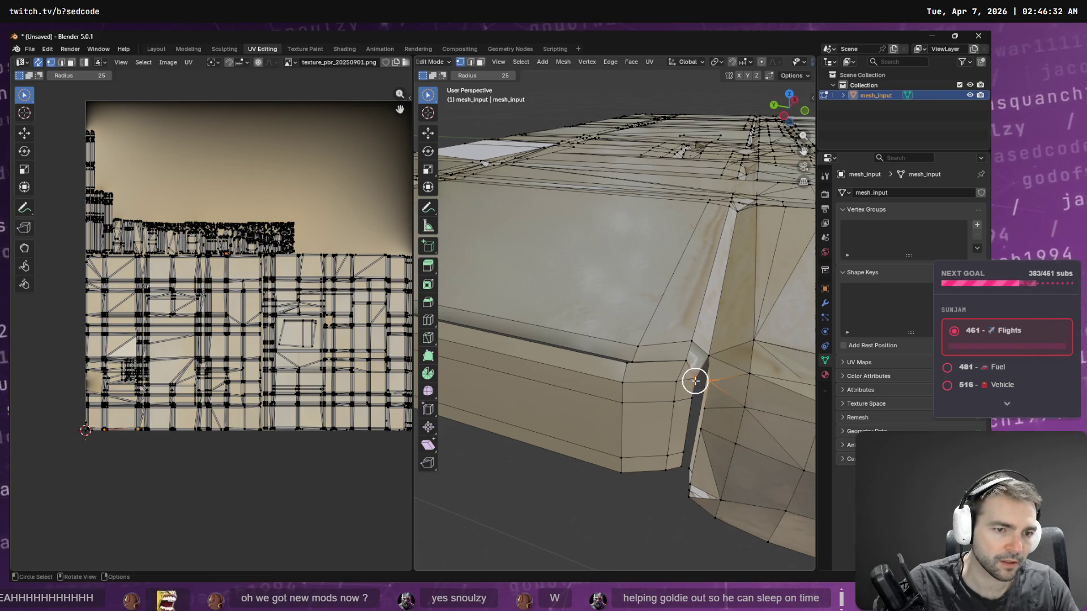
{"action": "key", "text": "F3"}
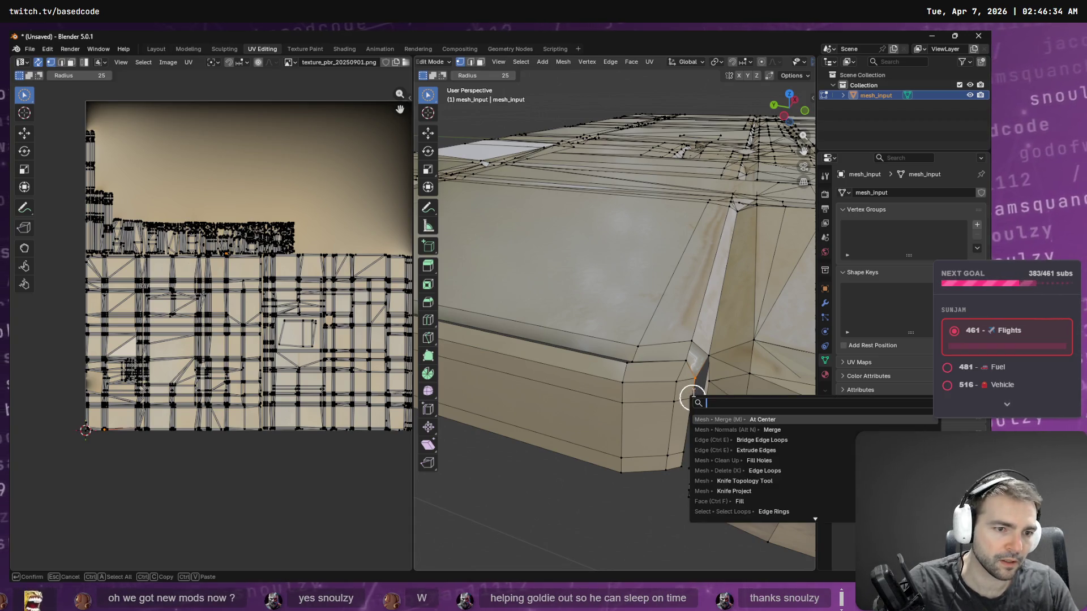
{"action": "key", "text": "Escape"}
{"action": "key", "text": "F3"}
{"action": "key", "text": "Return"}
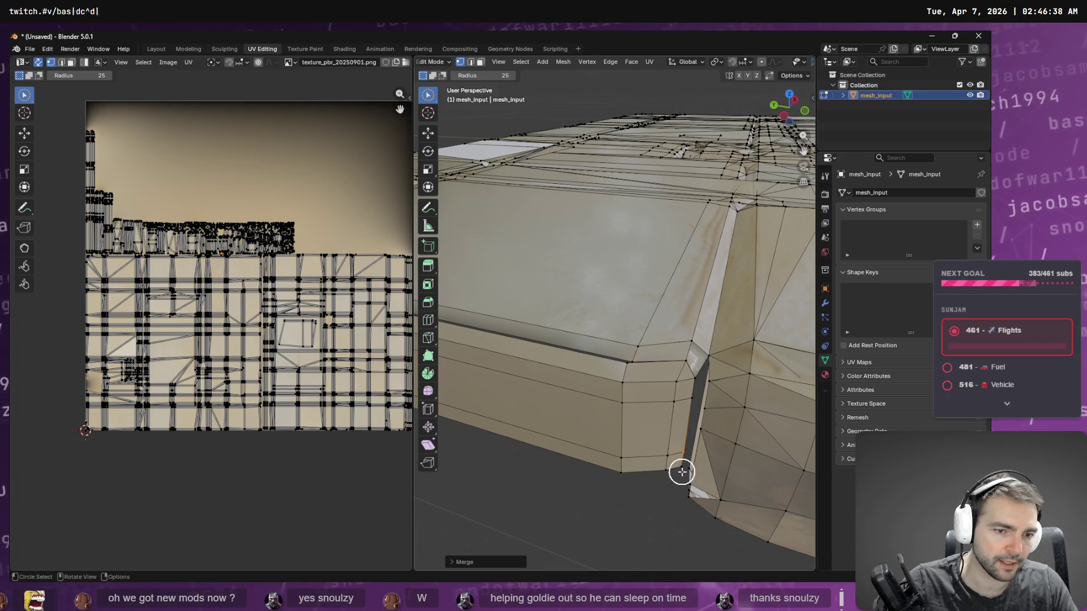
{"action": "key", "text": "KP_Decimal"}
{"action": "scroll", "coordinate": [692, 455], "scroll_direction": "up", "scroll_amount": 6}
{"action": "scroll", "coordinate": [656, 390], "scroll_direction": "down", "scroll_amount": 2}
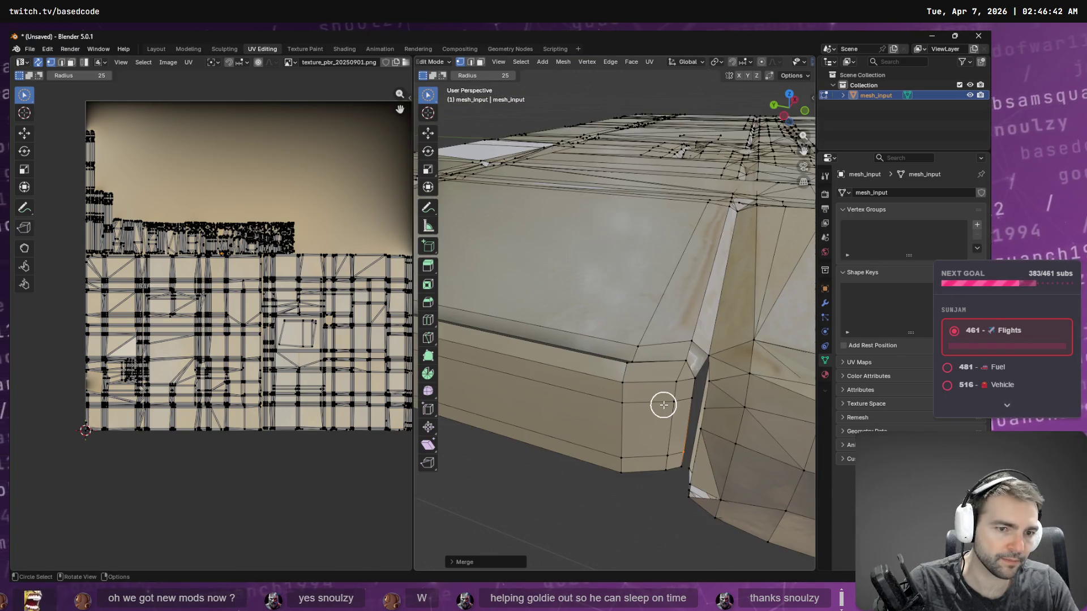
{"action": "left_click", "coordinate": [677, 470]}
{"action": "mouse_move", "coordinate": [677, 468]}
{"action": "middle_mouse_down"}
{"action": "mouse_move", "coordinate": [613, 247]}
{"action": "mouse_move", "coordinate": [627, 285]}
{"action": "mouse_move", "coordinate": [653, 308]}
{"action": "mouse_move", "coordinate": [704, 272]}
{"action": "mouse_move", "coordinate": [718, 284]}
{"action": "middle_mouse_up"}
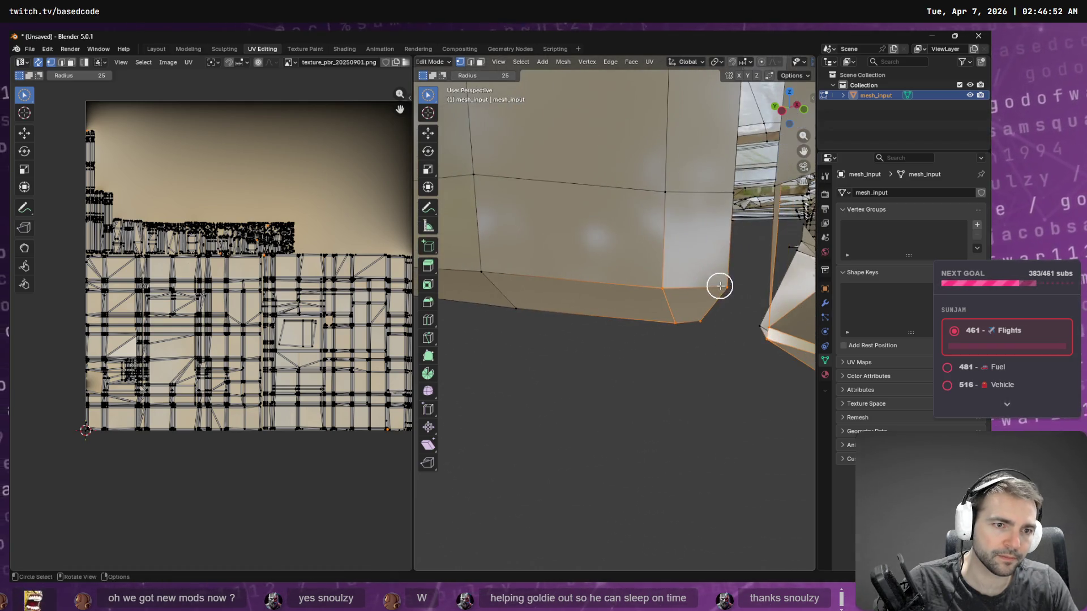
Step: Merge the selected vertices and the edge along the wall corner at center
{"action": "key", "text": "F3"}
{"action": "key", "text": "Return"}
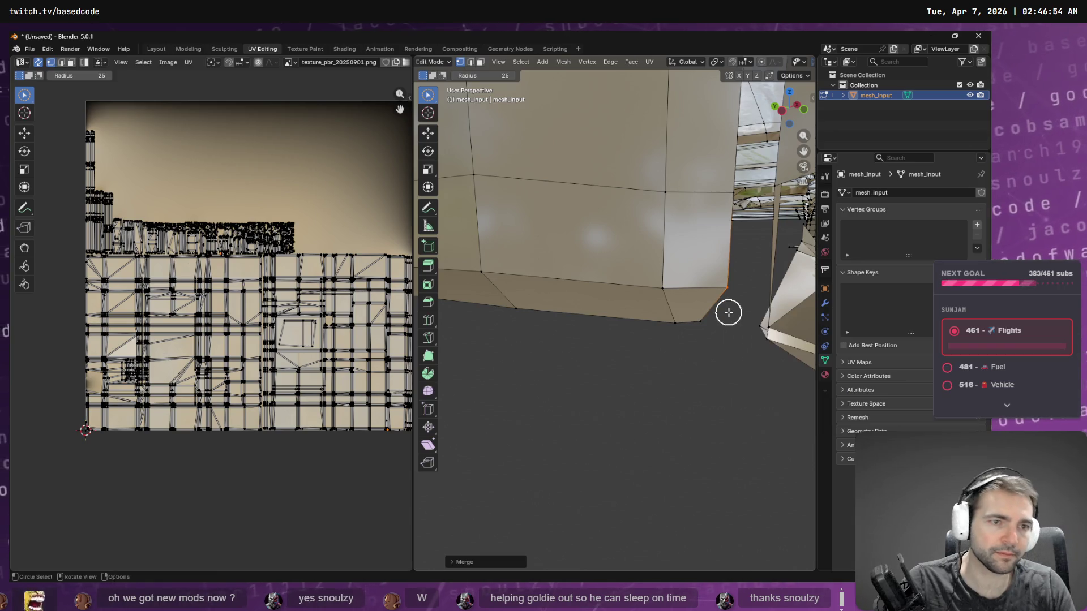
{"action": "middle_click_drag", "start_coordinate": [740, 209], "coordinate": [739, 213]}
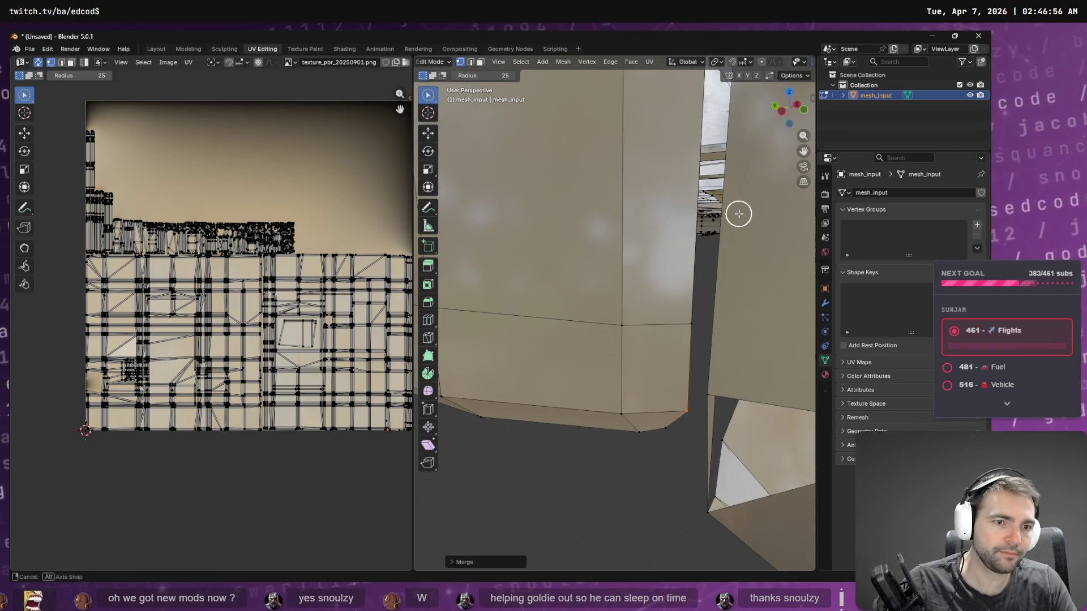
{"action": "mouse_move", "coordinate": [696, 306]}
{"action": "middle_mouse_down"}
{"action": "mouse_move", "coordinate": [691, 321]}
{"action": "mouse_move", "coordinate": [638, 318]}
{"action": "middle_mouse_up"}
{"action": "left_click", "coordinate": [736, 320]}
{"action": "key", "text": "m"}
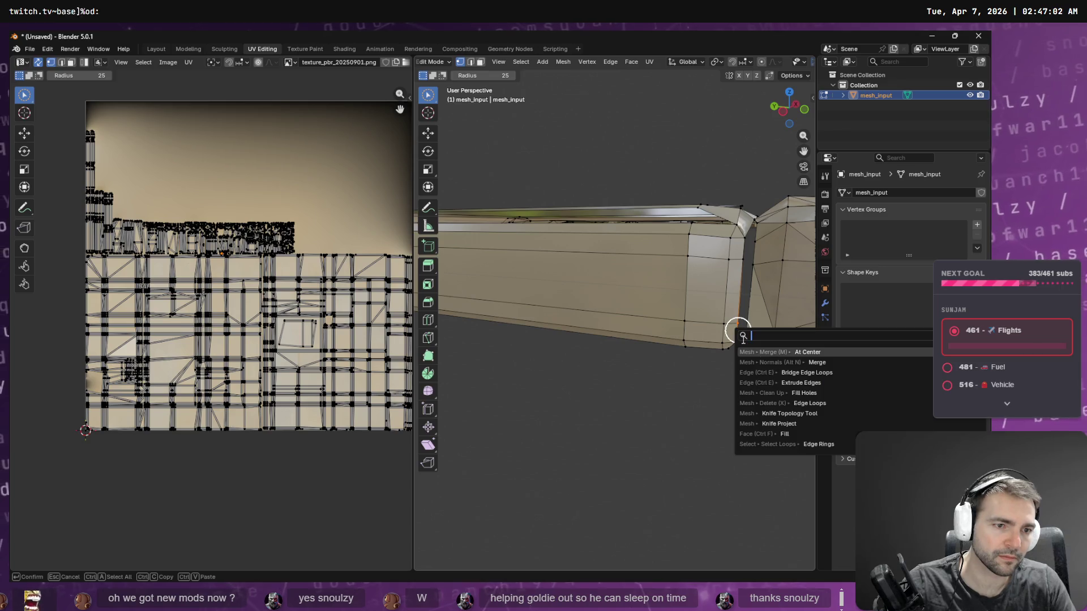
{"action": "left_click", "coordinate": [742, 354]}
Step: Merge the vertices near the bottom corner and collapse the long dark strip's edge
{"action": "mouse_move", "coordinate": [740, 347]}
{"action": "left_mouse_down"}
{"action": "mouse_move", "coordinate": [730, 372]}
{"action": "mouse_move", "coordinate": [732, 362]}
{"action": "left_mouse_up"}
{"action": "mouse_move", "coordinate": [730, 362]}
{"action": "middle_mouse_down"}
{"action": "mouse_move", "coordinate": [757, 362]}
{"action": "mouse_move", "coordinate": [655, 362]}
{"action": "mouse_move", "coordinate": [653, 349]}
{"action": "mouse_move", "coordinate": [675, 350]}
{"action": "middle_mouse_up"}
{"action": "key", "text": "F3"}
{"action": "key", "text": "Return"}
{"action": "key", "text": "Tab"}
{"action": "key", "text": "Tab"}
{"action": "scroll", "coordinate": [662, 321], "scroll_direction": "up", "scroll_amount": 2}
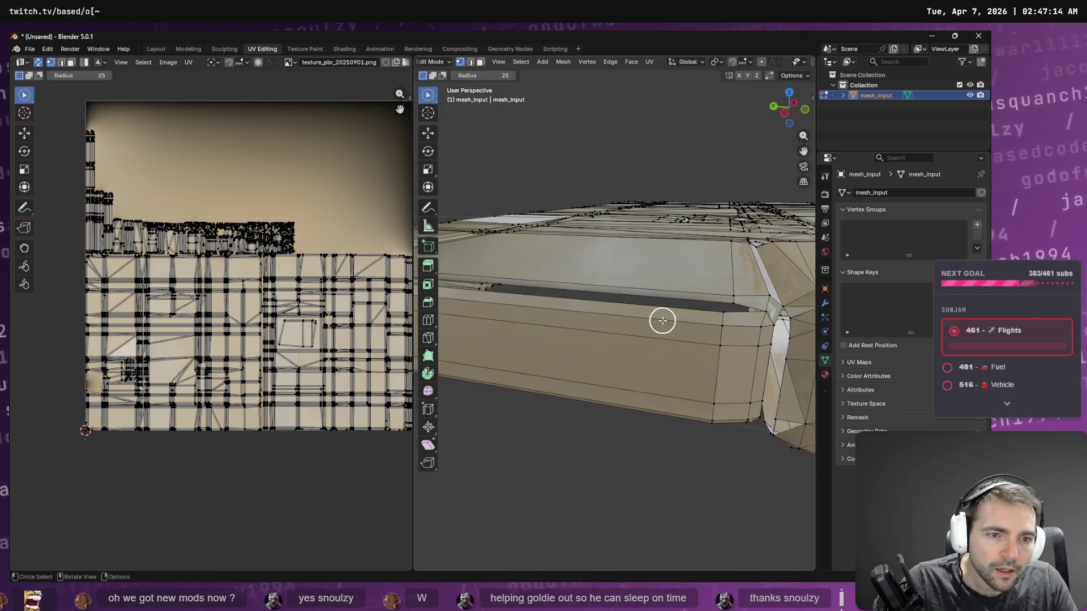
{"action": "mouse_move", "coordinate": [728, 308]}
{"action": "left_mouse_down"}
{"action": "mouse_move", "coordinate": [706, 308]}
{"action": "mouse_move", "coordinate": [727, 308]}
{"action": "left_mouse_up"}
{"action": "key", "text": "m"}
{"action": "left_click", "coordinate": [727, 314]}
Step: Try Knife Project, then start the Knife Topology Tool instead
{"action": "middle_click_drag", "start_coordinate": [516, 293], "coordinate": [539, 295]}
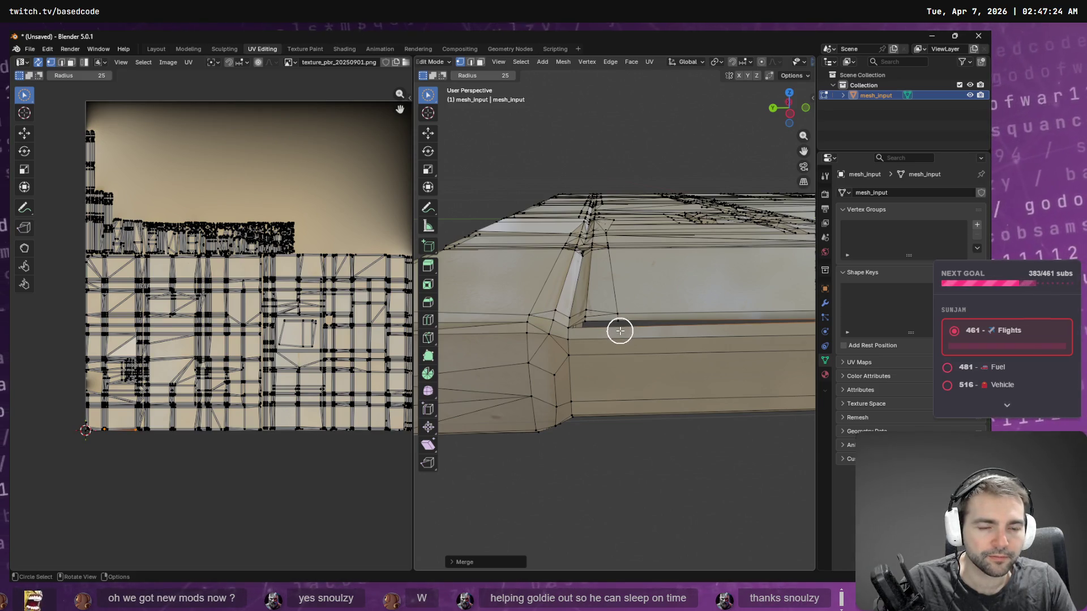
{"action": "key", "text": "F3"}
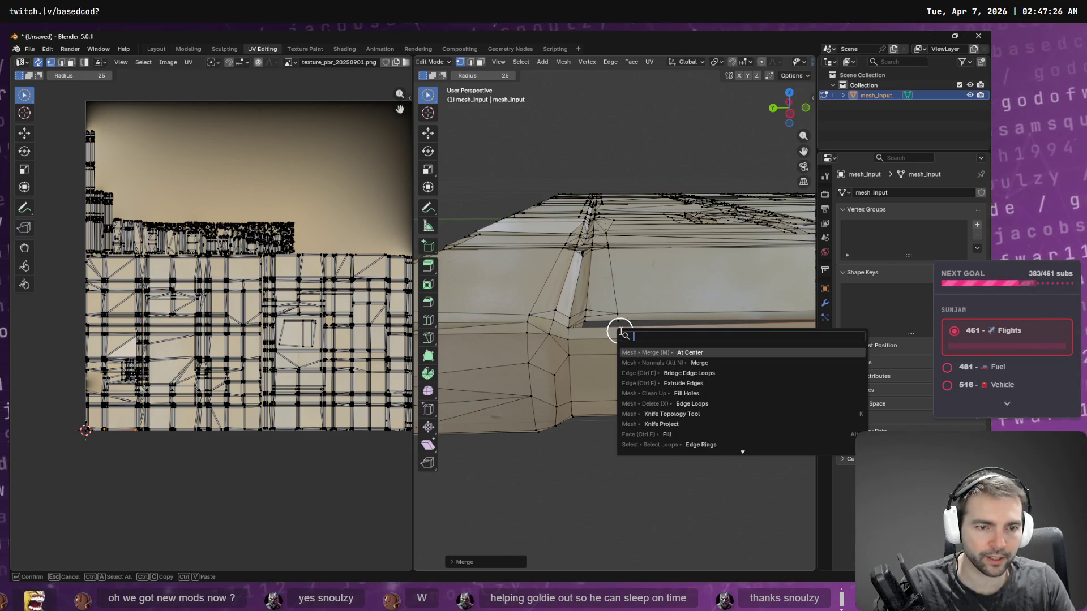
{"action": "type", "text": "knife"}
{"action": "key", "text": "Return"}
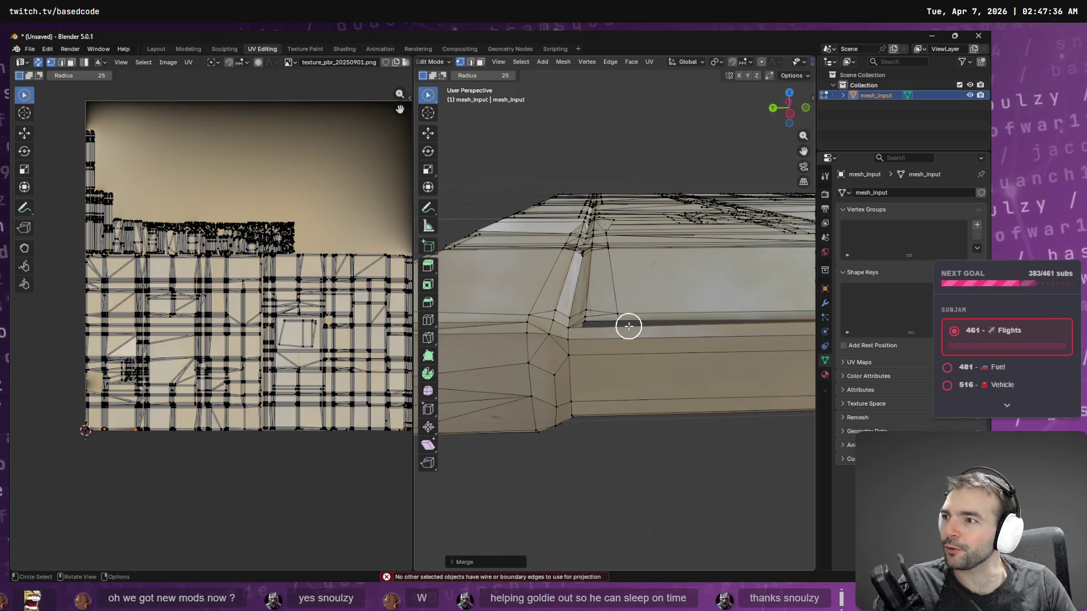
{"action": "key", "text": "F3"}
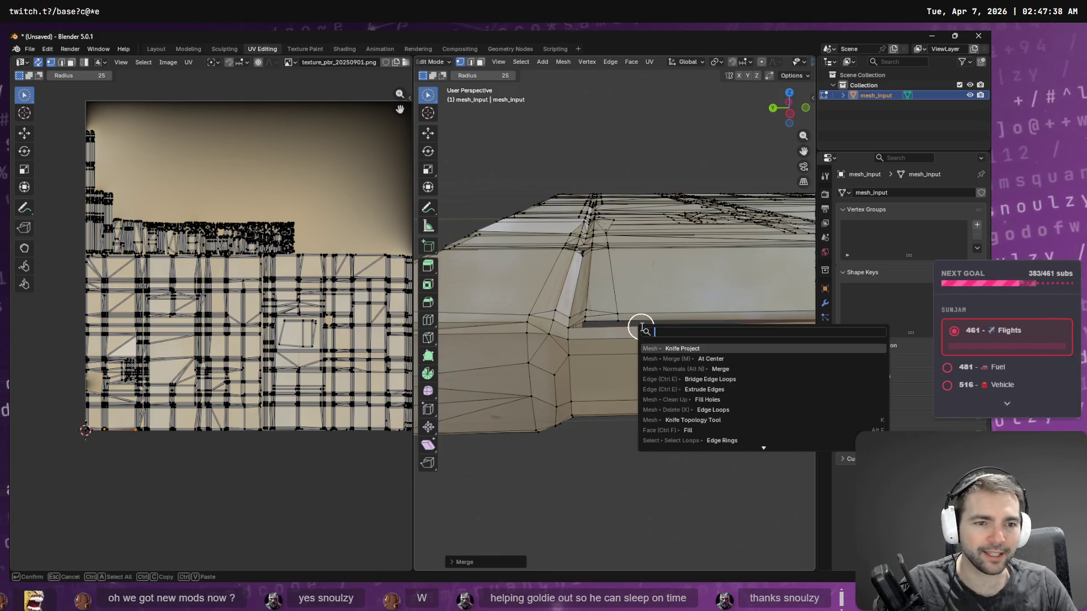
{"action": "left_click", "coordinate": [693, 420]}
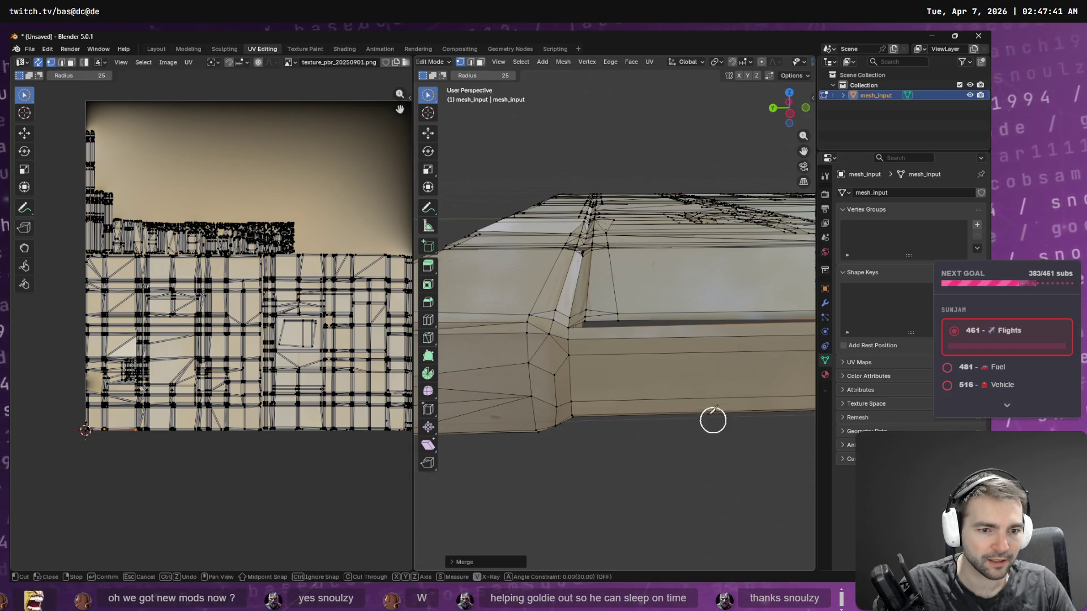
Step: Make two knife cuts from the slit's left-end vertices straight down to the wall's lower edge
{"action": "left_click", "coordinate": [618, 320]}
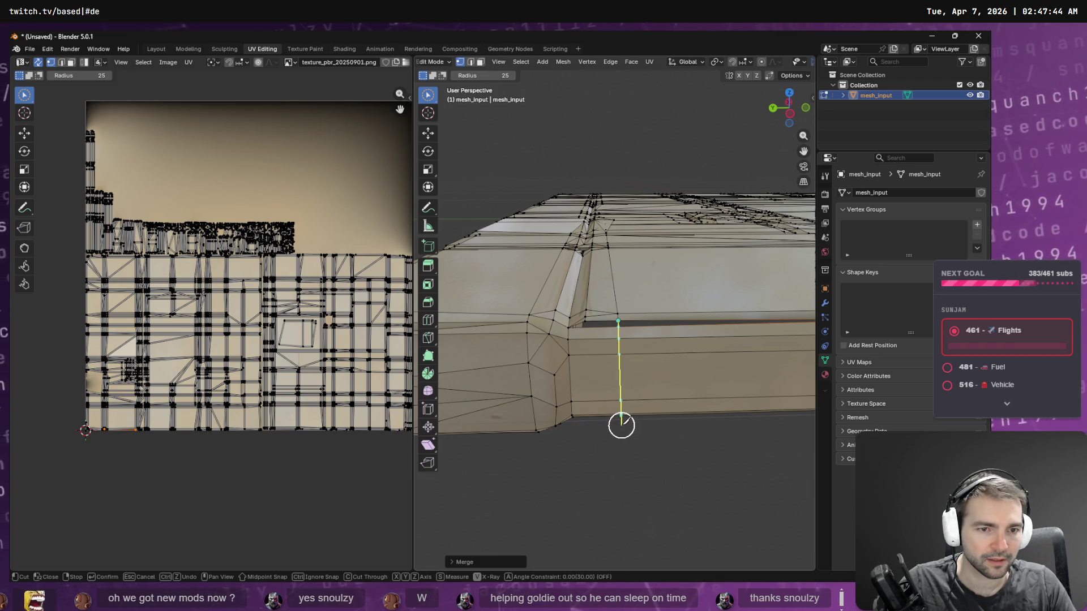
{"action": "key", "text": "Return"}
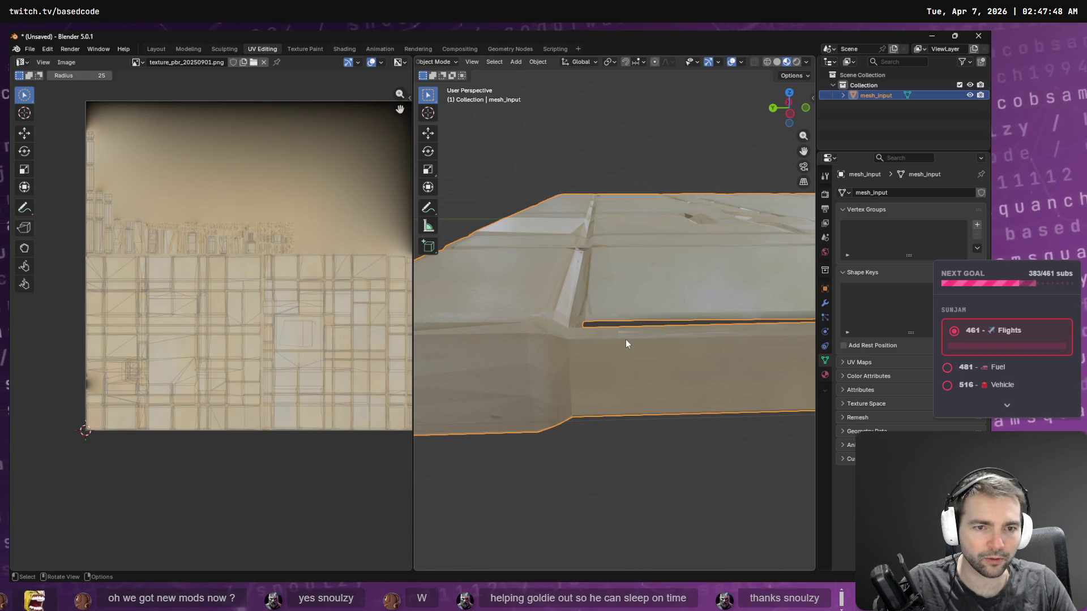
{"action": "mouse_move", "coordinate": [651, 330]}
{"action": "middle_mouse_down"}
{"action": "mouse_move", "coordinate": [680, 335]}
{"action": "mouse_move", "coordinate": [682, 347]}
{"action": "middle_mouse_up"}
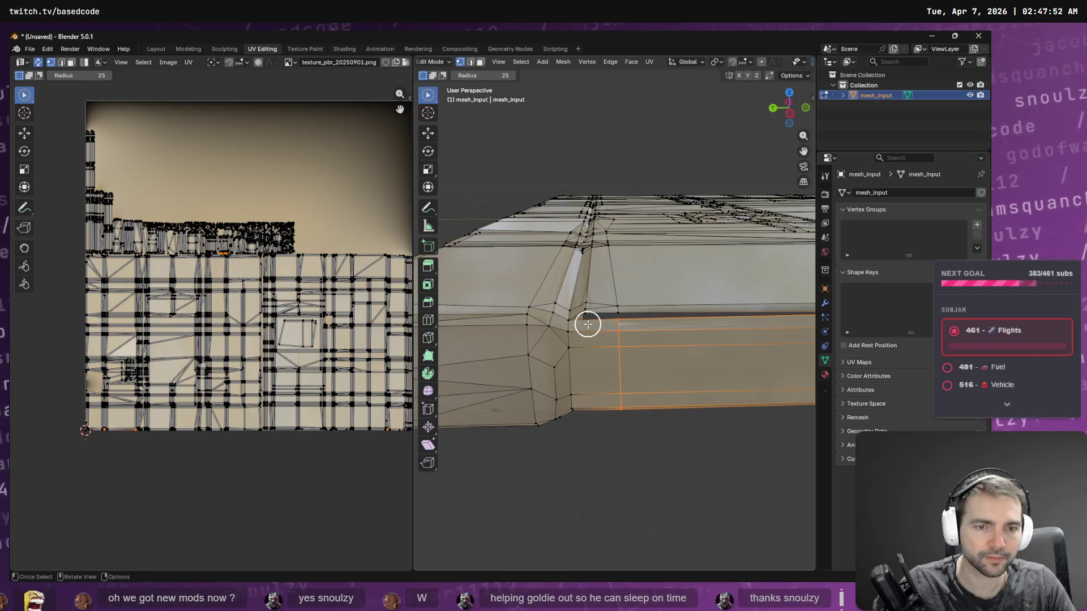
{"action": "key", "text": "F3"}
{"action": "key", "text": "Return"}
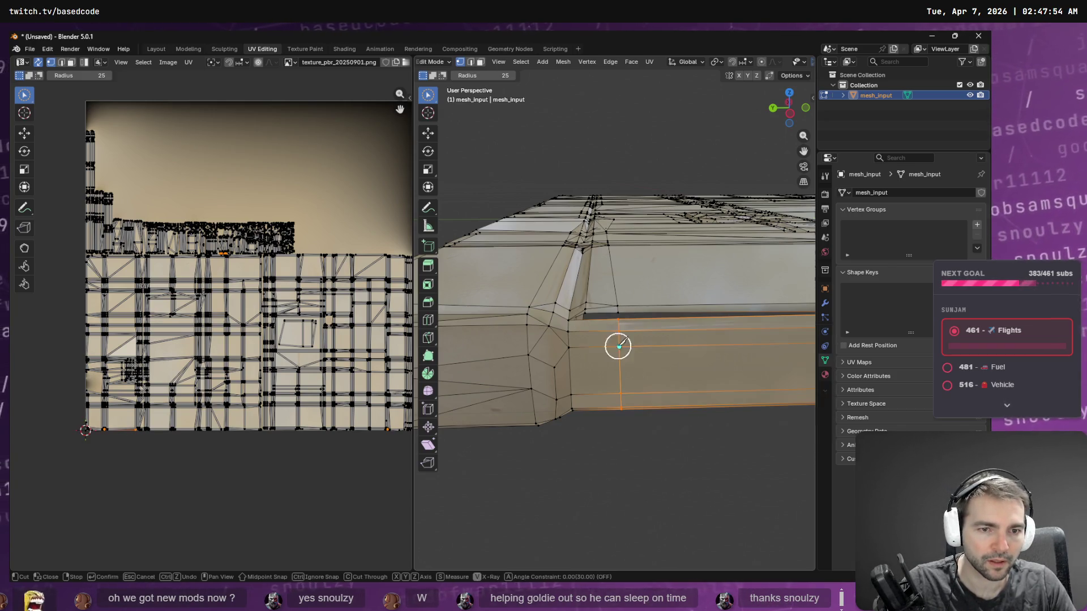
{"action": "left_click", "coordinate": [586, 321]}
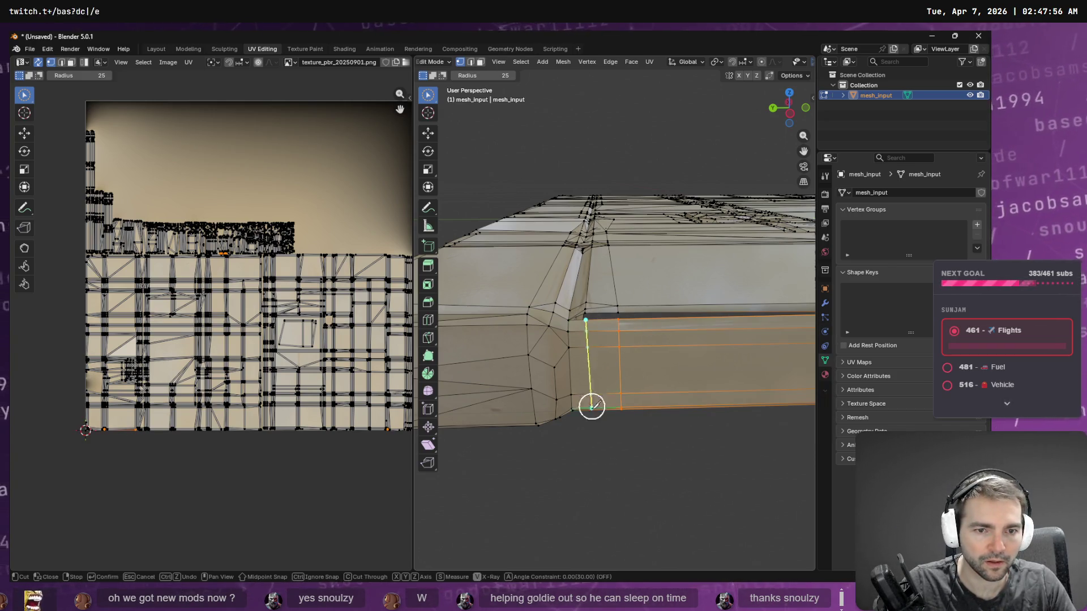
{"action": "left_click", "coordinate": [589, 413]}
{"action": "key", "text": "Return"}
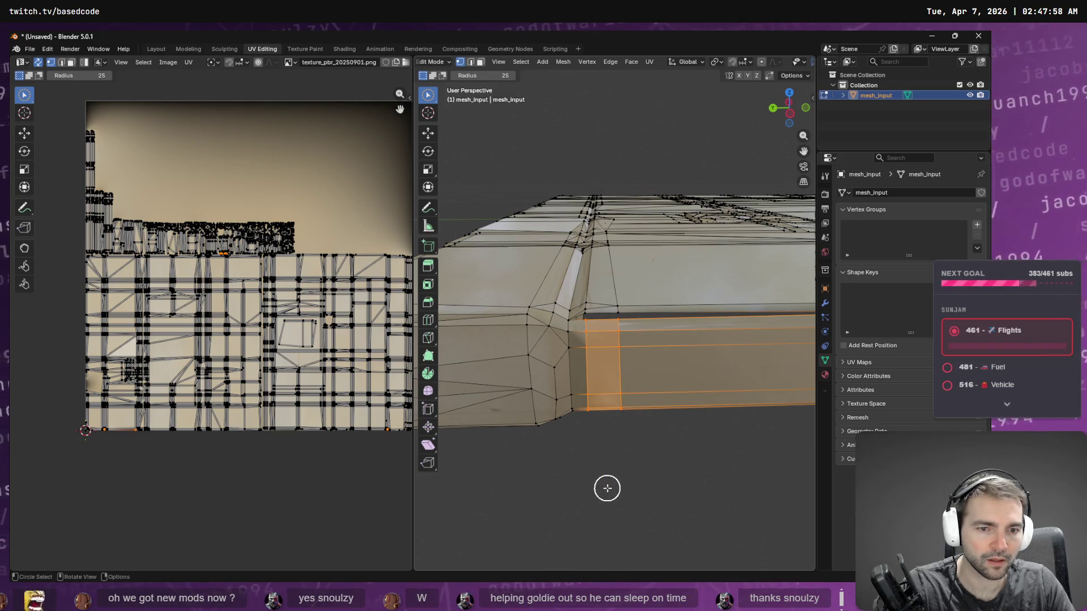
{"action": "left_click_drag", "start_coordinate": [592, 318], "coordinate": [590, 318]}
{"action": "key", "text": "Escape"}
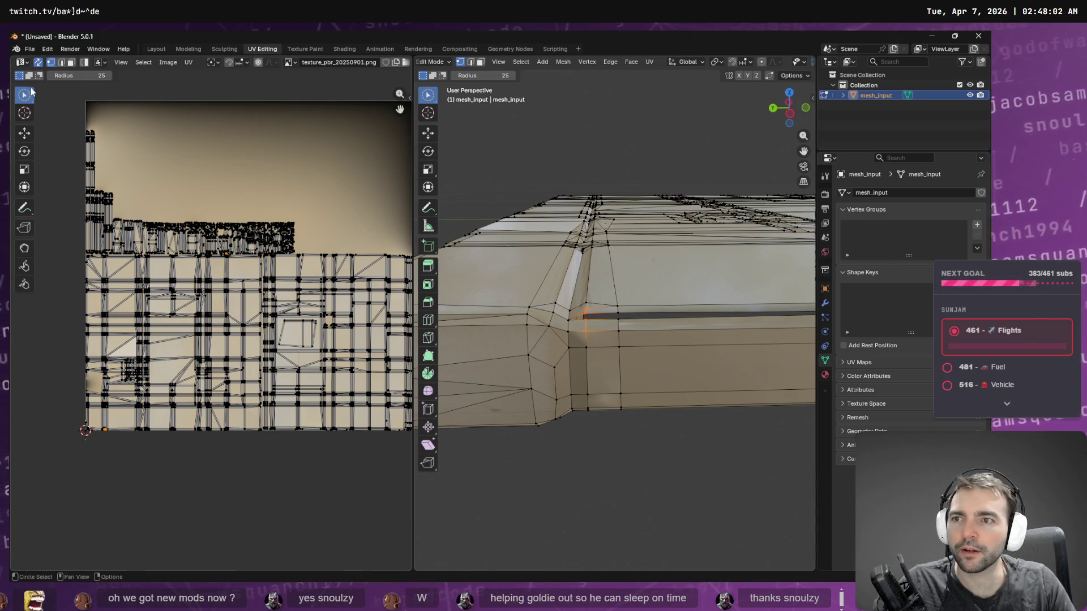
Step: Lasso-select the vertices at the slit's left end and merge them at center
{"action": "left_click_drag", "start_coordinate": [31, 101], "coordinate": [60, 161]}
{"action": "left_click_drag", "start_coordinate": [588, 319], "coordinate": [592, 324]}
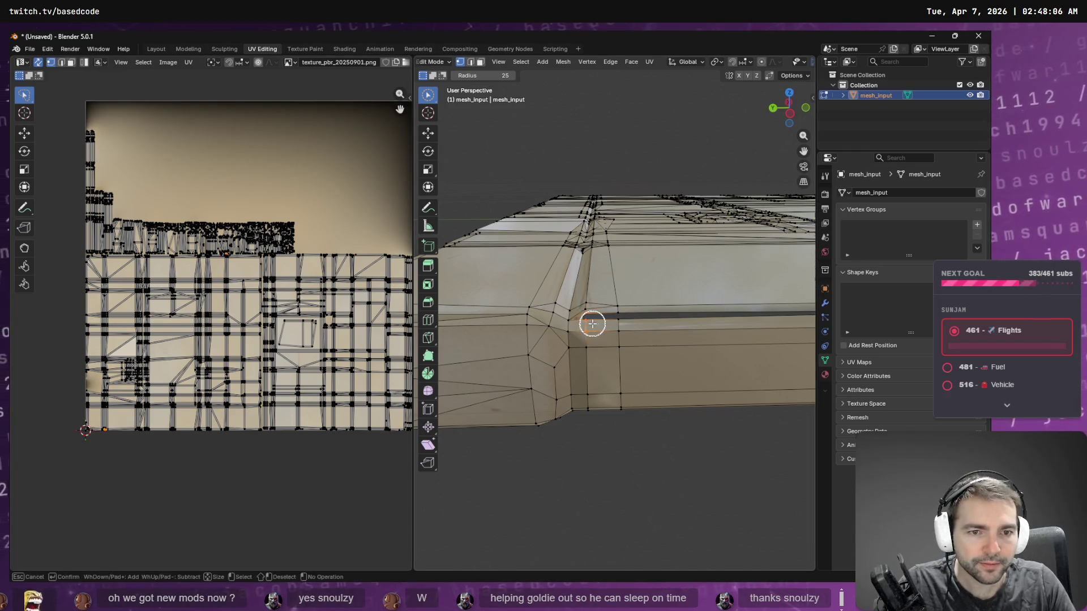
{"action": "middle_click_drag", "start_coordinate": [599, 320], "coordinate": [524, 332]}
{"action": "key", "text": "Escape"}
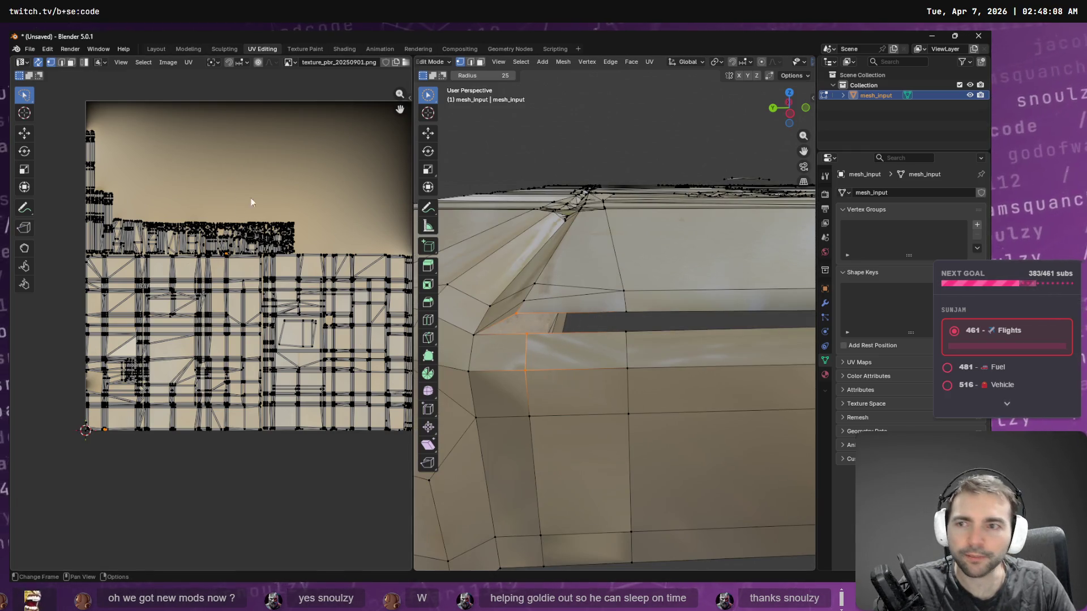
{"action": "left_click_drag", "start_coordinate": [24, 94], "coordinate": [79, 162]}
{"action": "left_click_drag", "start_coordinate": [429, 102], "coordinate": [437, 104]}
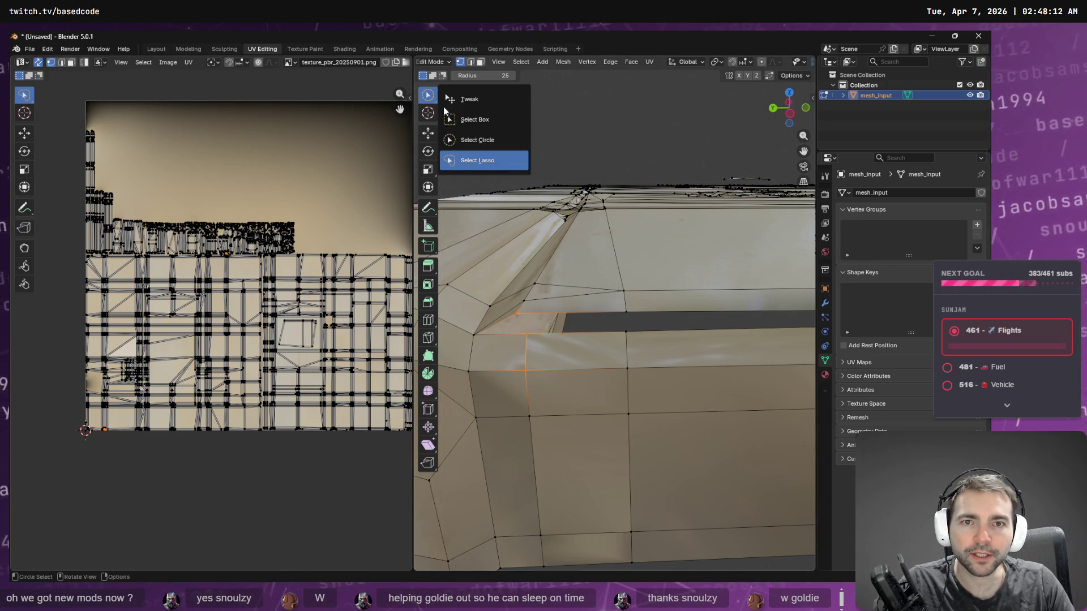
{"action": "left_click_drag", "start_coordinate": [489, 130], "coordinate": [491, 162]}
{"action": "mouse_move", "coordinate": [541, 323]}
{"action": "left_mouse_down"}
{"action": "mouse_move", "coordinate": [526, 302]}
{"action": "mouse_move", "coordinate": [528, 348]}
{"action": "left_mouse_up"}
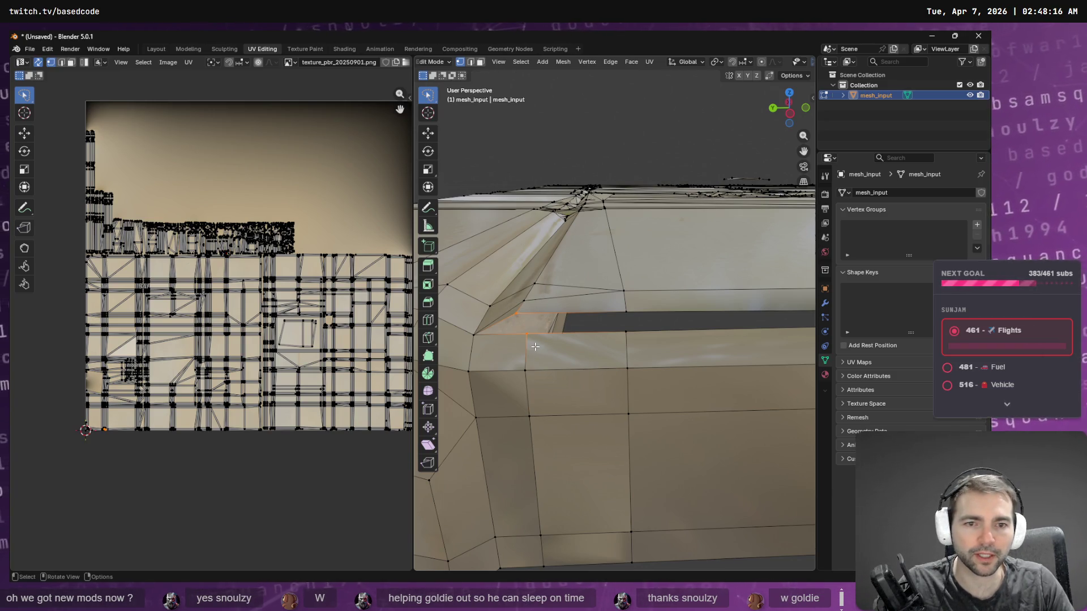
{"action": "key", "text": "F3"}
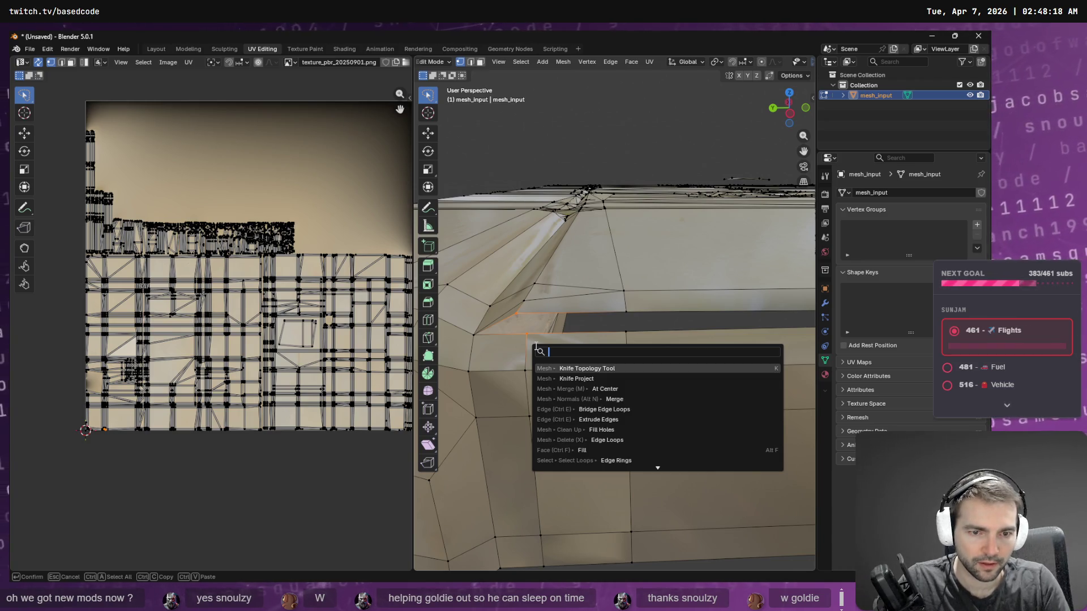
{"action": "key", "text": "Down"}
{"action": "key", "text": "Down"}
{"action": "key", "text": "Return"}
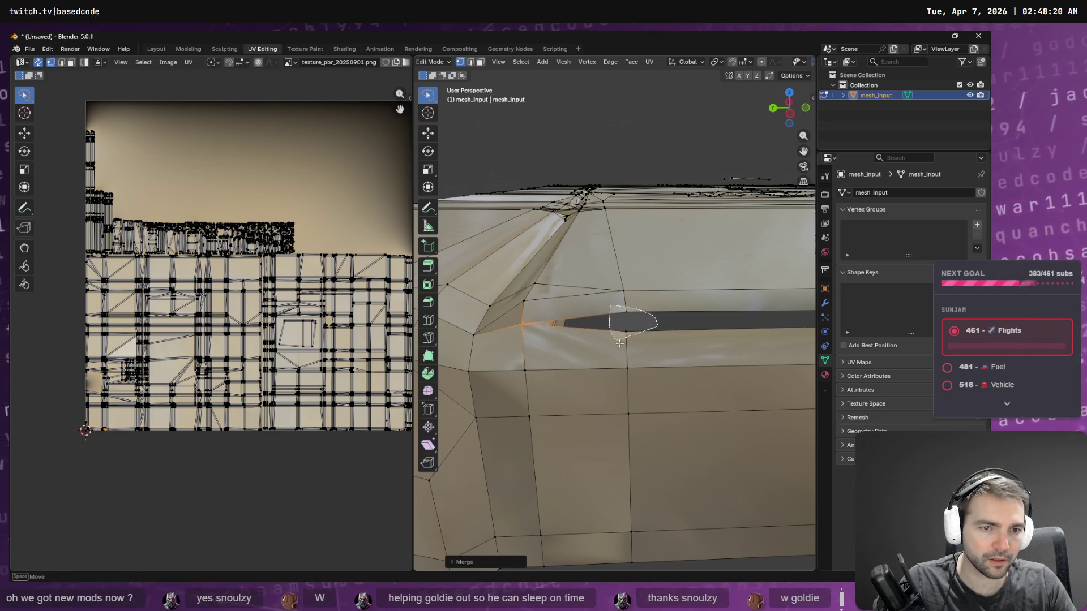
Step: Merge the edge loop around the slit to close it
{"action": "left_click", "coordinate": [636, 347], "text": "alt"}
{"action": "key", "text": "F3"}
{"action": "key", "text": "Return"}
{"action": "mouse_move", "coordinate": [672, 340]}
{"action": "middle_mouse_down"}
{"action": "mouse_move", "coordinate": [717, 330]}
{"action": "mouse_move", "coordinate": [604, 364]}
{"action": "middle_mouse_up"}
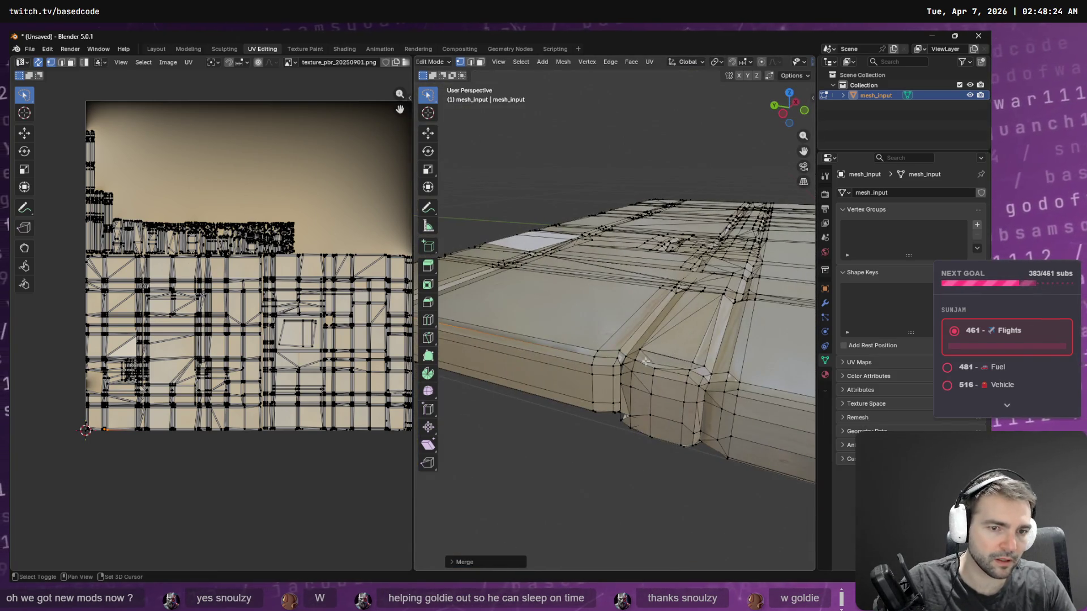
Step: Browse the mesh editing context menus and reframe the view of the slab from above
{"action": "right_click", "coordinate": [600, 357]}
{"action": "key", "text": "Escape"}
{"action": "scroll", "coordinate": [605, 352], "scroll_direction": "down", "scroll_amount": 5}
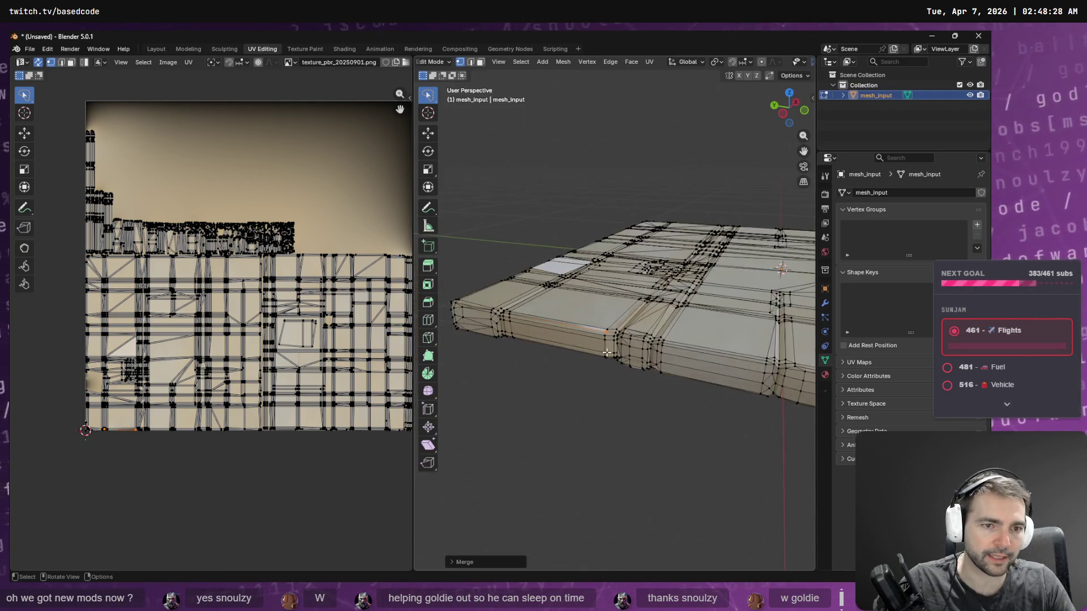
{"action": "mouse_move", "coordinate": [605, 352]}
{"action": "middle_mouse_down"}
{"action": "mouse_move", "coordinate": [648, 387]}
{"action": "mouse_move", "coordinate": [696, 355]}
{"action": "mouse_move", "coordinate": [627, 313]}
{"action": "mouse_move", "coordinate": [639, 541]}
{"action": "mouse_move", "coordinate": [616, 451]}
{"action": "middle_mouse_up"}
{"action": "scroll", "coordinate": [616, 451], "scroll_direction": "up", "scroll_amount": 3}
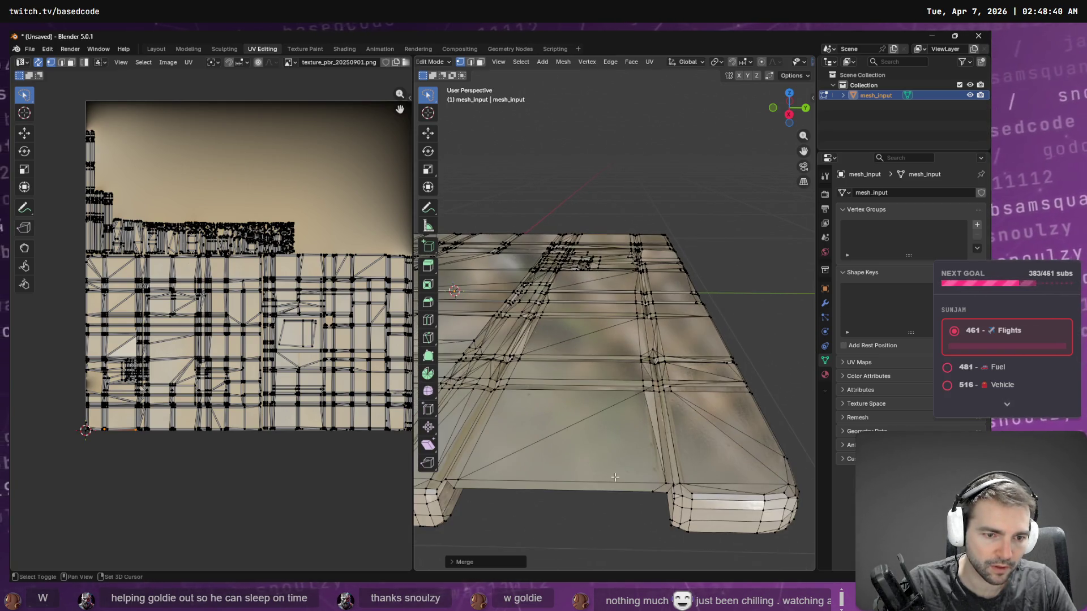
{"action": "right_click", "coordinate": [580, 407]}
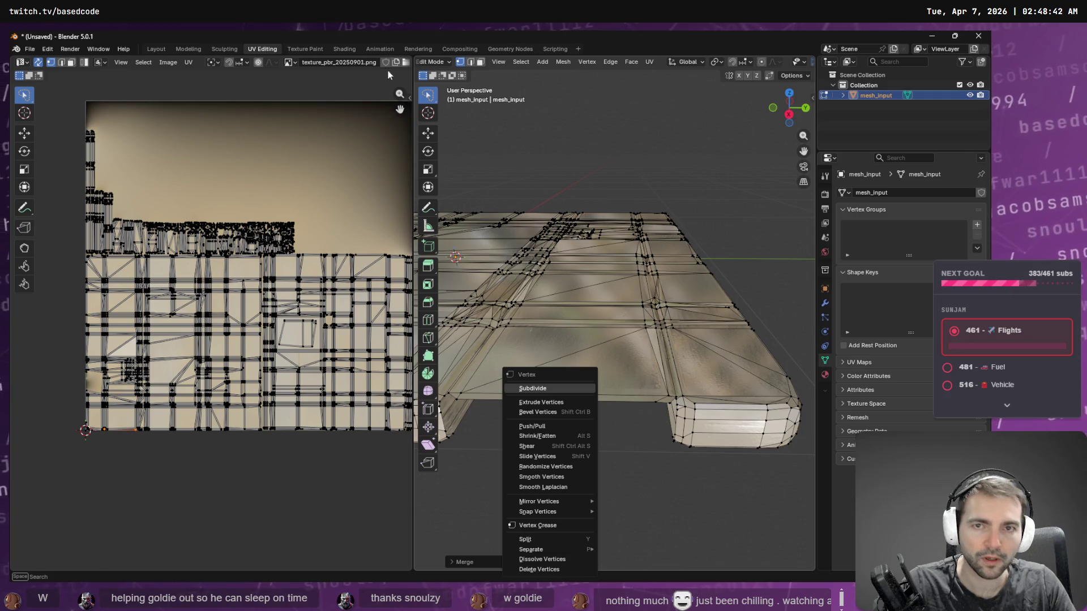
Step: Extrude the slab's front bottom edge straight down along Z, about 0.075 m
{"action": "left_click", "coordinate": [471, 62]}
{"action": "left_click", "coordinate": [585, 399]}
{"action": "key", "text": "F3"}
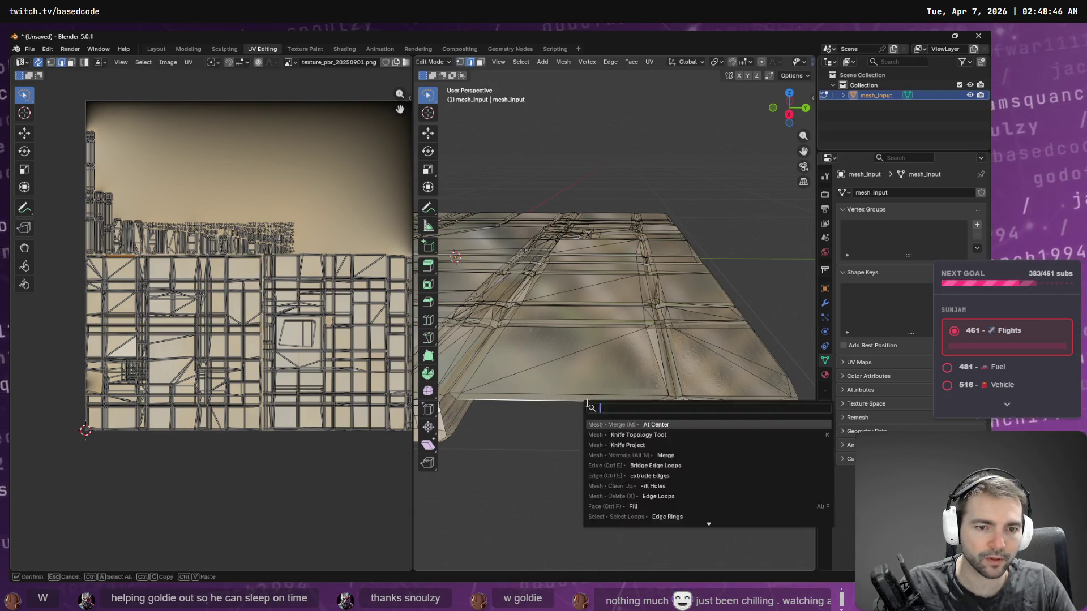
{"action": "type", "text": "ext"}
{"action": "key", "text": "Return"}
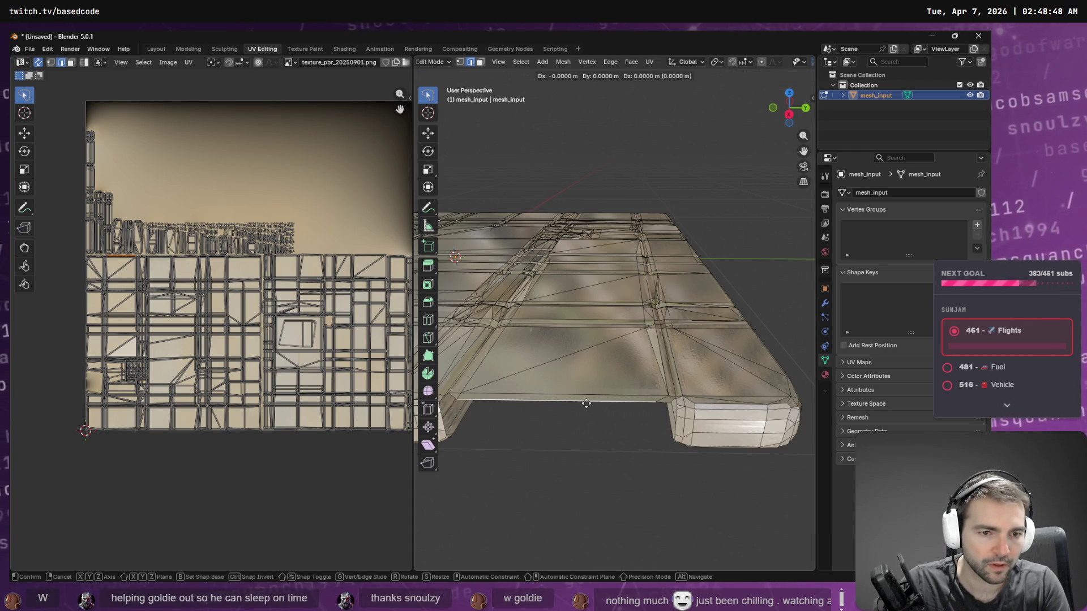
{"action": "key", "text": "z"}
{"action": "left_click", "coordinate": [602, 453]}
{"action": "mouse_move", "coordinate": [601, 453]}
{"action": "middle_mouse_down"}
{"action": "mouse_move", "coordinate": [615, 437]}
{"action": "mouse_move", "coordinate": [592, 407]}
{"action": "mouse_move", "coordinate": [614, 423]}
{"action": "mouse_move", "coordinate": [651, 417]}
{"action": "middle_mouse_up"}
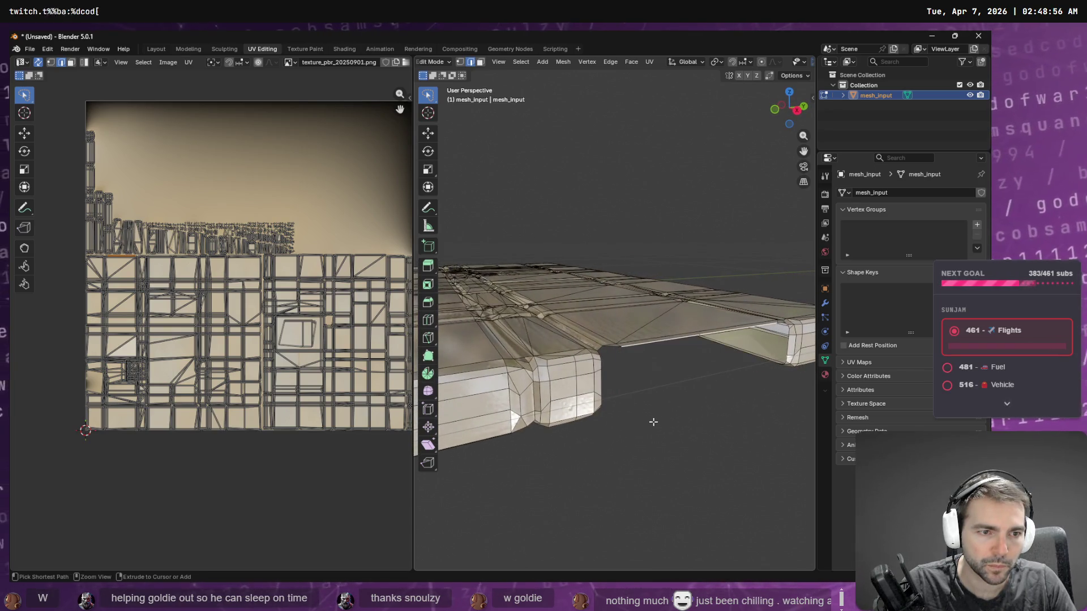
Step: Select the lower-rim edges and Bridge Edge Loops to fill the gap under the slab
{"action": "left_click", "coordinate": [788, 335]}
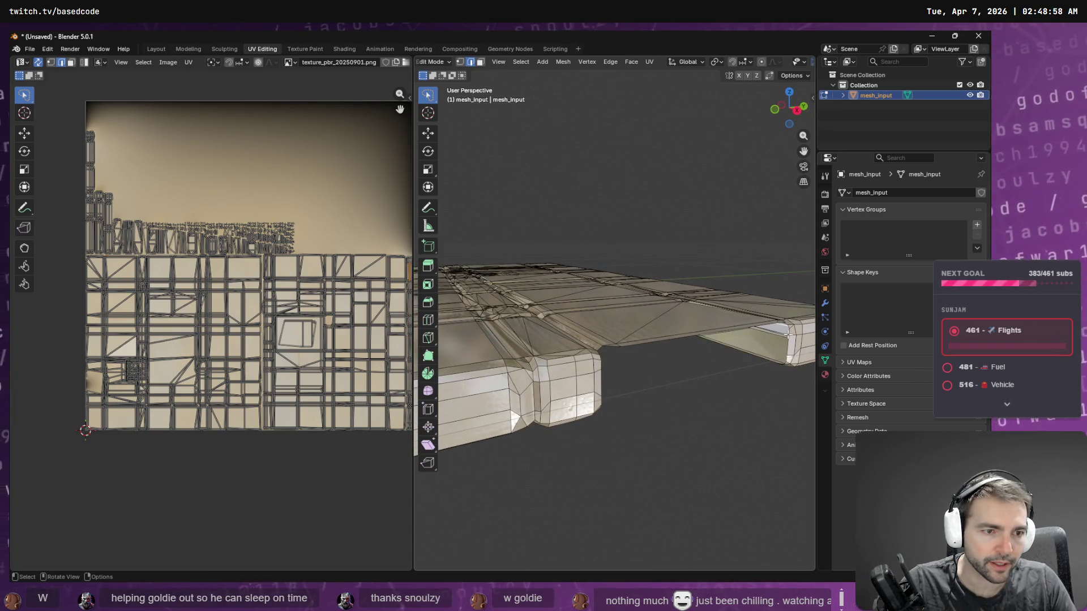
{"action": "middle_click_drag", "start_coordinate": [760, 386], "coordinate": [555, 357]}
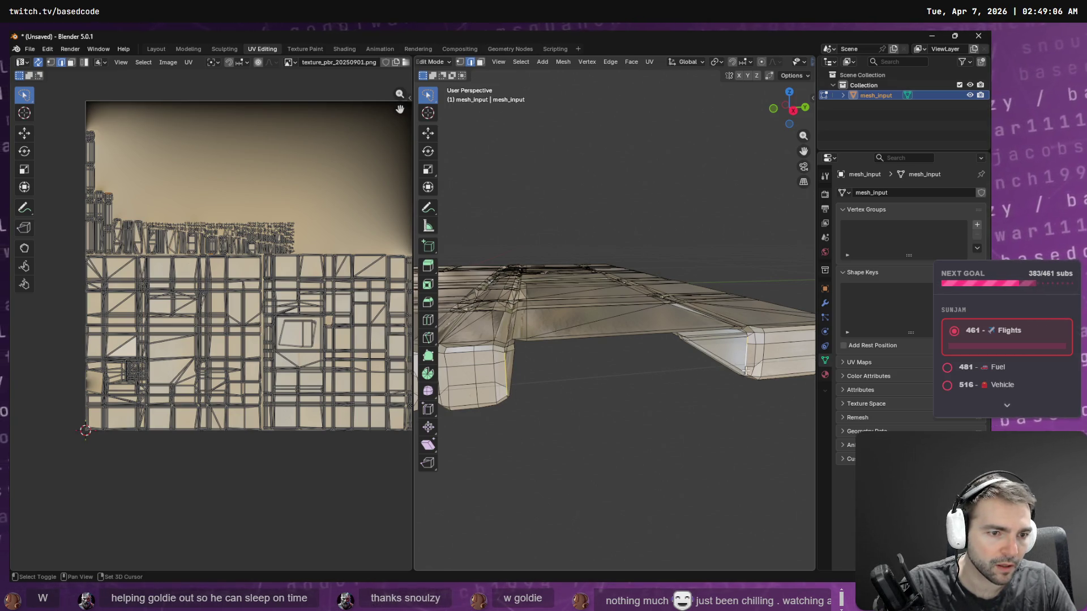
{"action": "key", "text": "F3"}
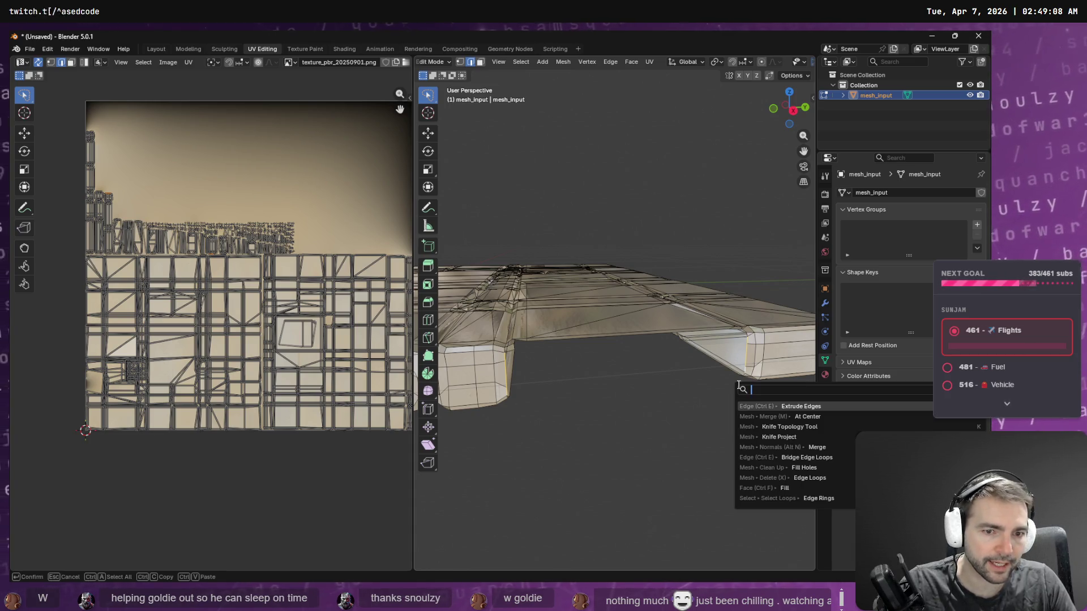
{"action": "type", "text": "bri"}
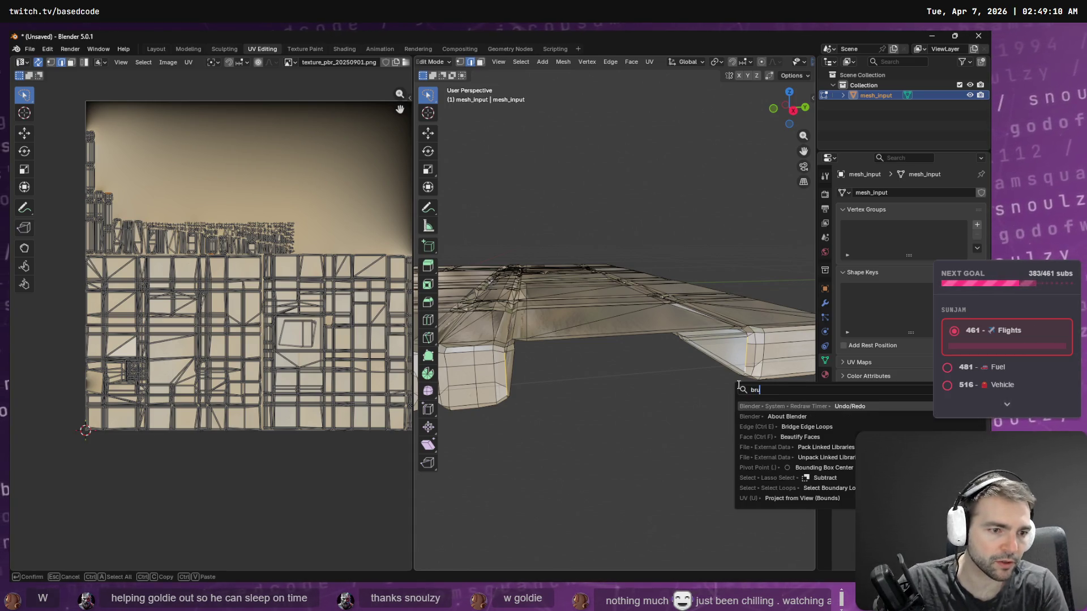
{"action": "key", "text": "Down"}
{"action": "key", "text": "Down"}
{"action": "key", "text": "Return"}
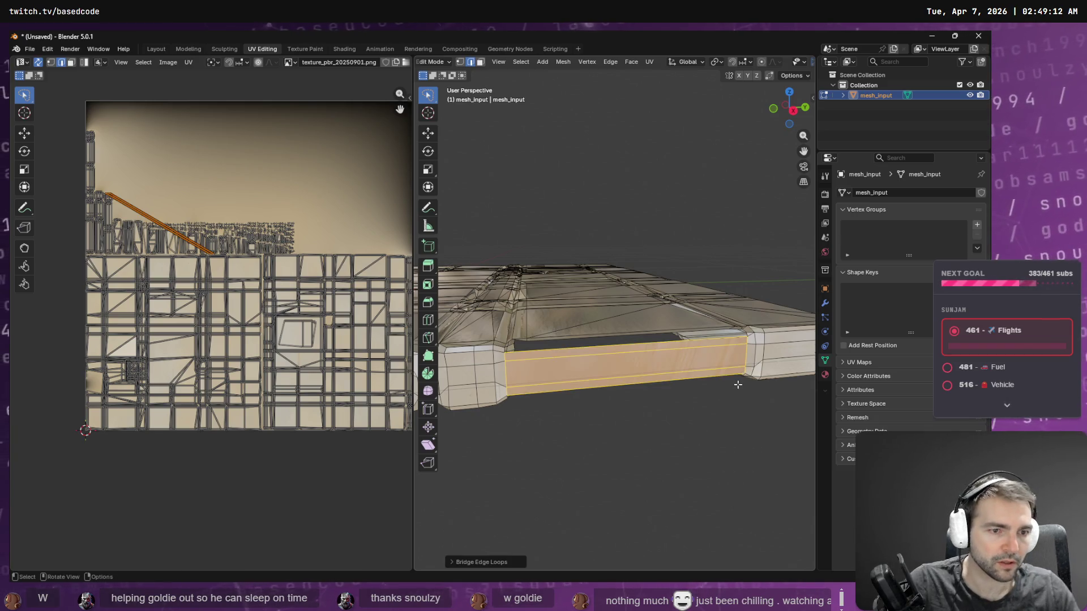
Step: Deselect the new faces, retry bridging after a Knife Project error, and start the Knife Topology Tool
{"action": "middle_click_drag", "start_coordinate": [714, 399], "coordinate": [710, 404]}
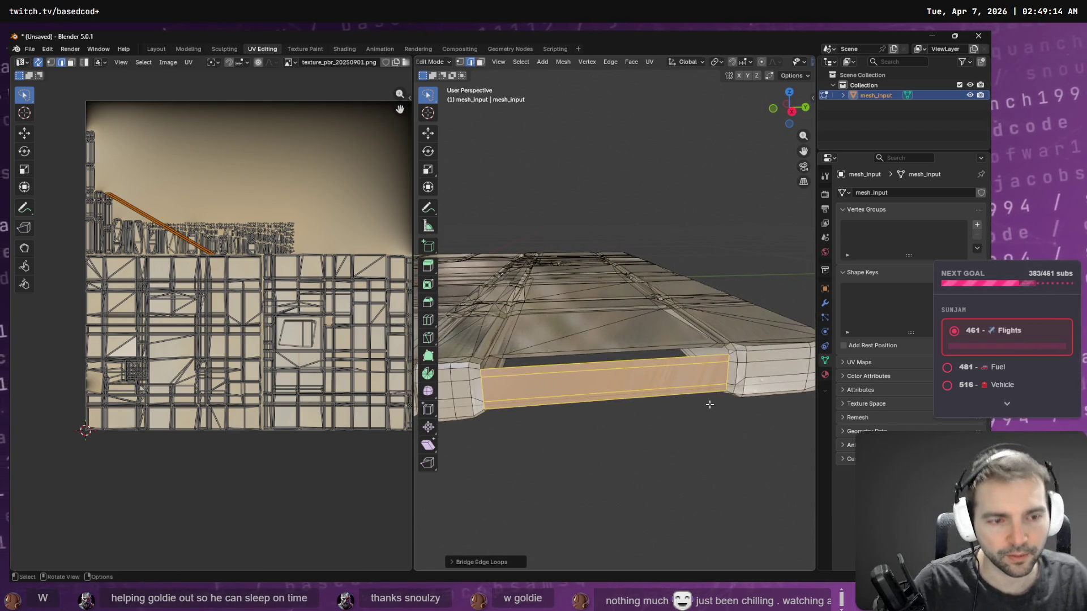
{"action": "left_click", "coordinate": [596, 414]}
{"action": "key", "text": "F3"}
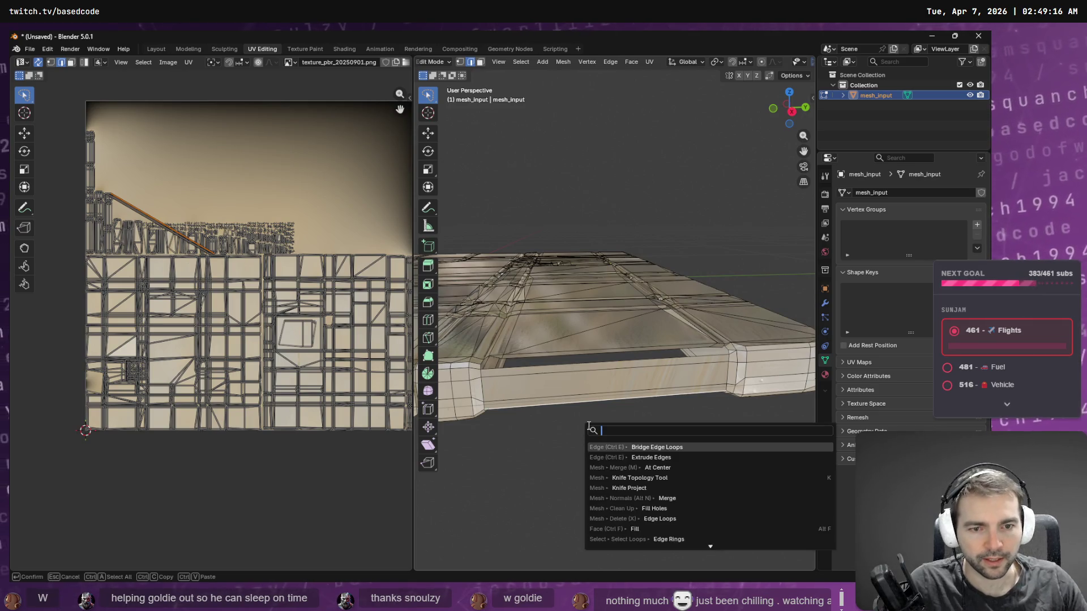
{"action": "type", "text": "knife"}
{"action": "key", "text": "Return"}
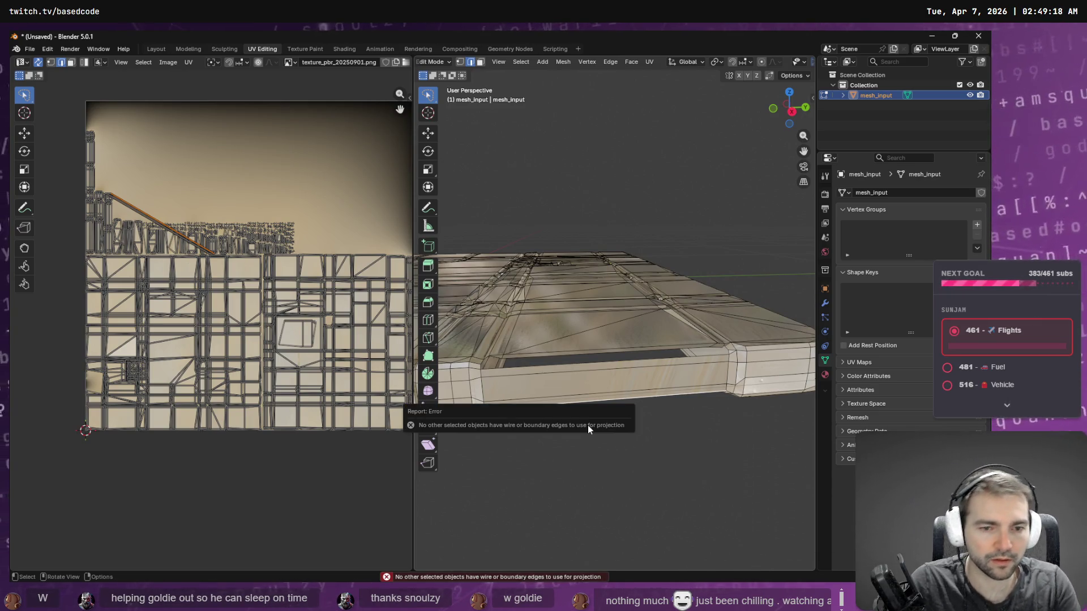
{"action": "key", "text": "F3"}
{"action": "key", "text": "Down"}
{"action": "key", "text": "Return"}
{"action": "key", "text": "F3"}
{"action": "type", "text": "kni"}
{"action": "key", "text": "Return"}
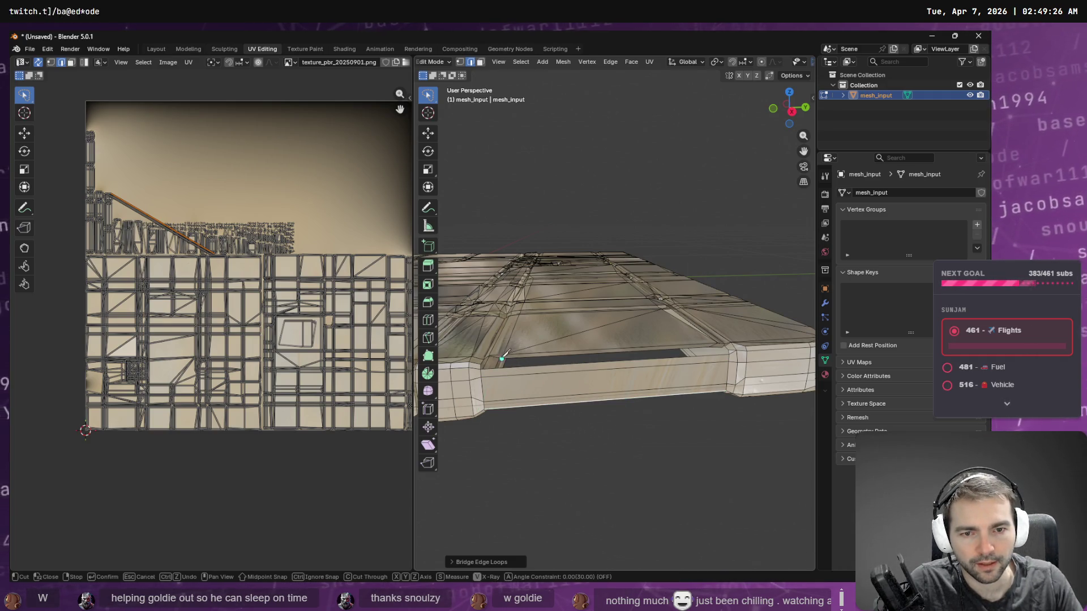
Step: Knife-cut lines from the groove corners down the slab's side and commit the cuts
{"action": "middle_click_drag", "start_coordinate": [526, 365], "coordinate": [541, 363]}
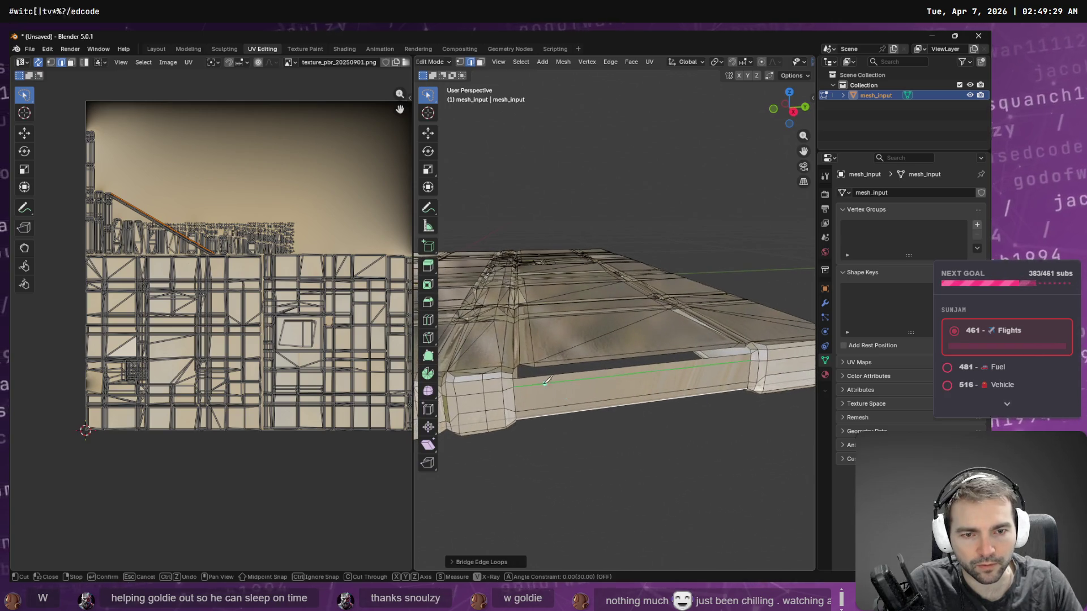
{"action": "left_click", "coordinate": [544, 452]}
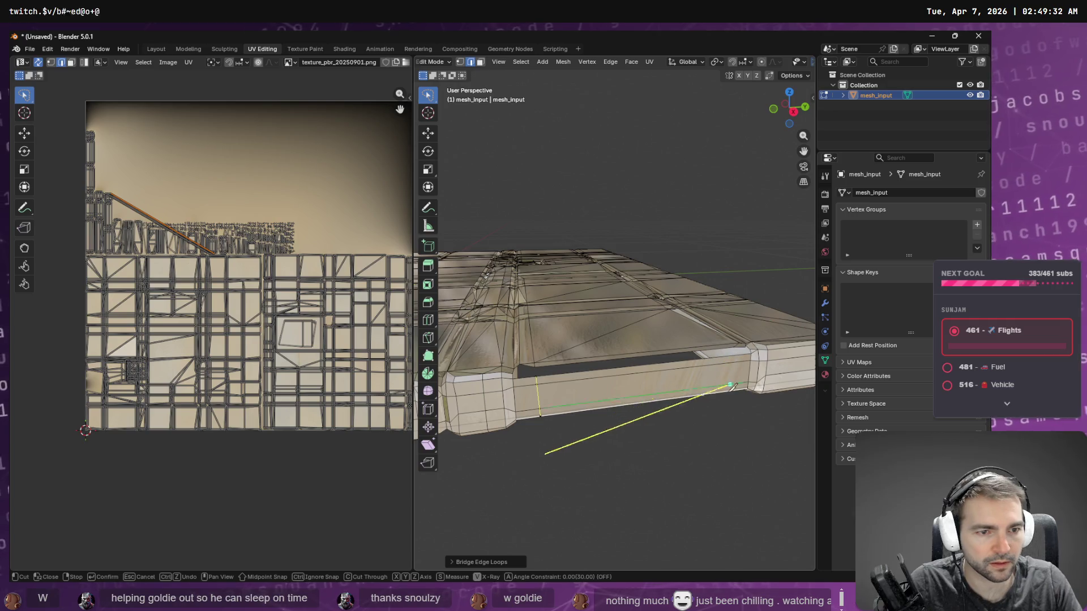
{"action": "middle_click_drag", "start_coordinate": [750, 389], "coordinate": [687, 353]}
{"action": "left_click", "coordinate": [682, 349]}
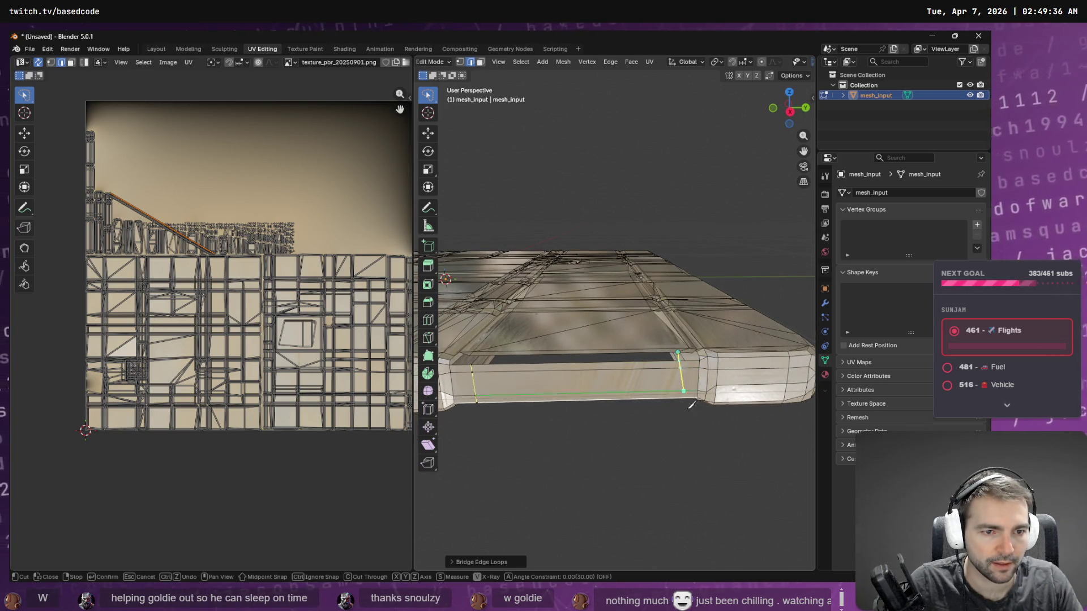
{"action": "middle_click_drag", "start_coordinate": [706, 422], "coordinate": [699, 407]}
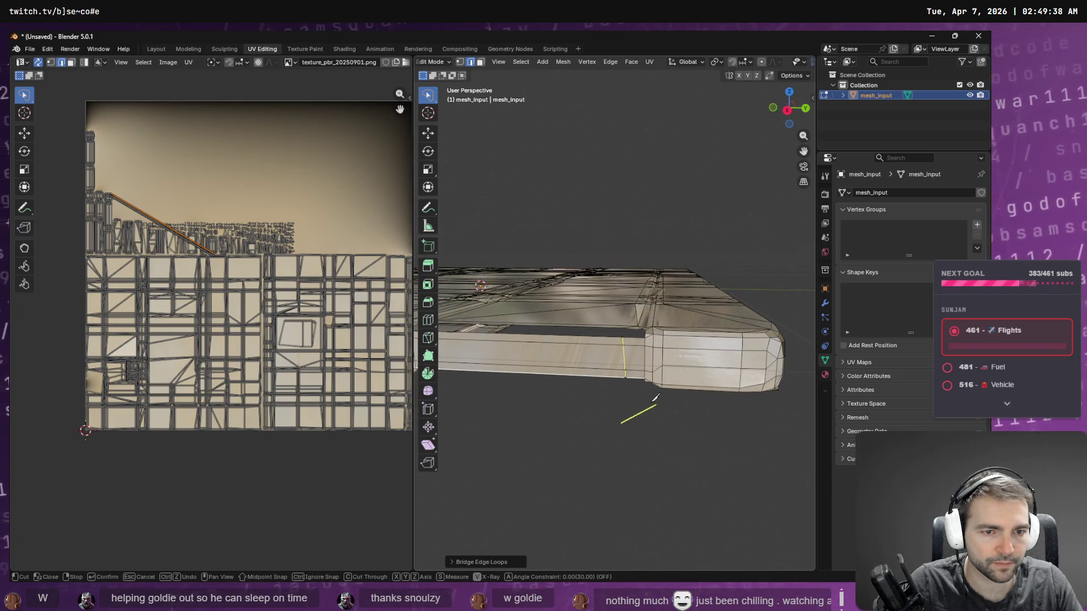
{"action": "left_click", "coordinate": [625, 375]}
{"action": "key", "text": "Return"}
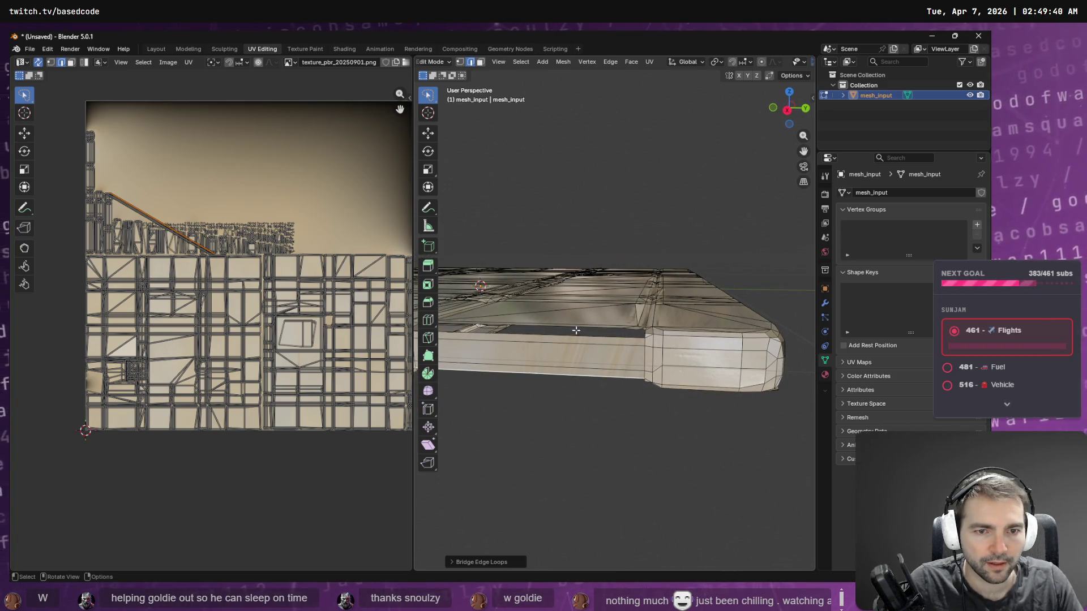
{"action": "key", "text": "ctrl+z"}
{"action": "key", "text": "ctrl+shift+z"}
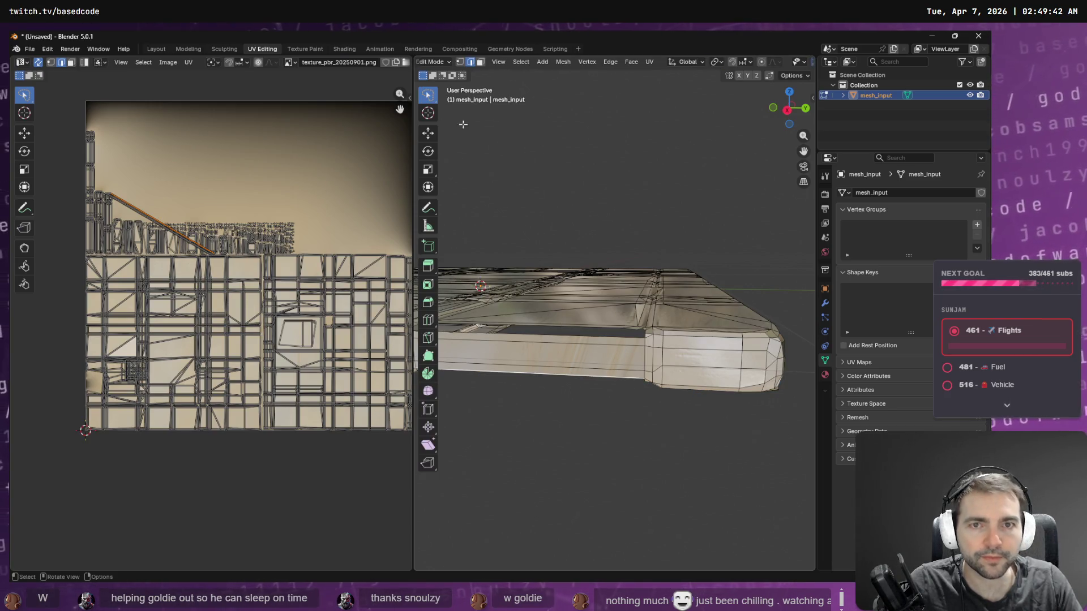
Step: Bridge the long edge beside the gap with its opposite edge, inspect the face, then undo it
{"action": "left_click", "coordinate": [548, 330]}
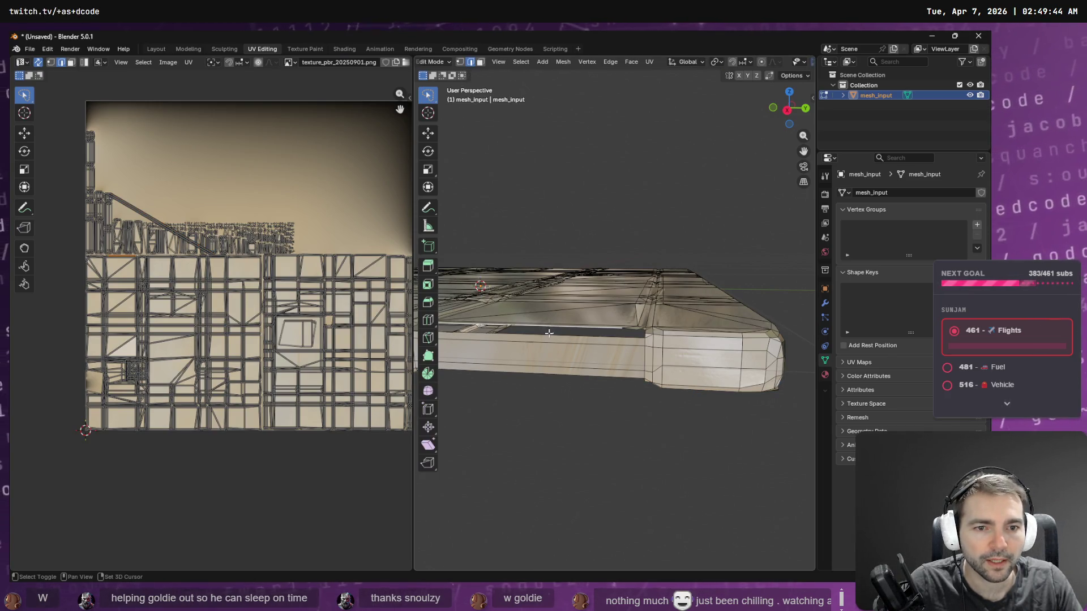
{"action": "left_click", "coordinate": [549, 334]}
{"action": "key", "text": "F3"}
{"action": "type", "text": "bridge"}
{"action": "key", "text": "Return"}
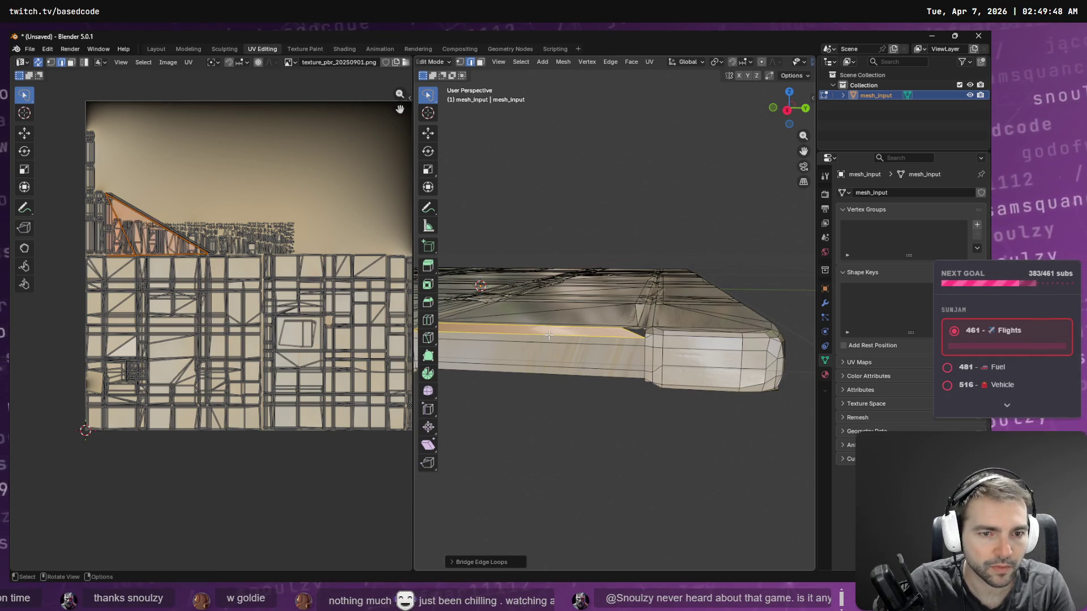
{"action": "scroll", "coordinate": [518, 366], "scroll_direction": "up", "scroll_amount": 5}
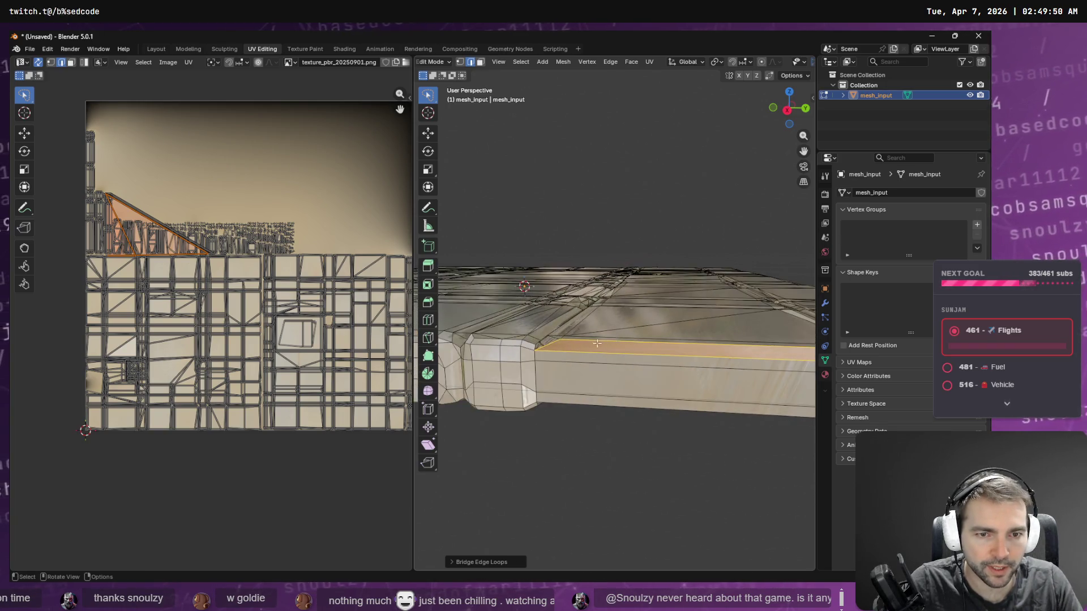
{"action": "middle_click_drag", "start_coordinate": [511, 358], "coordinate": [582, 401]}
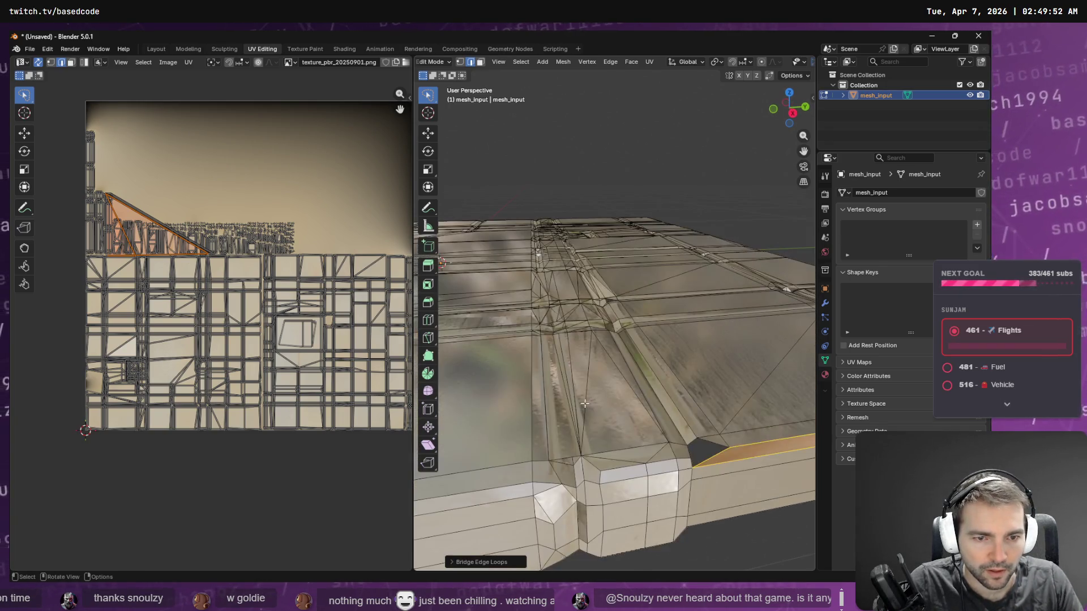
{"action": "key", "text": "ctrl+z"}
{"action": "key", "text": "F3"}
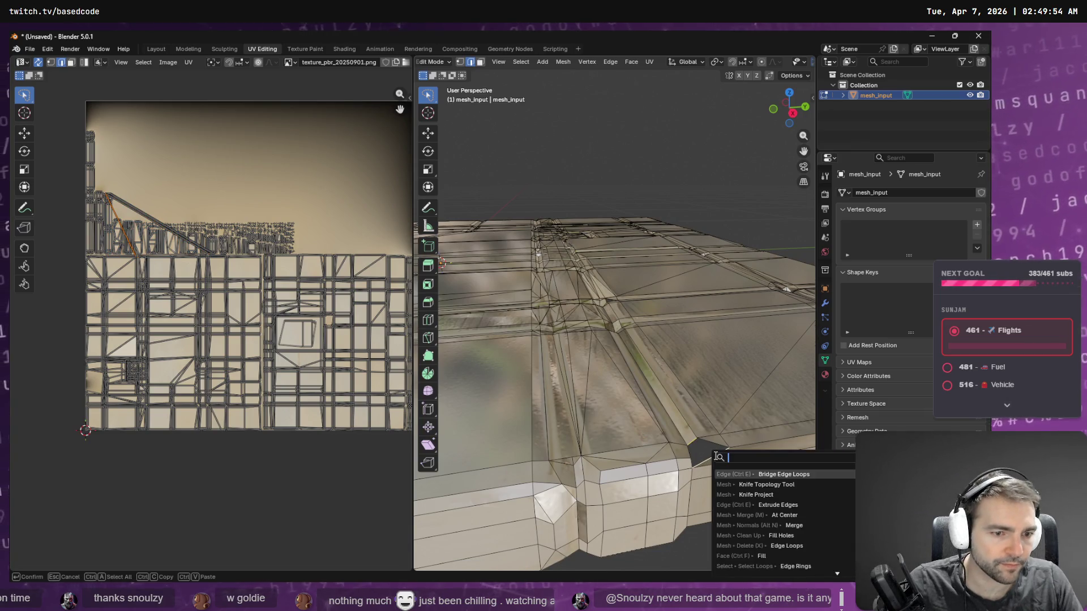
Step: Bridge the selected edge loops, then in vertex mode merge the selected wall-top vertices
{"action": "key", "text": "Return"}
{"action": "mouse_move", "coordinate": [719, 456]}
{"action": "middle_mouse_down"}
{"action": "mouse_move", "coordinate": [658, 432]}
{"action": "mouse_move", "coordinate": [702, 445]}
{"action": "middle_mouse_up"}
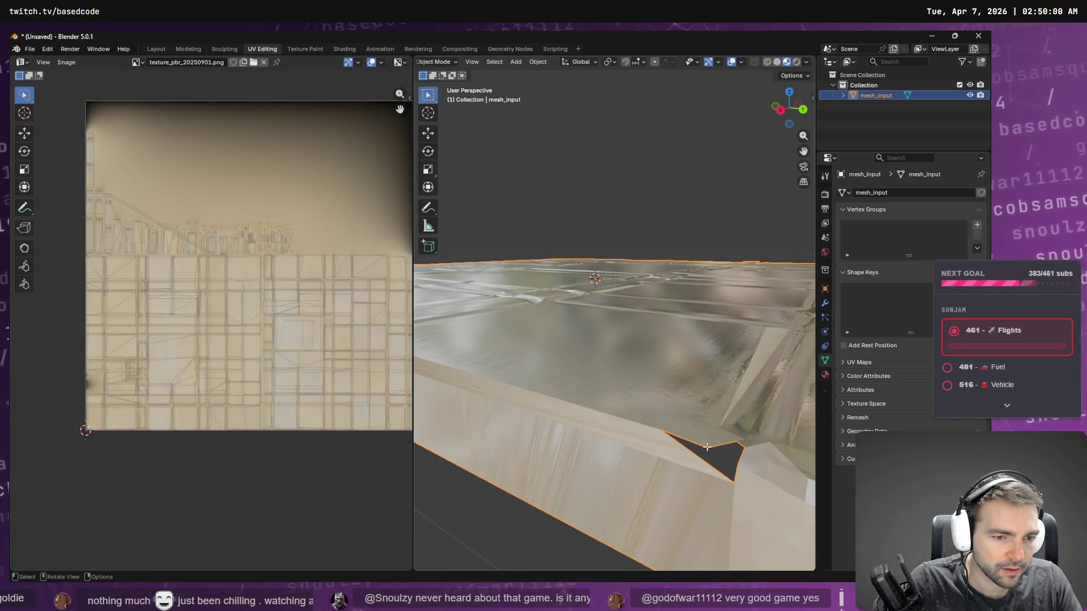
{"action": "left_click", "coordinate": [459, 62]}
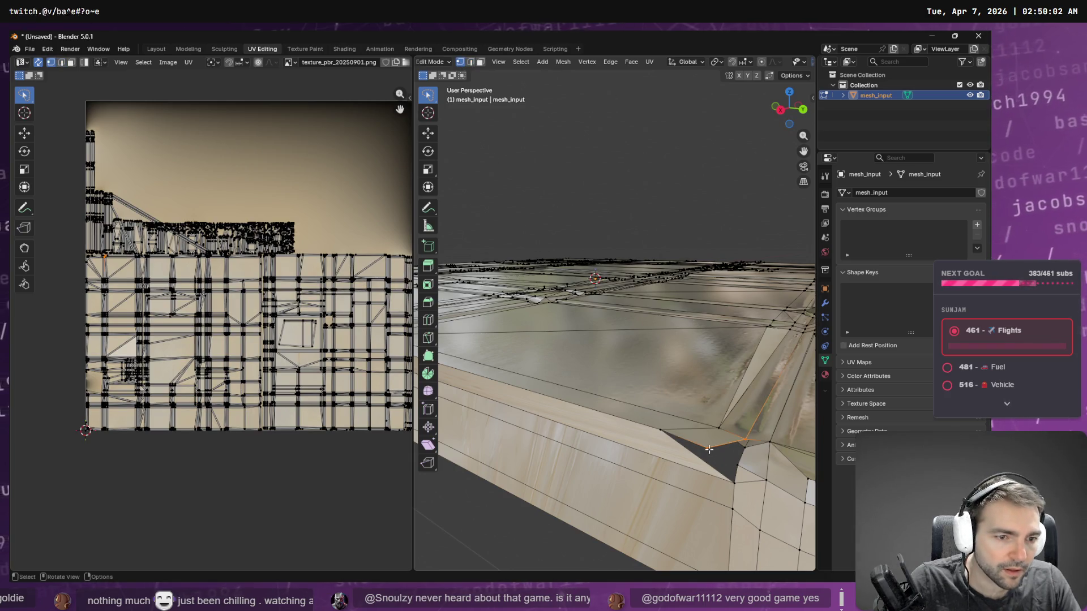
{"action": "left_click", "coordinate": [663, 431], "text": "alt"}
{"action": "key", "text": "F3"}
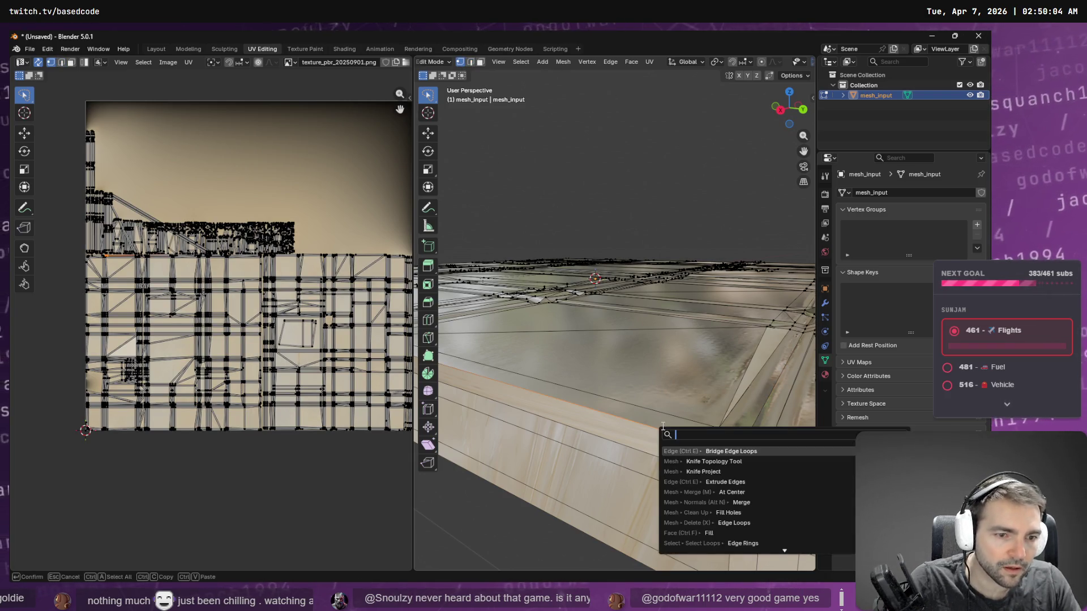
{"action": "type", "text": "mer"}
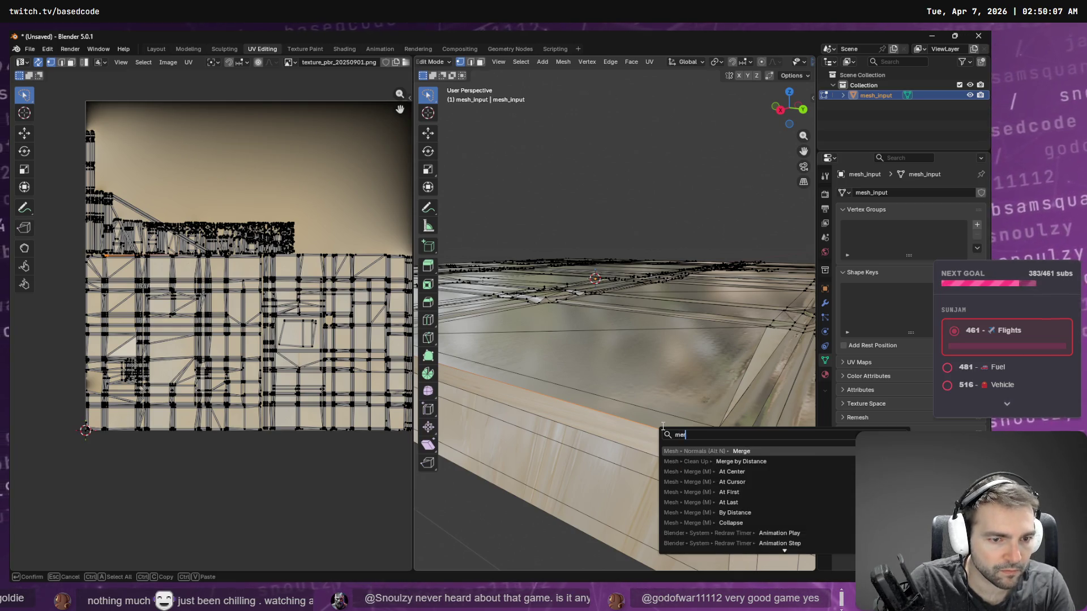
{"action": "key", "text": "Return"}
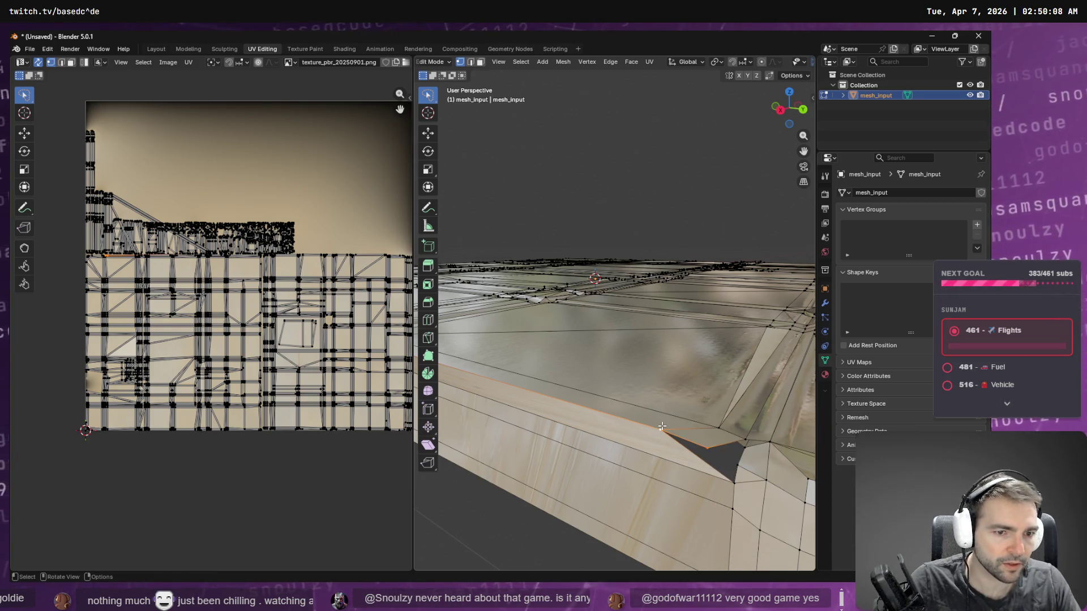
Step: Merge the selected front-corner vertices at center and toggle Edit Mode to check the result
{"action": "key", "text": "F3"}
{"action": "type", "text": "mer"}
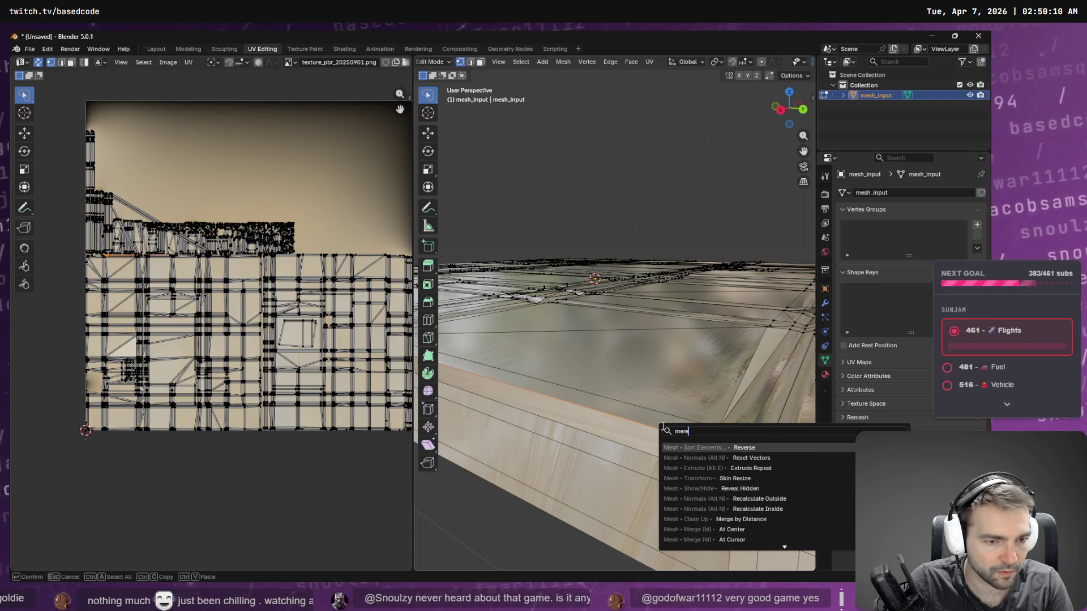
{"action": "key", "text": "BackSpace"}
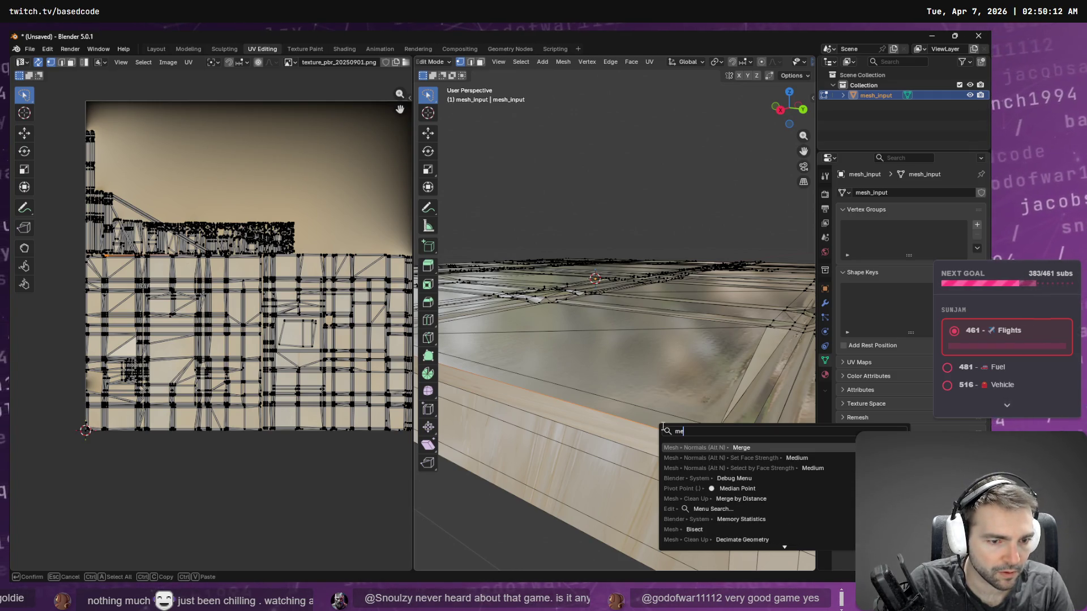
{"action": "type", "text": "rge"}
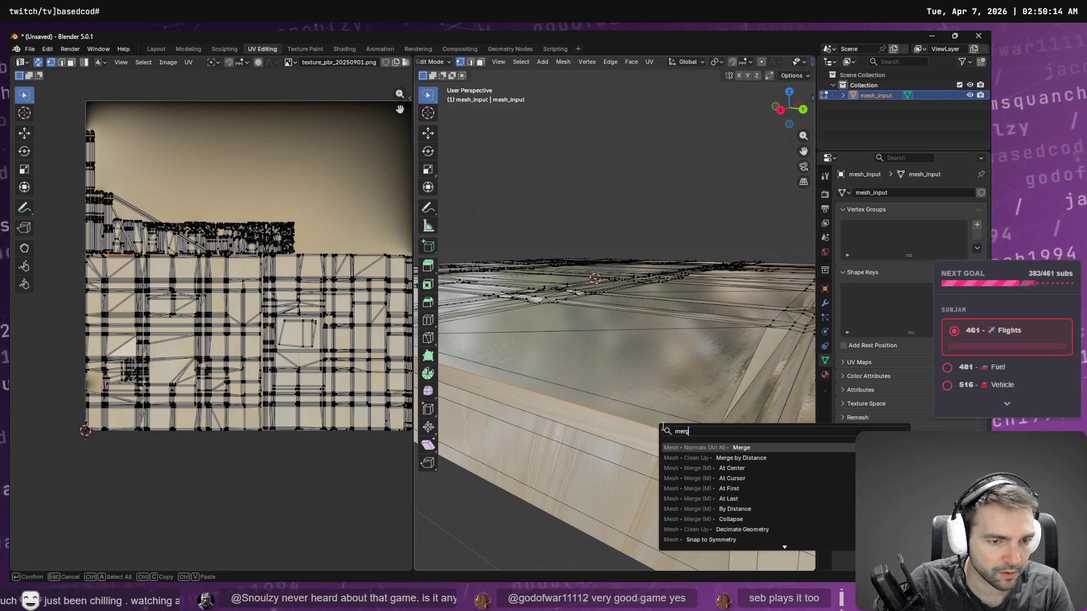
{"action": "key", "text": "Down"}
{"action": "key", "text": "Down"}
{"action": "key", "text": "Down"}
{"action": "key", "text": "Up"}
{"action": "key", "text": "Return"}
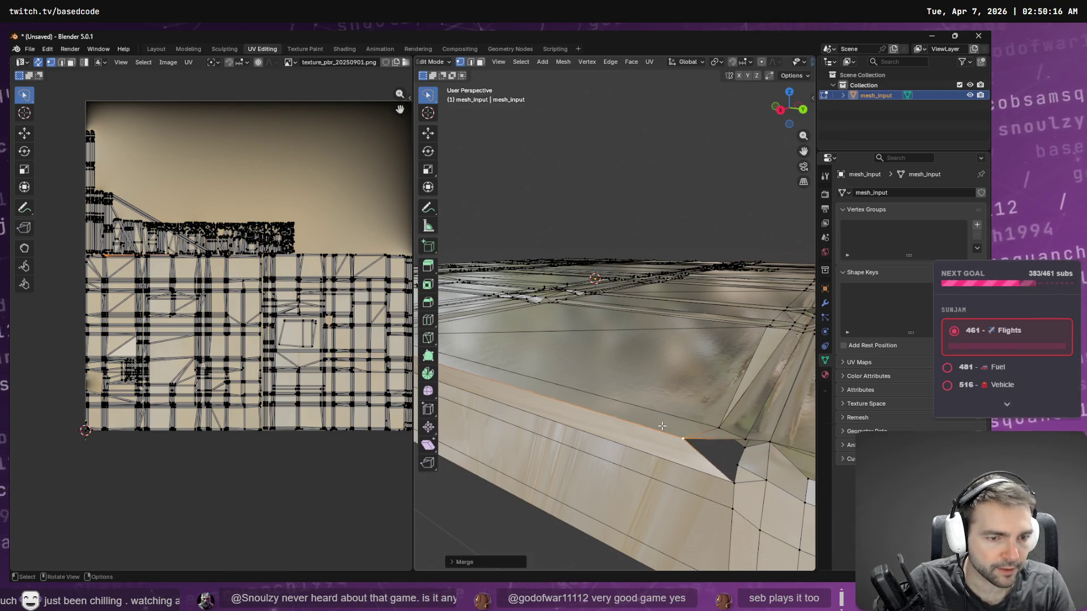
{"action": "left_click", "coordinate": [712, 443]}
{"action": "key", "text": "Tab"}
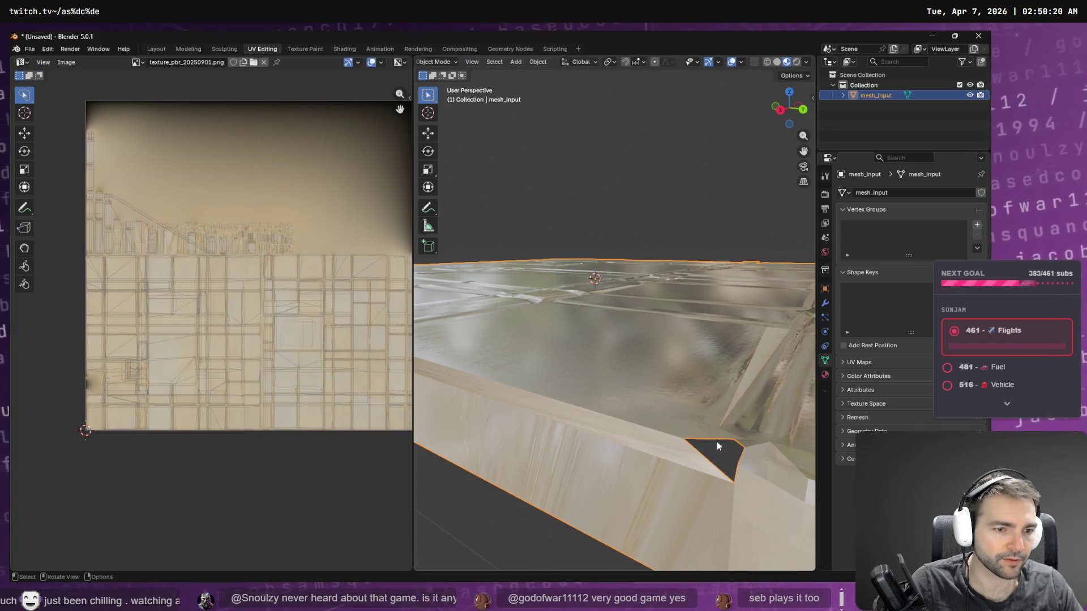
{"action": "key", "text": "Tab"}
Step: Merge the neighbouring vertex at the gap into one point with M
{"action": "middle_click_drag", "start_coordinate": [736, 448], "coordinate": [715, 444]}
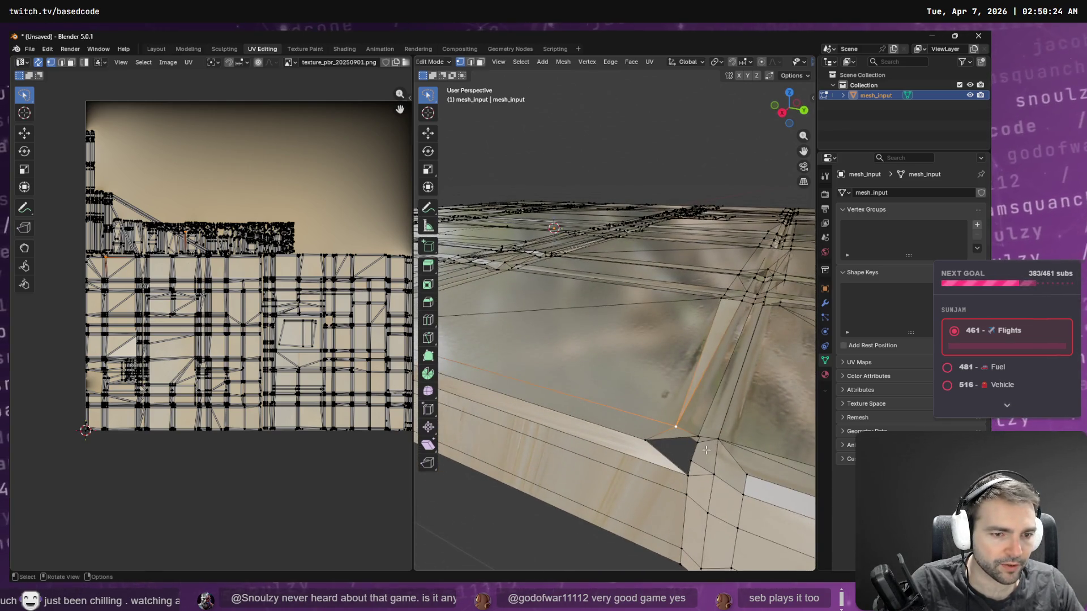
{"action": "left_click", "coordinate": [697, 443]}
{"action": "key", "text": "m"}
{"action": "left_click", "coordinate": [696, 447]}
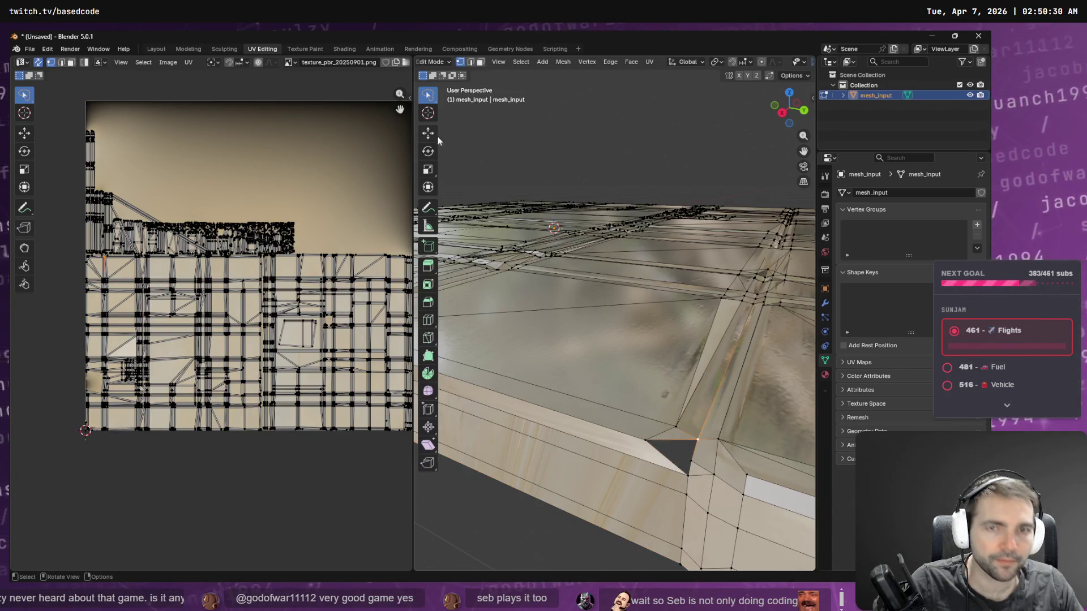
Step: Select the edge above the dark triangle and Fill the hole with a new face
{"action": "left_click", "coordinate": [470, 63]}
{"action": "left_click", "coordinate": [669, 440]}
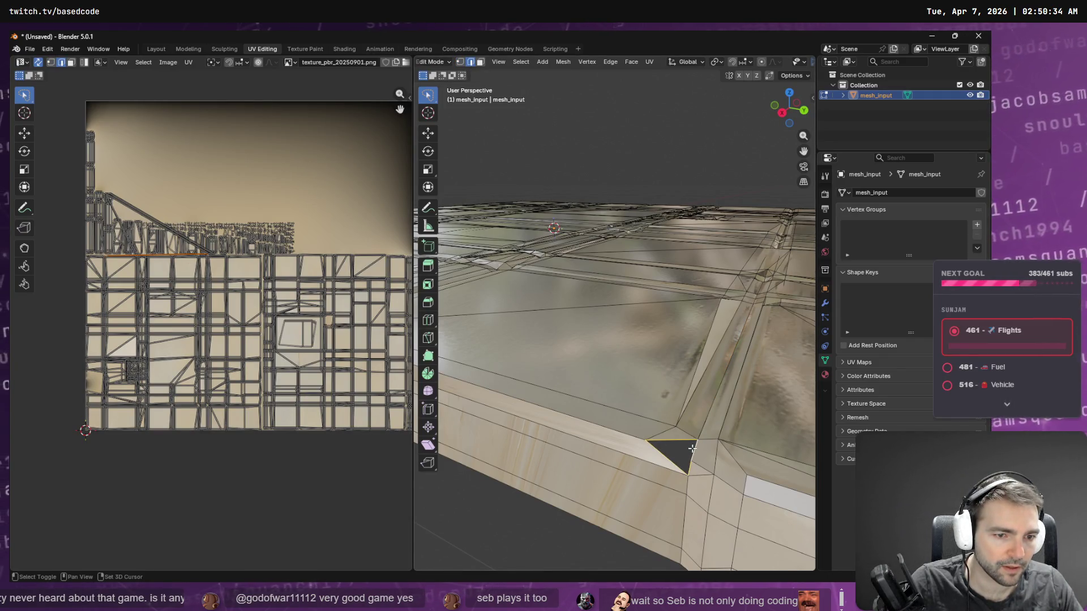
{"action": "key", "text": "F3"}
{"action": "type", "text": "fill"}
{"action": "key", "text": "Down"}
{"action": "key", "text": "Return"}
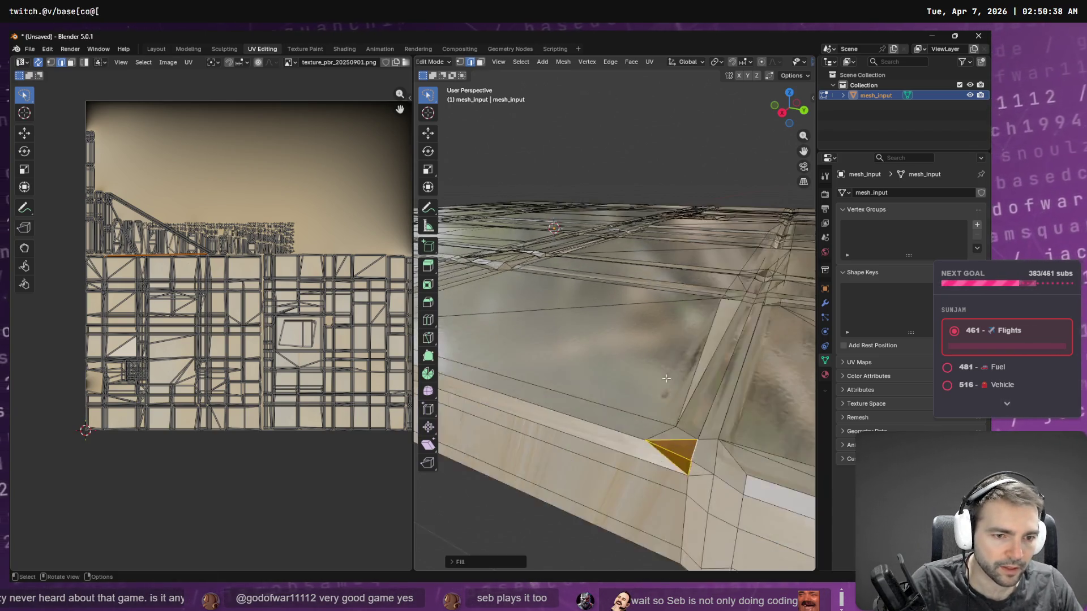
{"action": "middle_click_drag", "start_coordinate": [668, 386], "coordinate": [657, 397]}
{"action": "key", "text": "Tab"}
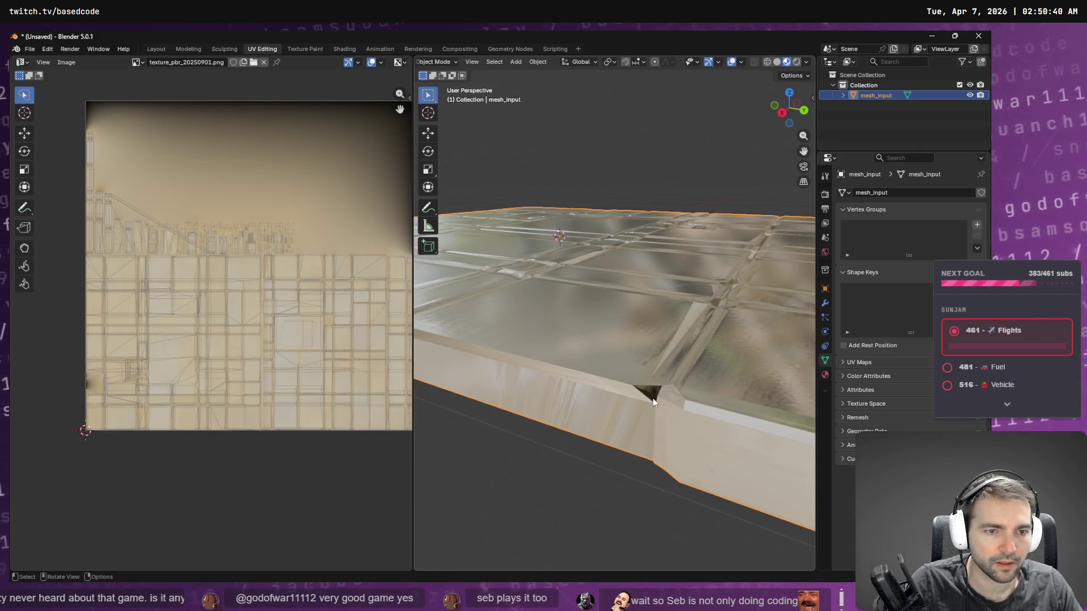
{"action": "key", "text": "Tab"}
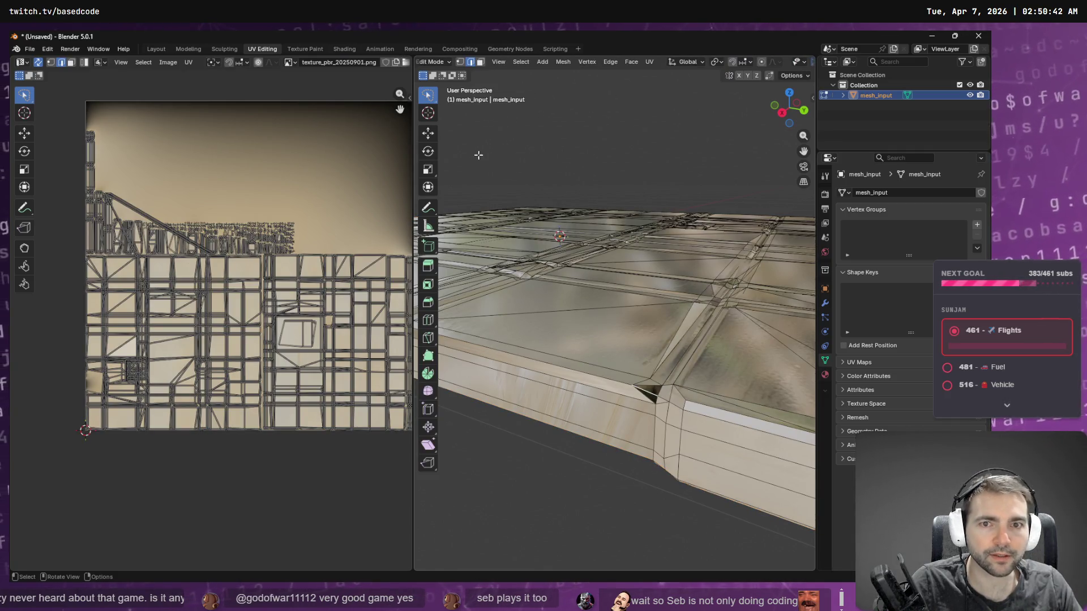
Step: Select only the new triangular face in face select mode
{"action": "key", "text": "3"}
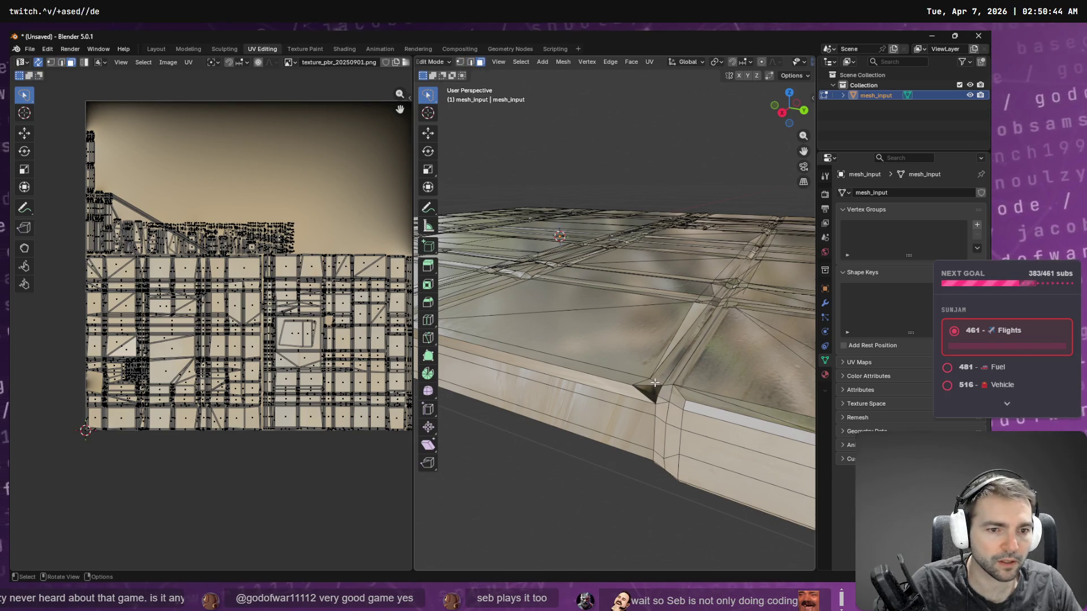
{"action": "left_click", "coordinate": [654, 386]}
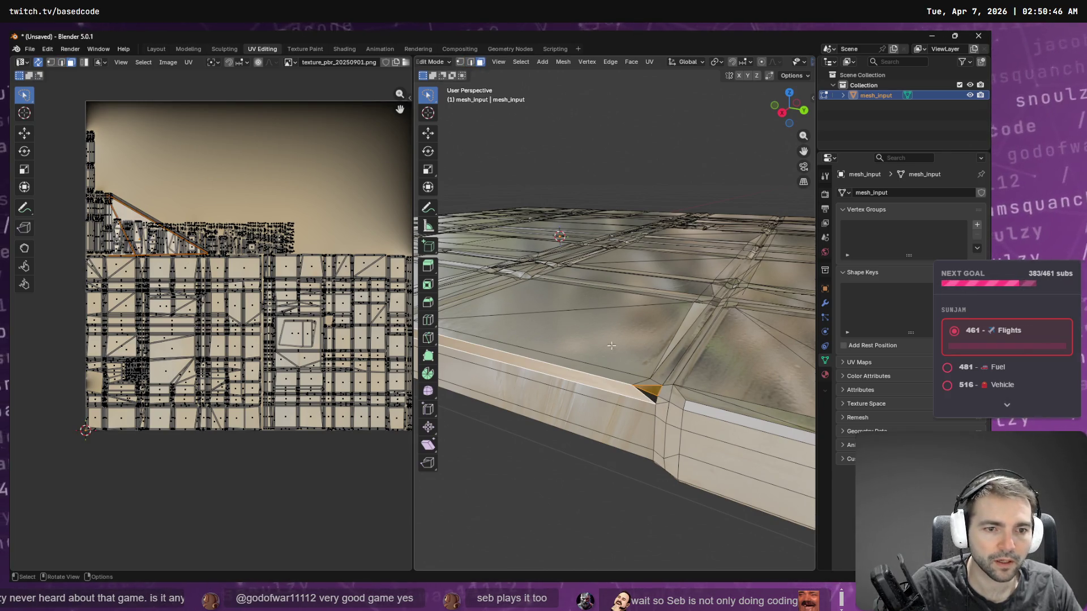
{"action": "left_click", "coordinate": [649, 393]}
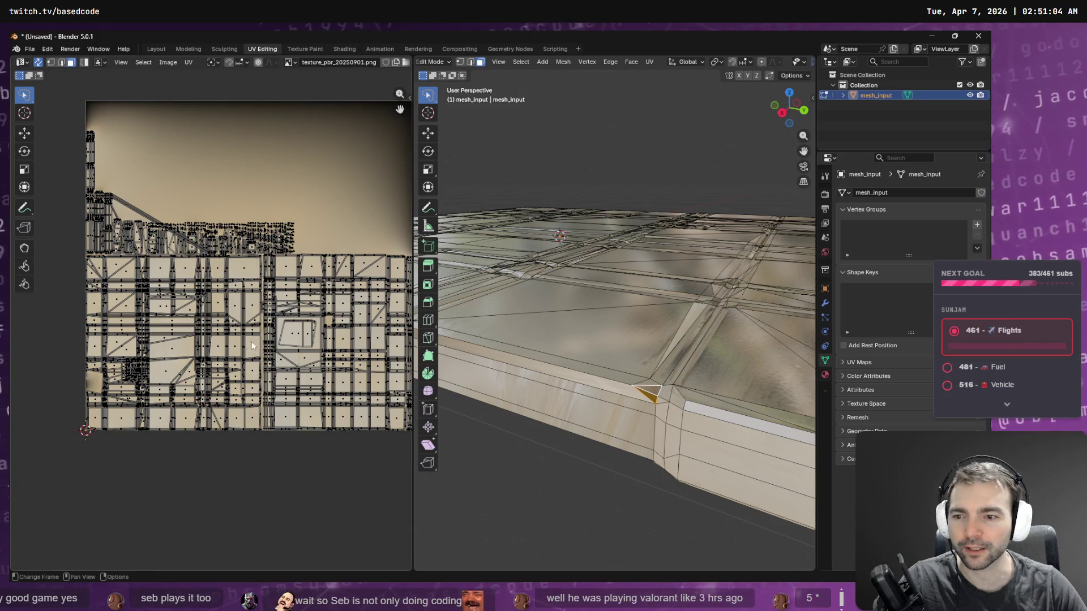
Step: Drag the triangle's UVs across the texture with the Move tool, then return to Object Mode
{"action": "mouse_move", "coordinate": [190, 357]}
{"action": "middle_mouse_down"}
{"action": "mouse_move", "coordinate": [202, 325]}
{"action": "mouse_move", "coordinate": [230, 311]}
{"action": "mouse_move", "coordinate": [204, 335]}
{"action": "middle_mouse_up"}
{"action": "left_click", "coordinate": [24, 134]}
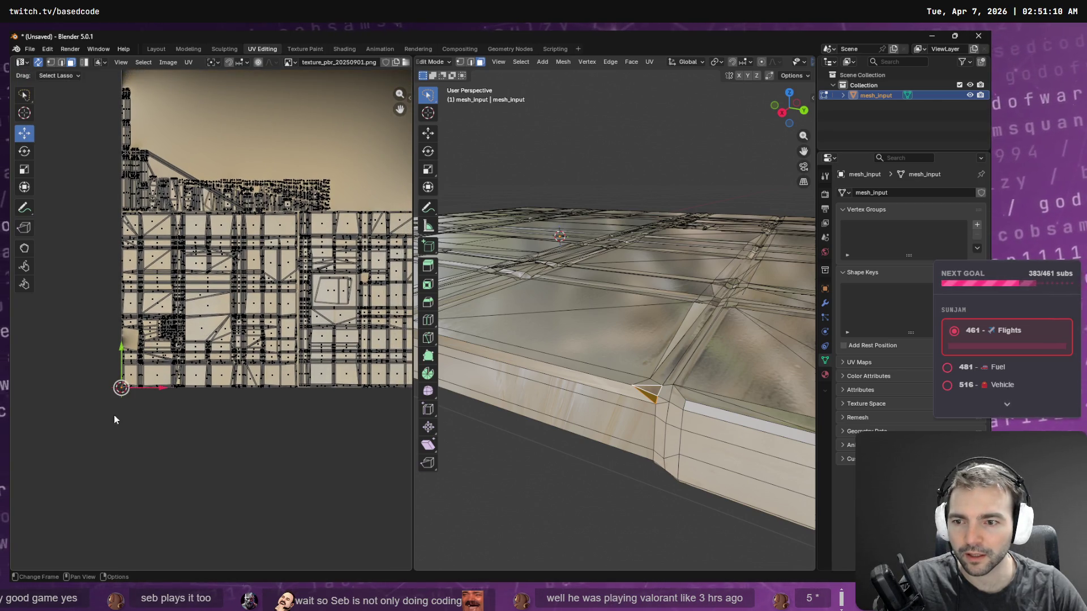
{"action": "mouse_move", "coordinate": [121, 388]}
{"action": "left_mouse_down"}
{"action": "mouse_move", "coordinate": [205, 340]}
{"action": "mouse_move", "coordinate": [203, 325]}
{"action": "left_mouse_up"}
{"action": "scroll", "coordinate": [641, 137], "scroll_direction": "down", "scroll_amount": 6}
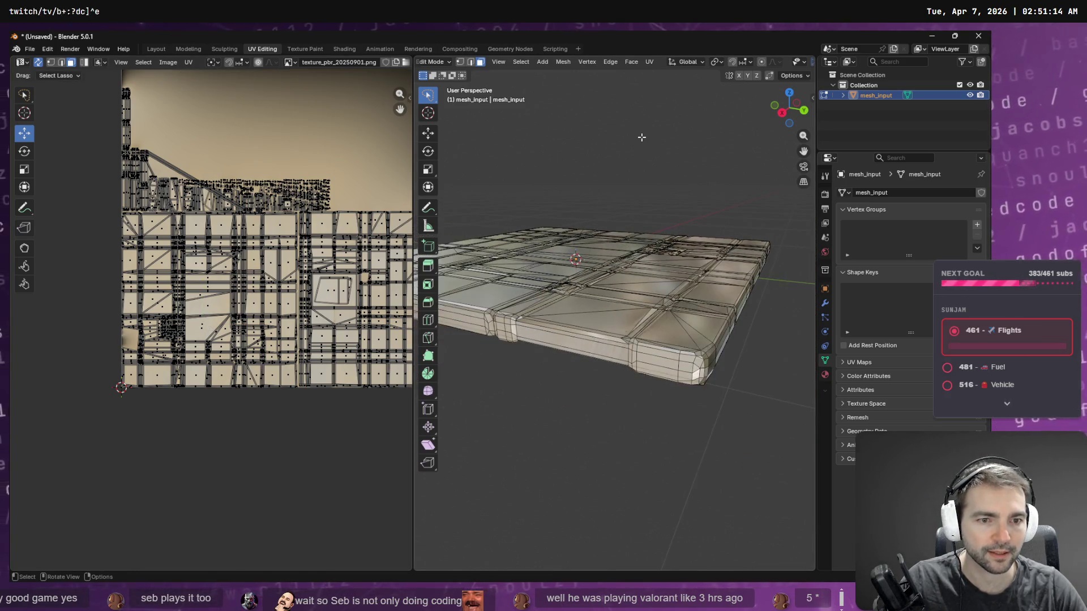
{"action": "key", "text": "Tab"}
{"action": "scroll", "coordinate": [642, 137], "scroll_direction": "down", "scroll_amount": 1}
{"action": "mouse_move", "coordinate": [648, 141]}
{"action": "middle_mouse_down"}
{"action": "mouse_move", "coordinate": [694, 173]}
{"action": "mouse_move", "coordinate": [613, 192]}
{"action": "mouse_move", "coordinate": [563, 189]}
{"action": "middle_mouse_up"}
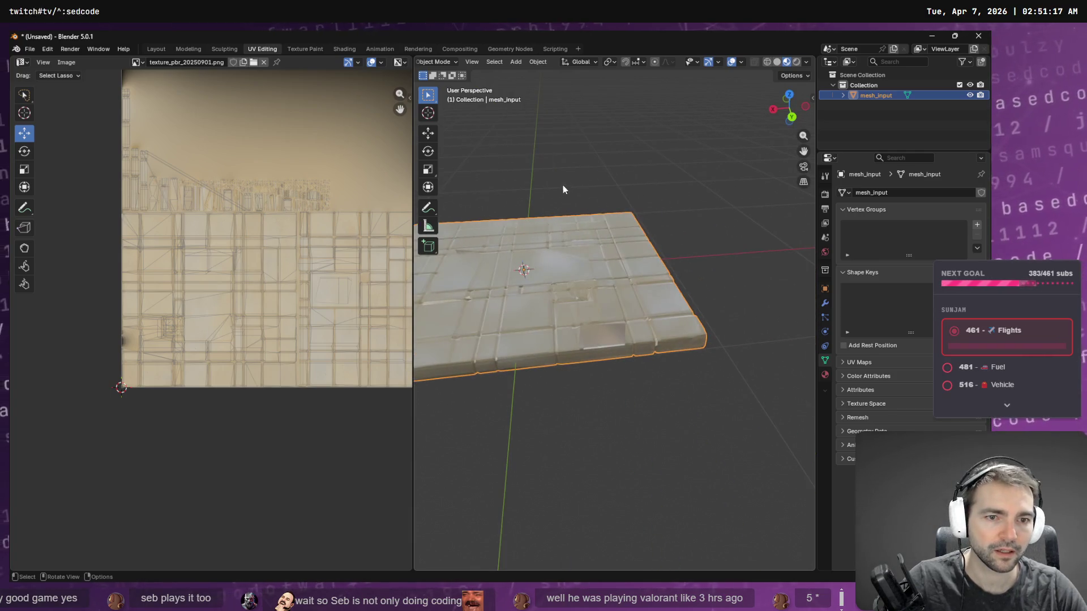
Step: Open the Wavefront (.obj) export dialog with Normals enabled and Materials checked
{"action": "left_click", "coordinate": [30, 50]}
{"action": "mouse_move", "coordinate": [76, 230]}
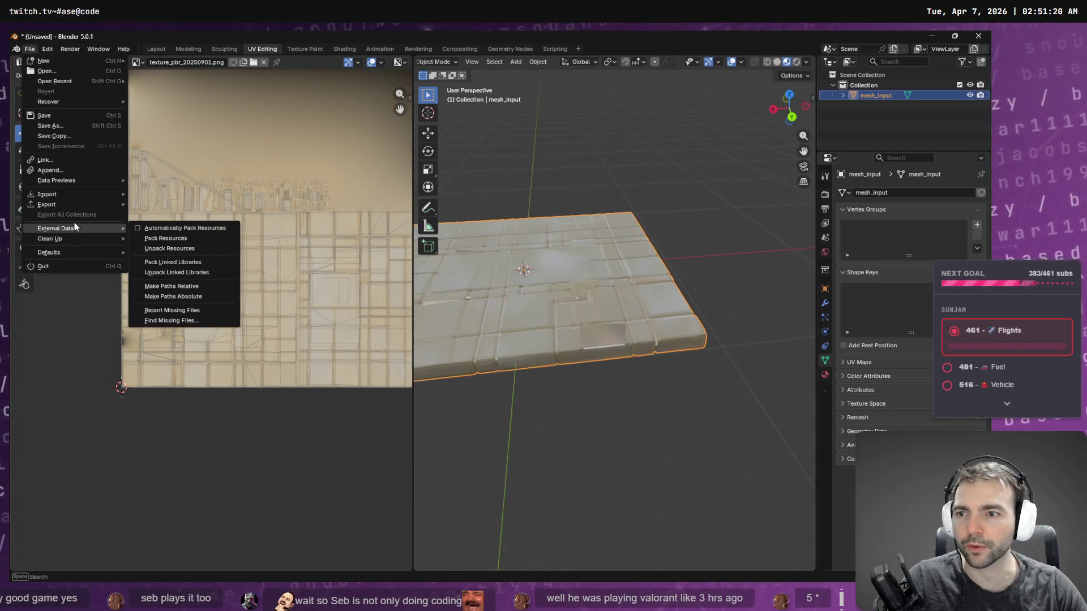
{"action": "mouse_move", "coordinate": [73, 206]}
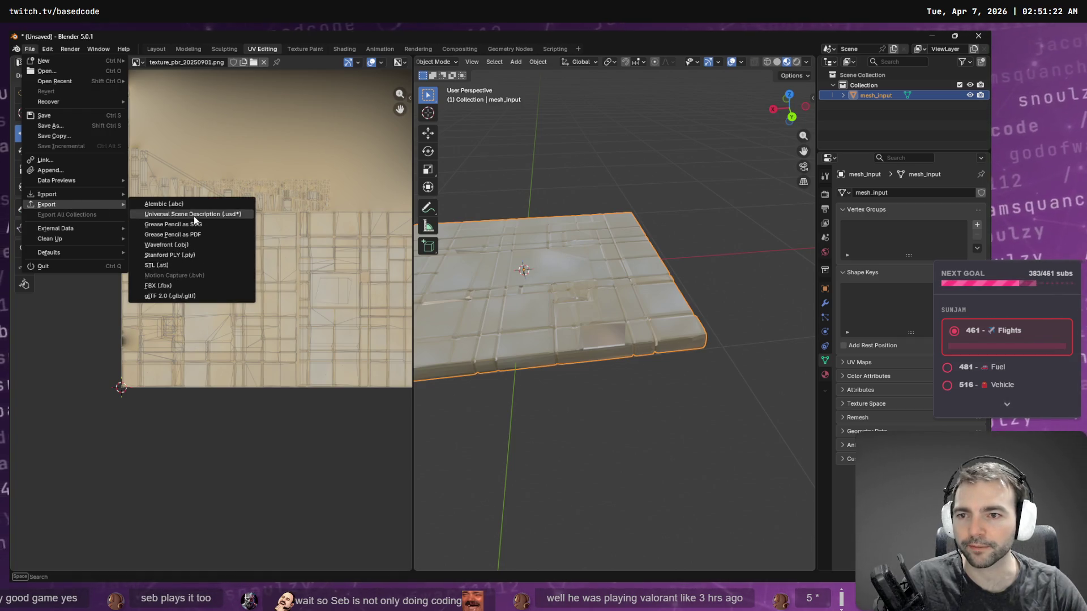
{"action": "left_click", "coordinate": [189, 244]}
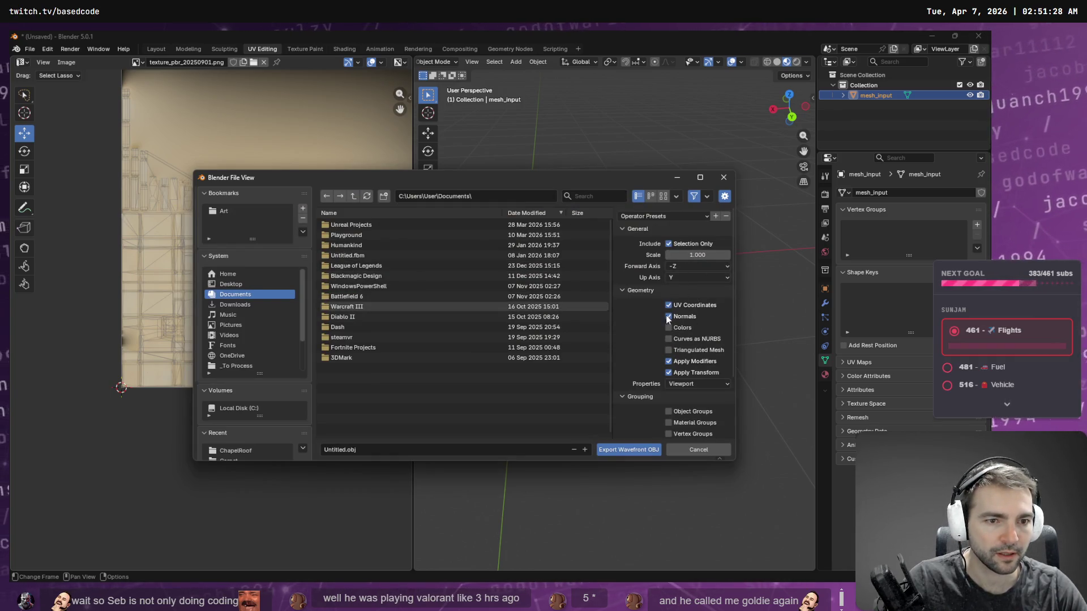
{"action": "scroll", "coordinate": [682, 347], "scroll_direction": "down", "scroll_amount": 5}
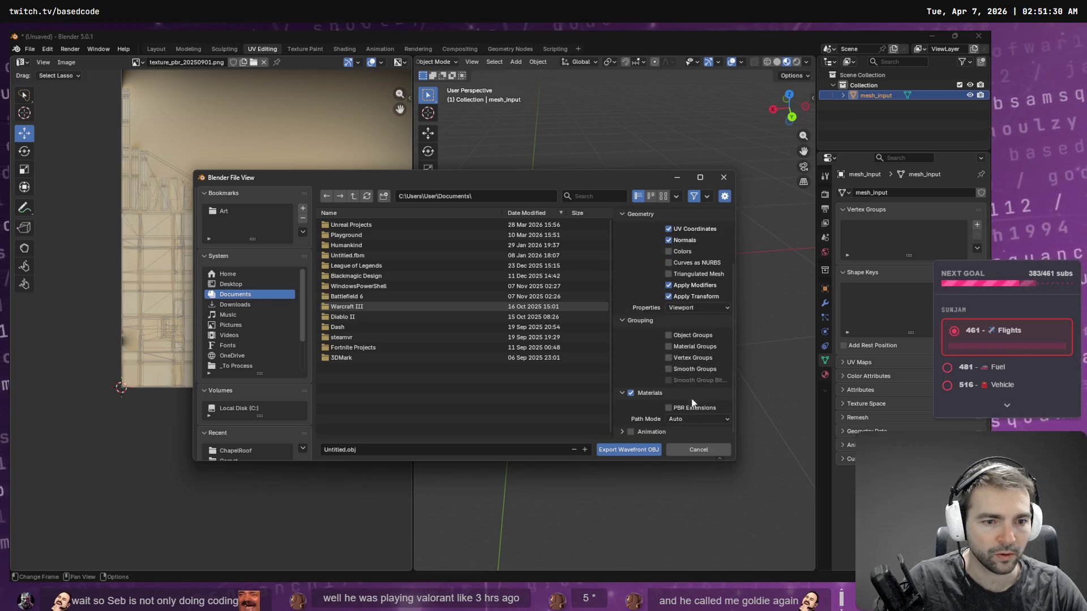
{"action": "left_click", "coordinate": [628, 448]}
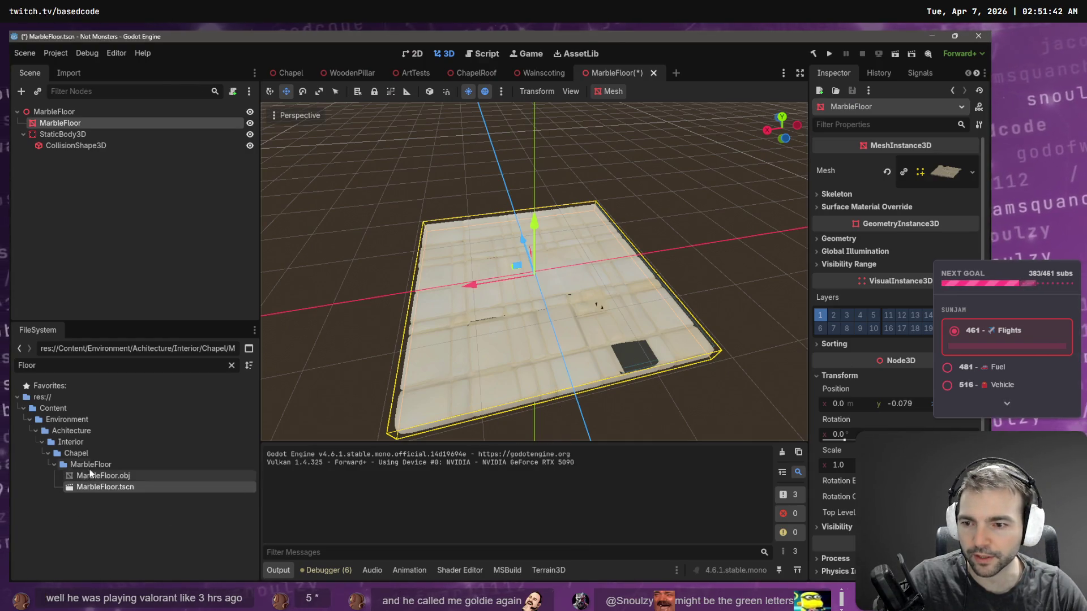
{"action": "right_click", "coordinate": [92, 464]}
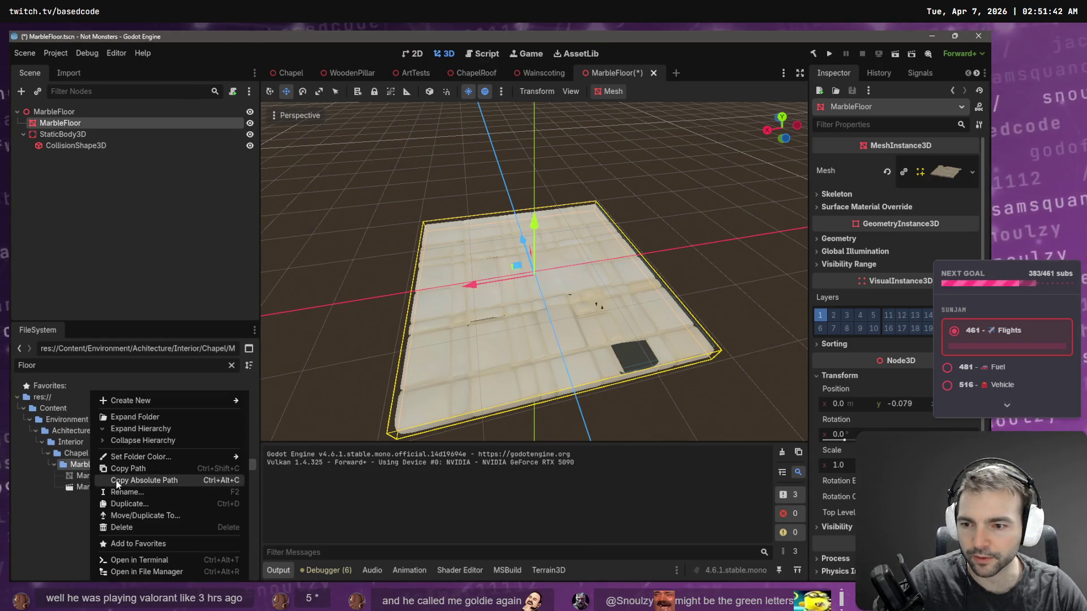
Step: Paste Godot's MarbleFloor folder path into the export dialog and overwrite MarbleFloor.obj
{"action": "left_click", "coordinate": [151, 574]}
{"action": "key", "text": "ctrl+l"}
{"action": "key", "text": "alt+Tab"}
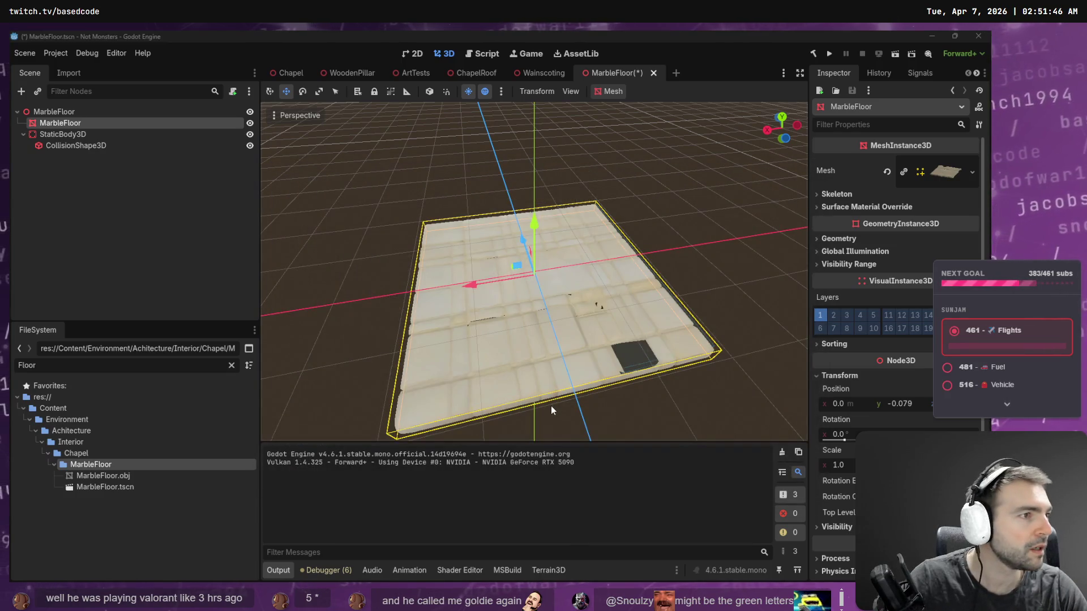
{"action": "key", "text": "alt+Tab"}
{"action": "left_click", "coordinate": [503, 196]}
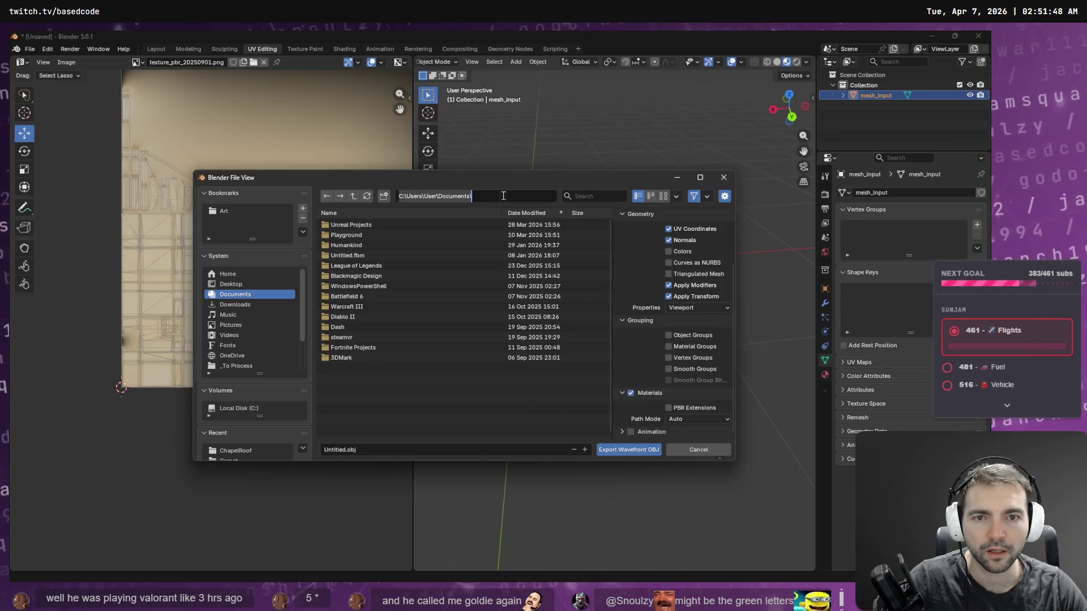
{"action": "key", "text": "ctrl+v"}
{"action": "key", "text": "Return"}
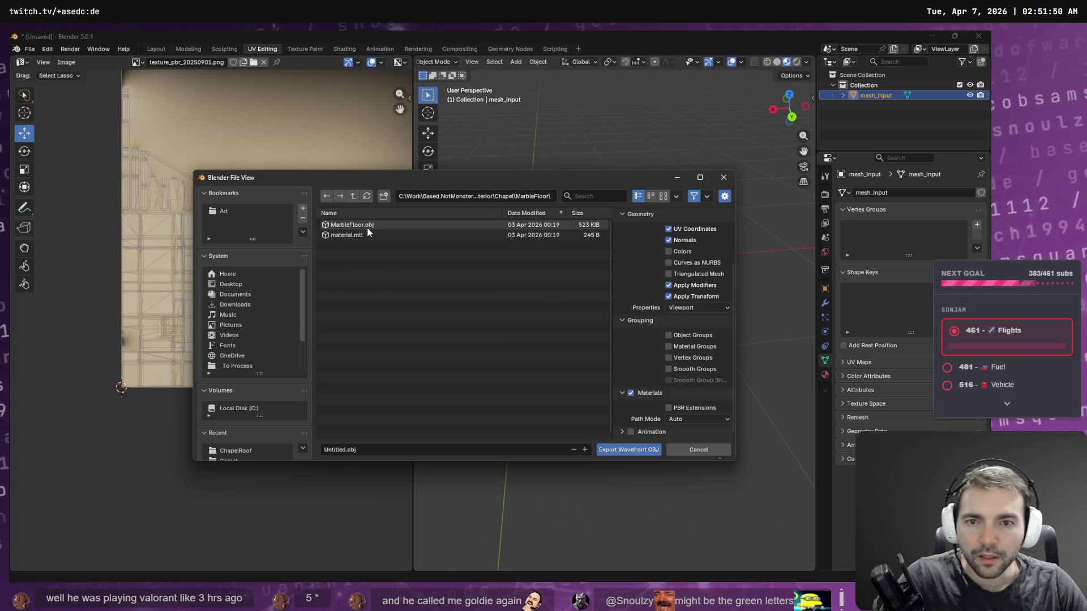
{"action": "double_click", "coordinate": [371, 225]}
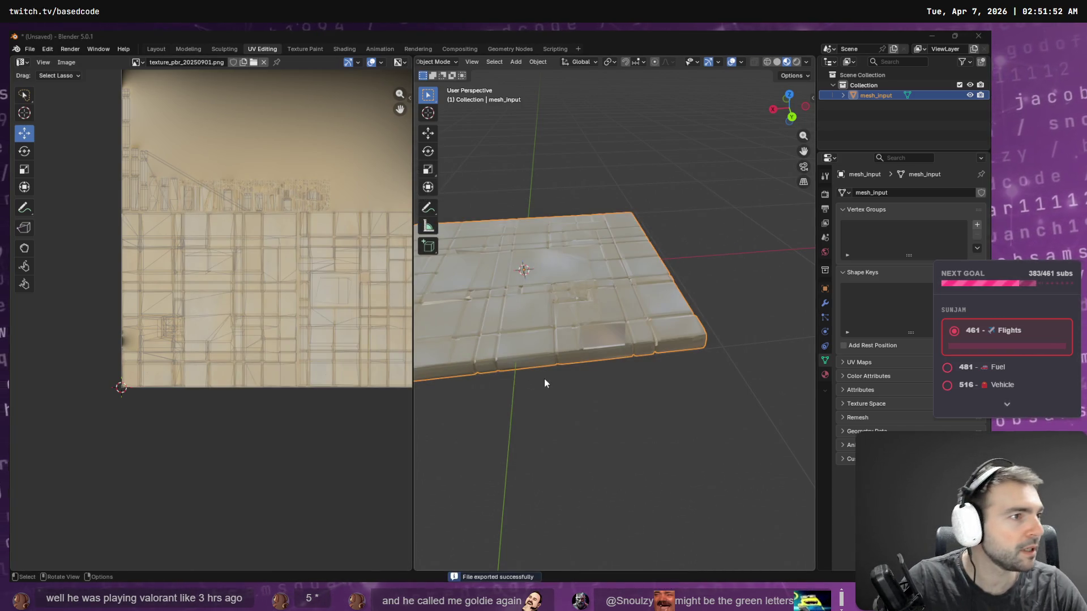
{"action": "key", "text": "alt+Tab"}
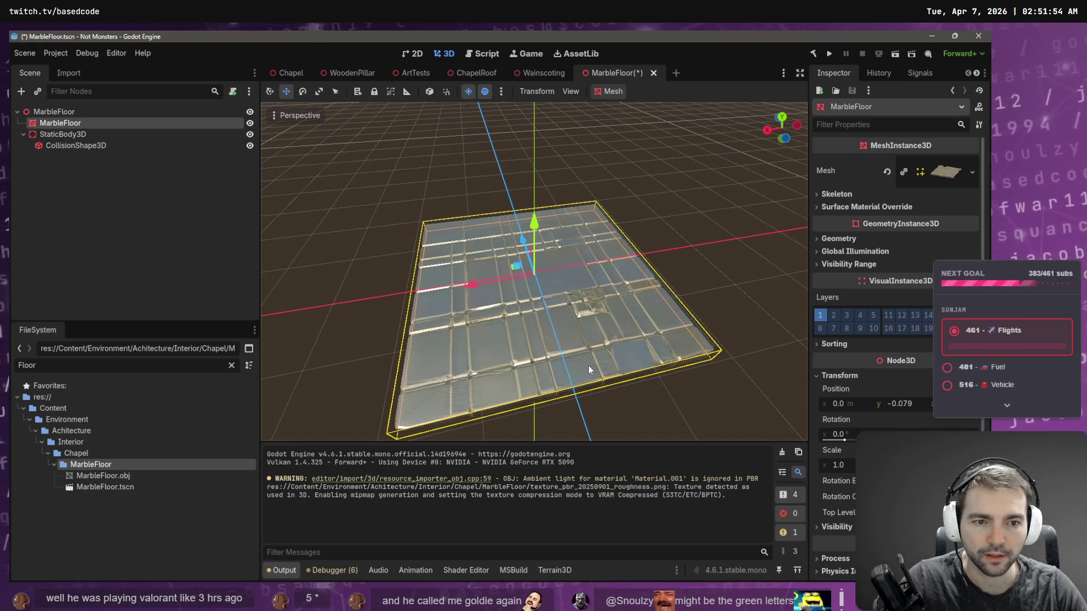
Step: Give the floor mesh a new StandardMaterial3D as its surface material override
{"action": "mouse_move", "coordinate": [707, 340]}
{"action": "middle_mouse_down"}
{"action": "mouse_move", "coordinate": [651, 280]}
{"action": "mouse_move", "coordinate": [595, 273]}
{"action": "mouse_move", "coordinate": [588, 324]}
{"action": "mouse_move", "coordinate": [684, 362]}
{"action": "mouse_move", "coordinate": [685, 396]}
{"action": "mouse_move", "coordinate": [685, 108]}
{"action": "mouse_move", "coordinate": [544, 351]}
{"action": "mouse_move", "coordinate": [544, 338]}
{"action": "mouse_move", "coordinate": [561, 337]}
{"action": "middle_mouse_up"}
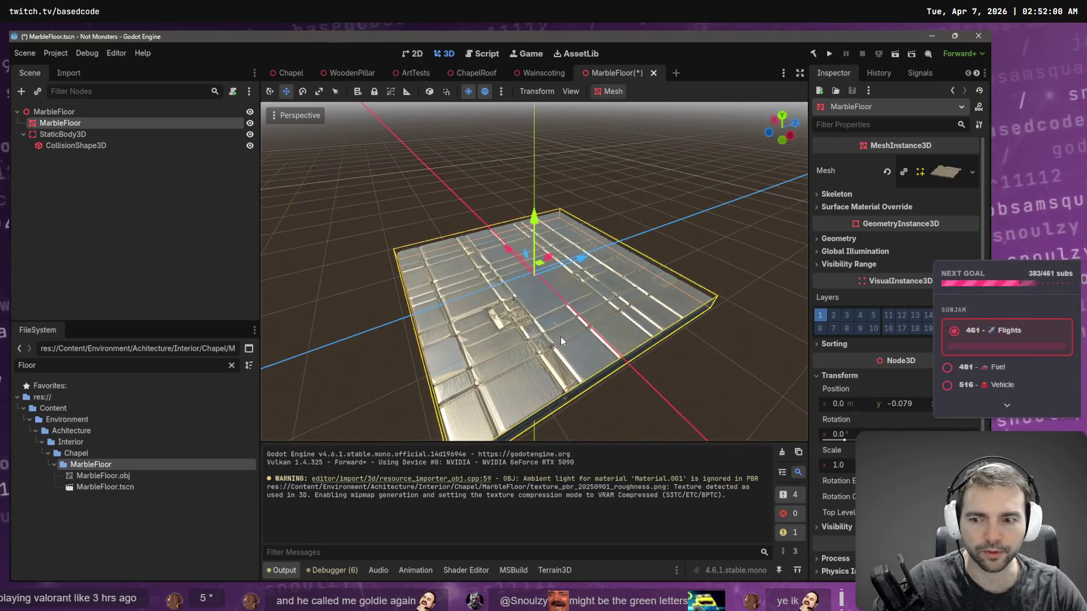
{"action": "left_click", "coordinate": [942, 173]}
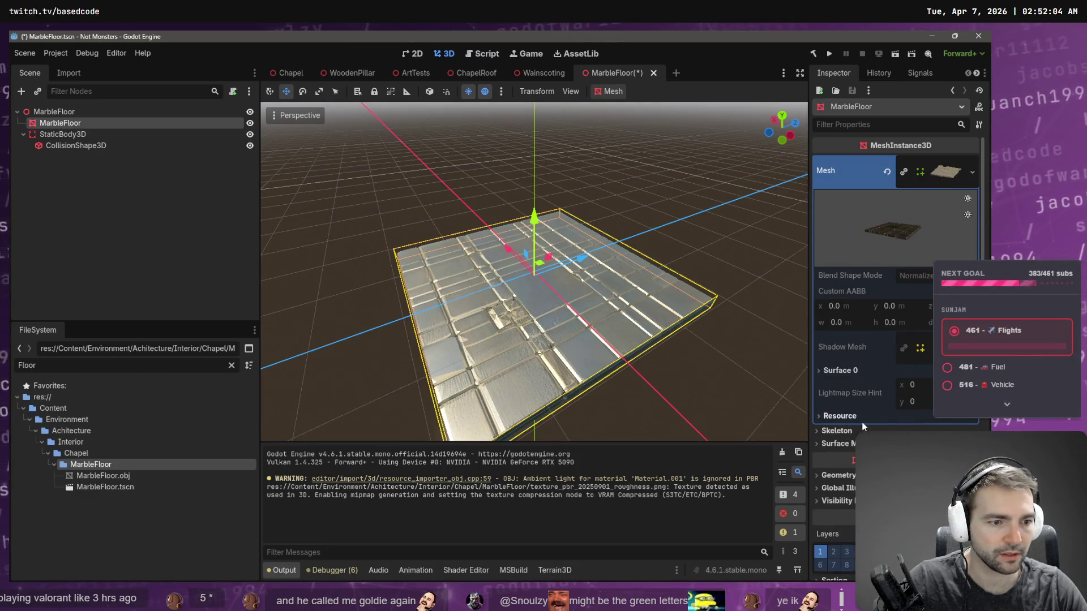
{"action": "left_click", "coordinate": [945, 172]}
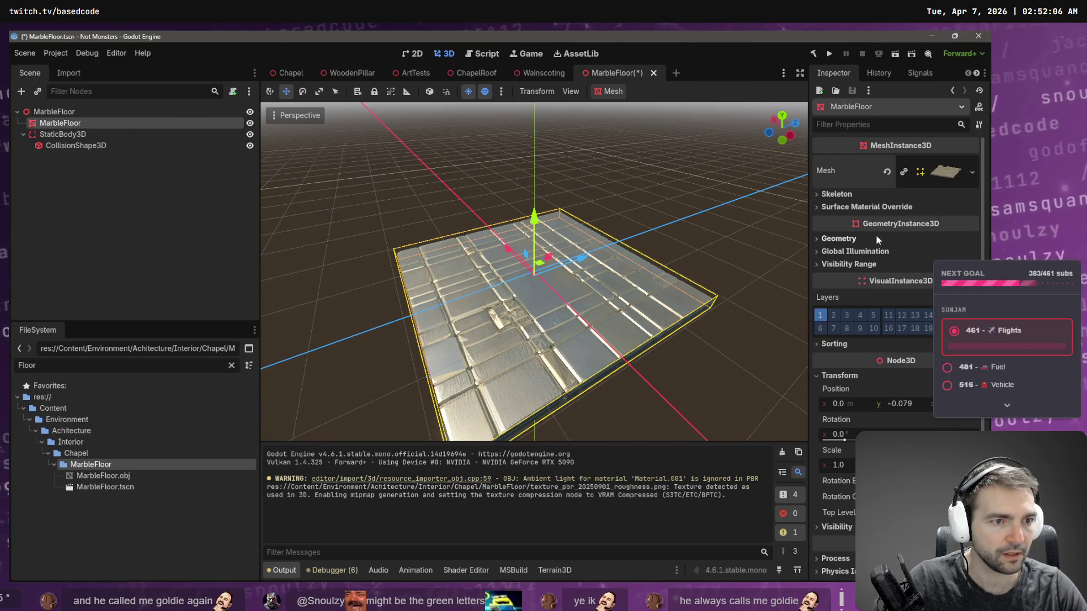
{"action": "left_click", "coordinate": [883, 208]}
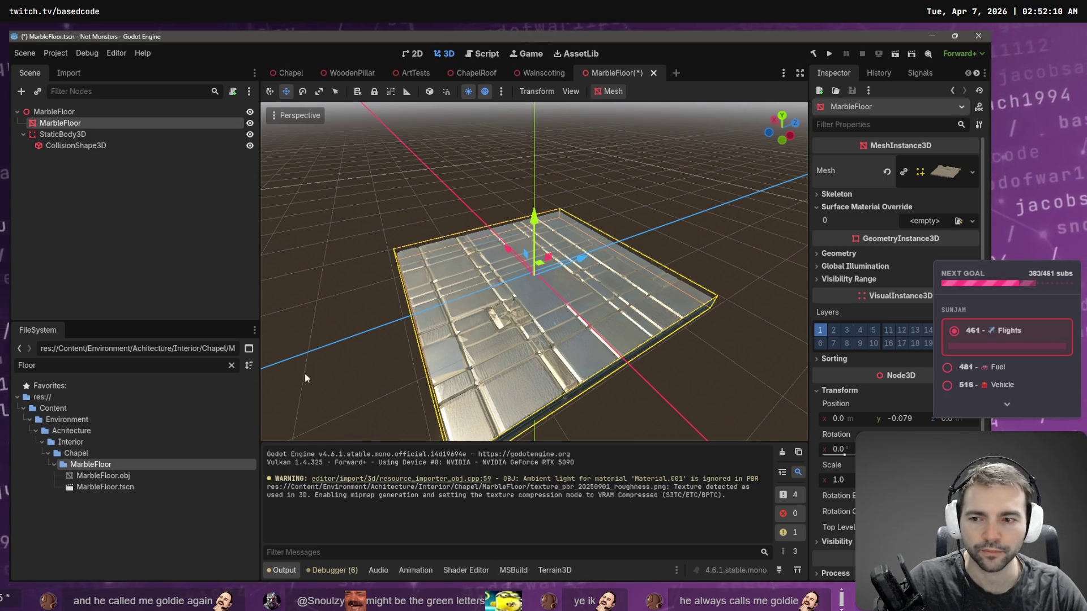
{"action": "left_click", "coordinate": [231, 365]}
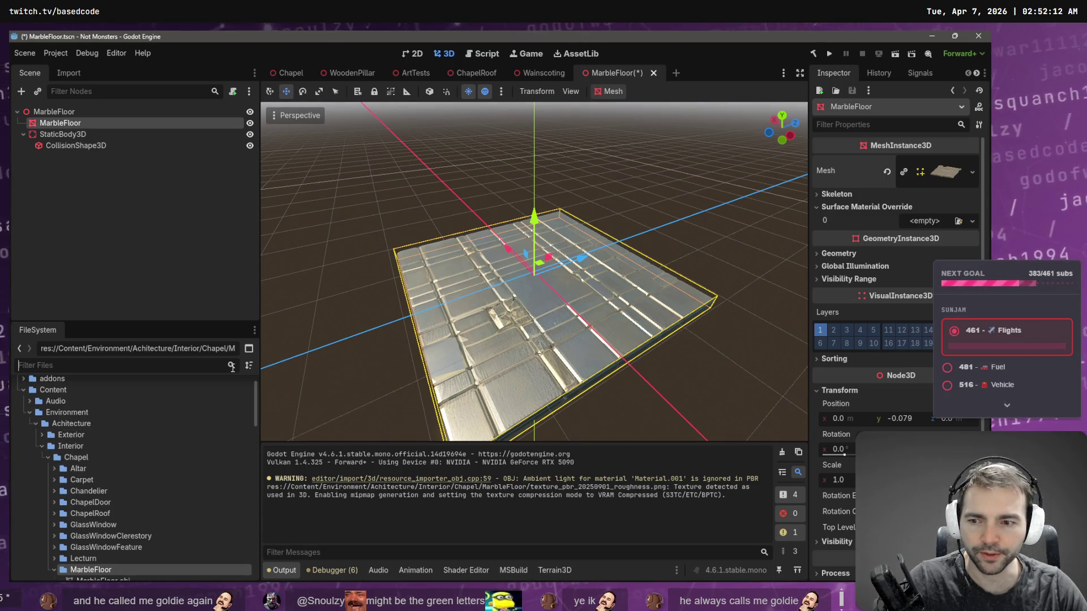
{"action": "scroll", "coordinate": [169, 495], "scroll_direction": "down", "scroll_amount": 5}
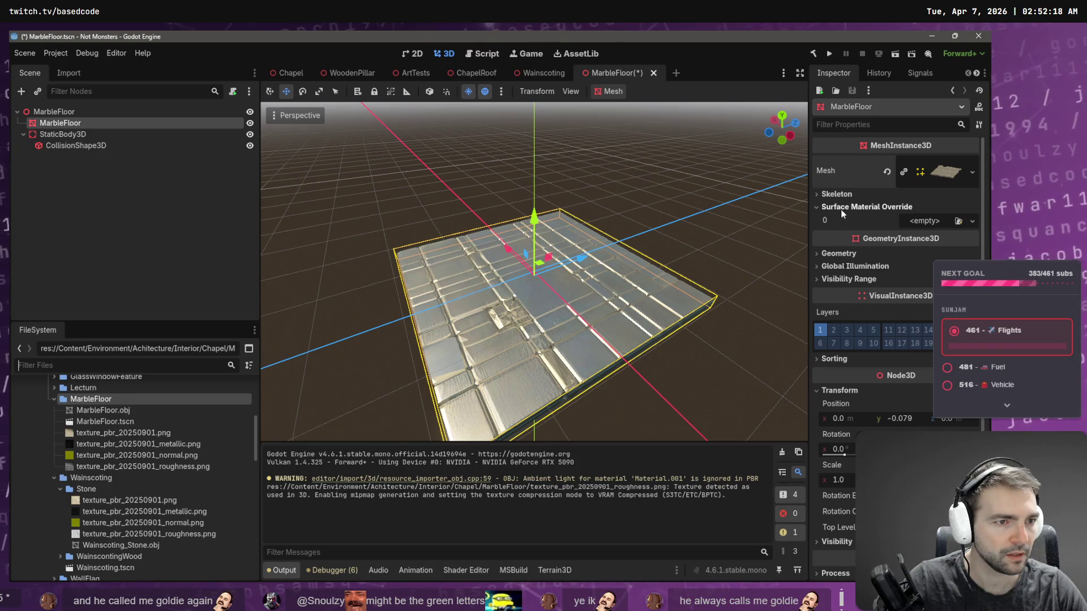
{"action": "left_click", "coordinate": [972, 222]}
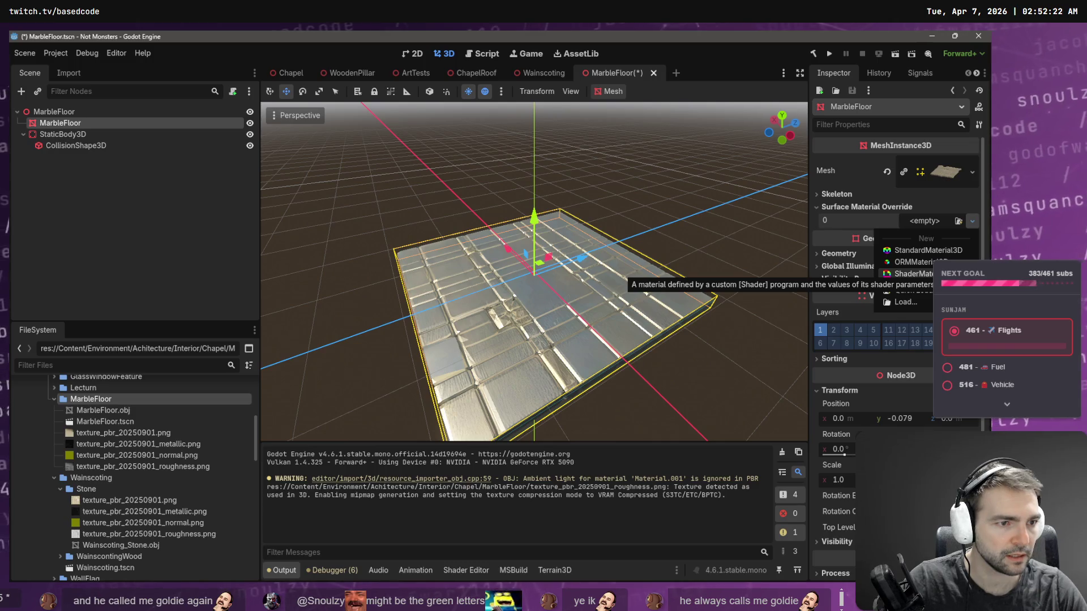
{"action": "left_click", "coordinate": [950, 249]}
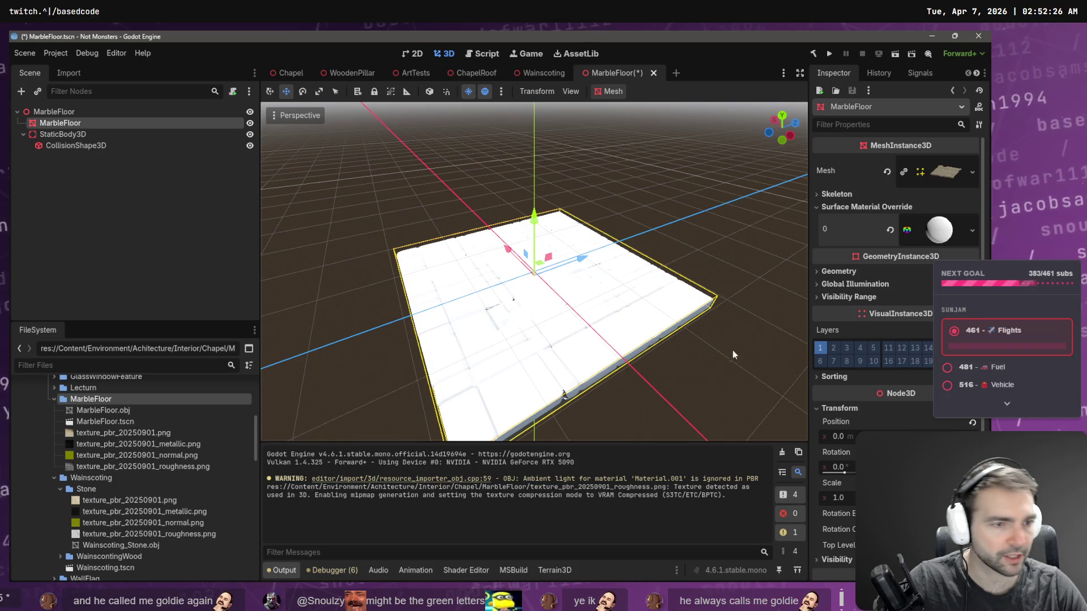
{"action": "left_click", "coordinate": [940, 230]}
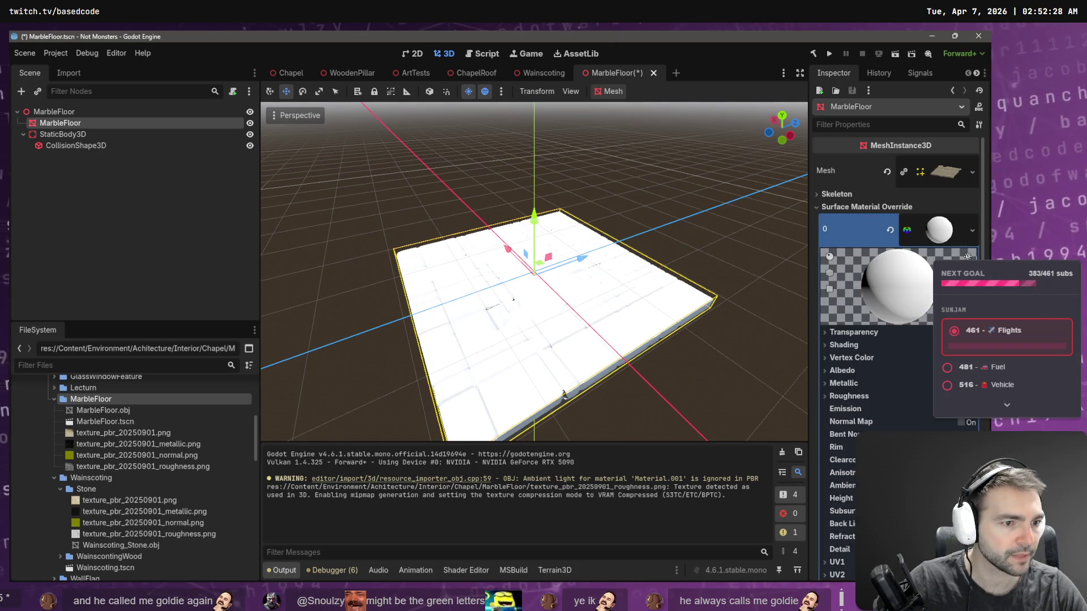
Step: Assign texture_pbr_20250901.png as albedo plus the normal and roughness images, then save the scene
{"action": "left_click", "coordinate": [817, 374]}
{"action": "left_click_drag", "start_coordinate": [170, 433], "coordinate": [920, 400]}
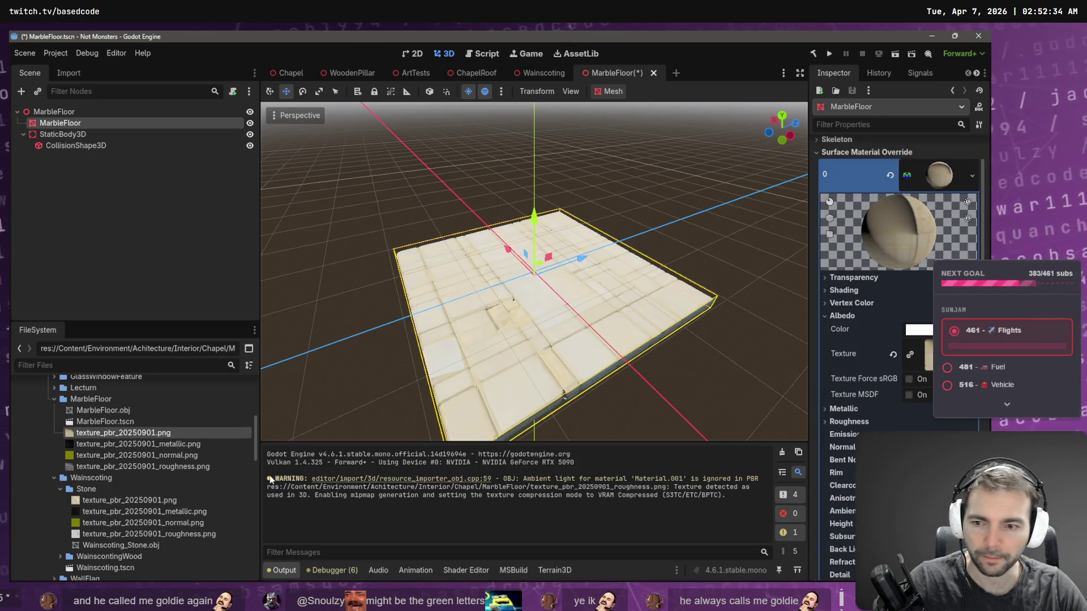
{"action": "left_click", "coordinate": [171, 456]}
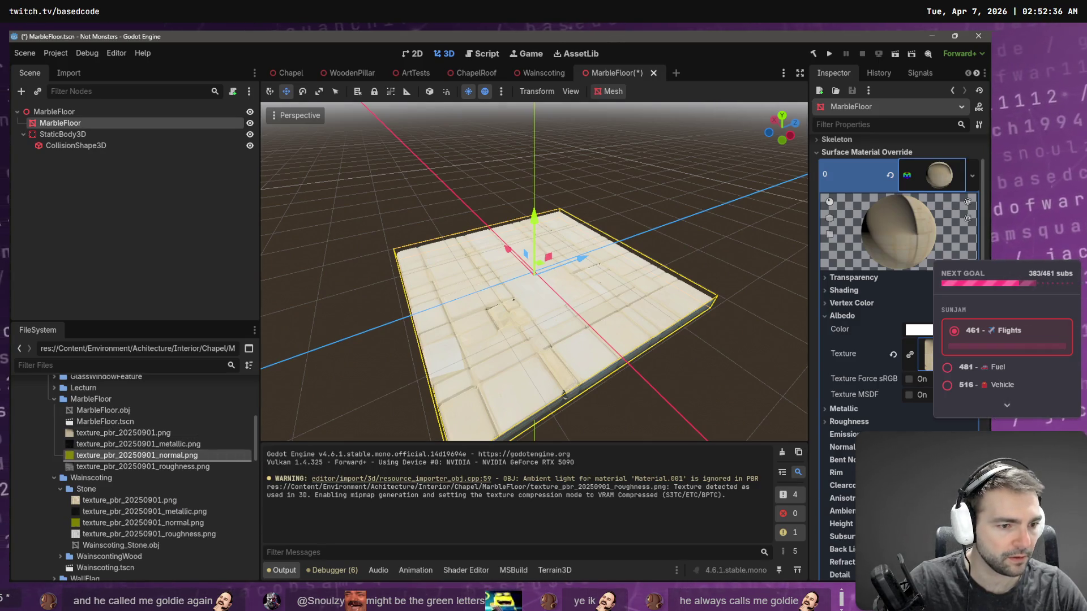
{"action": "left_click", "coordinate": [842, 447]}
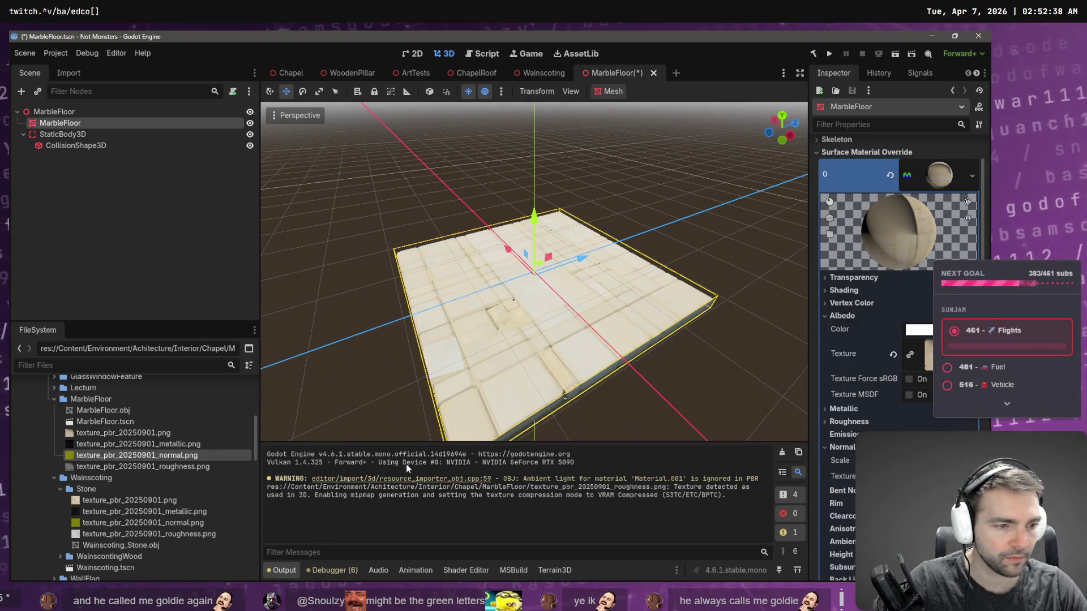
{"action": "left_click_drag", "start_coordinate": [203, 456], "coordinate": [923, 476]}
{"action": "scroll", "coordinate": [923, 476], "scroll_direction": "down", "scroll_amount": 2}
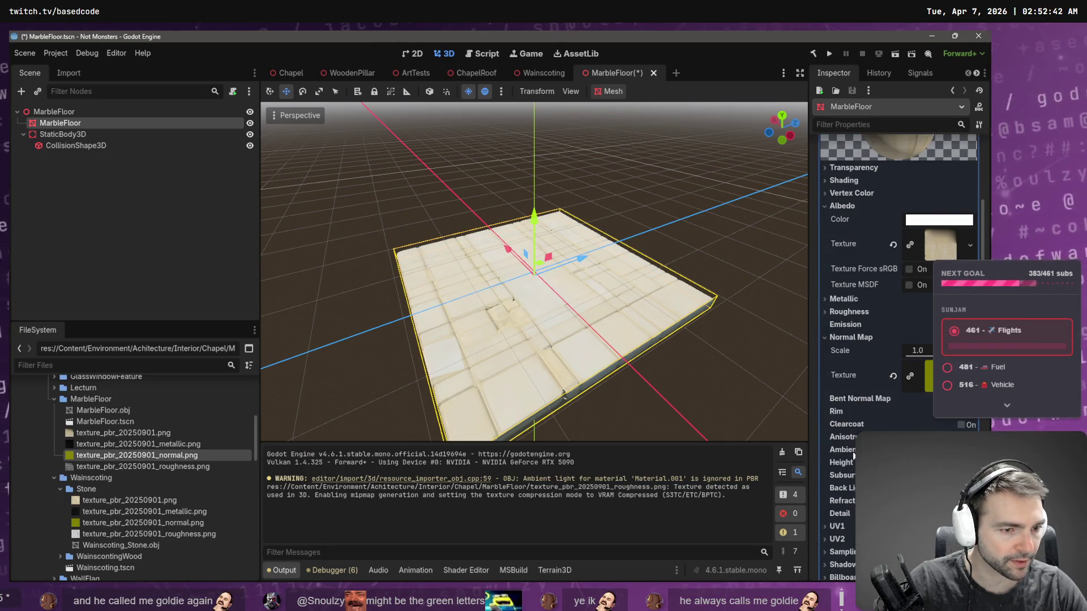
{"action": "left_click", "coordinate": [849, 312]}
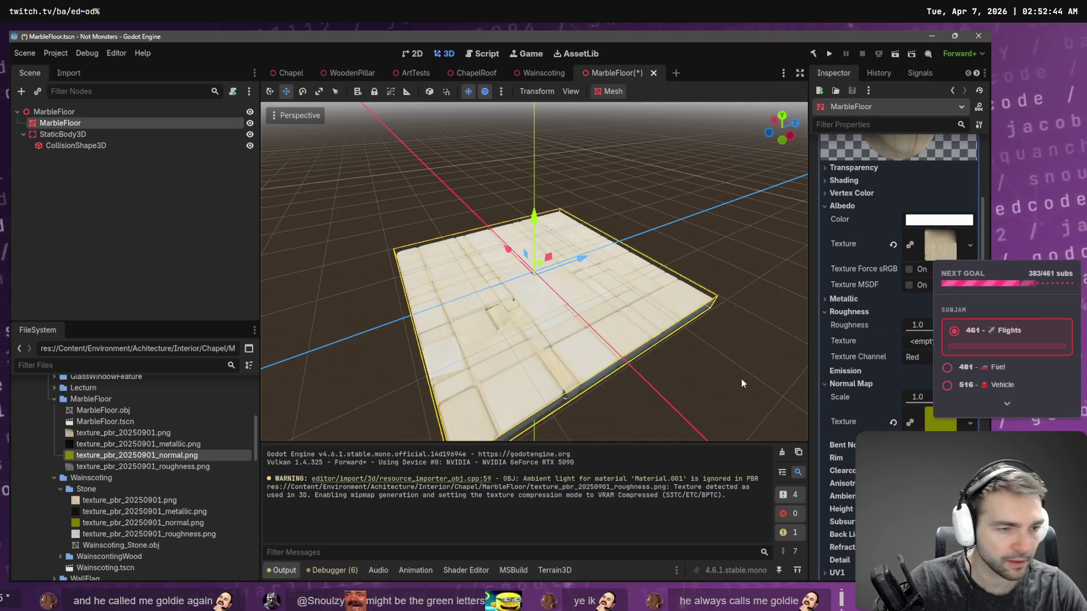
{"action": "mouse_move", "coordinate": [161, 470]}
{"action": "left_mouse_down"}
{"action": "mouse_move", "coordinate": [651, 439]}
{"action": "mouse_move", "coordinate": [929, 344]}
{"action": "left_mouse_up"}
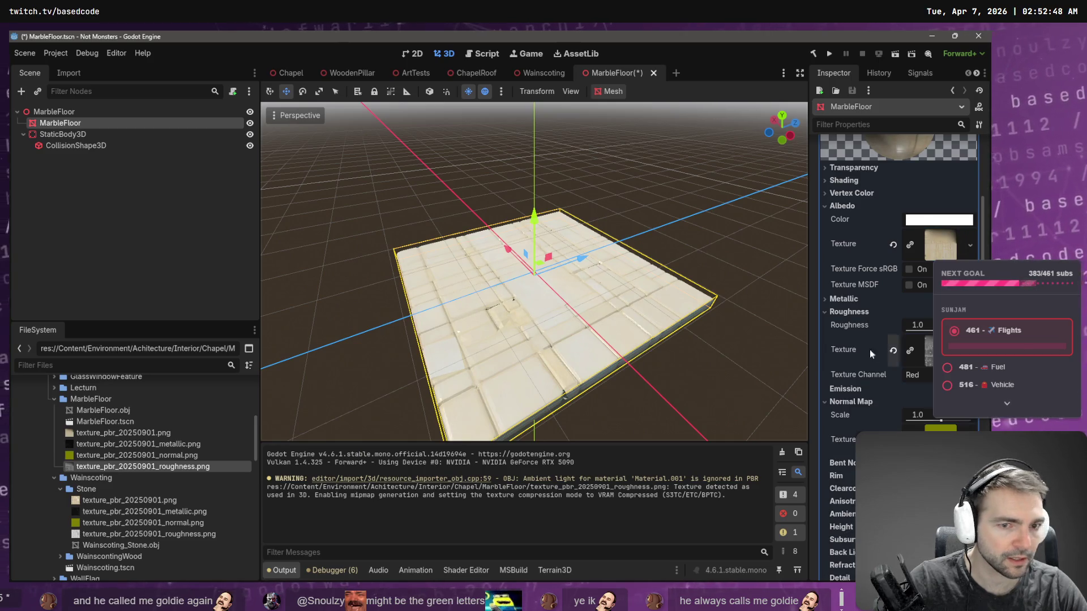
{"action": "left_click", "coordinate": [742, 256]}
{"action": "key", "text": "ctrl+s"}
{"action": "right_click_drag", "start_coordinate": [734, 247], "coordinate": [735, 247]}
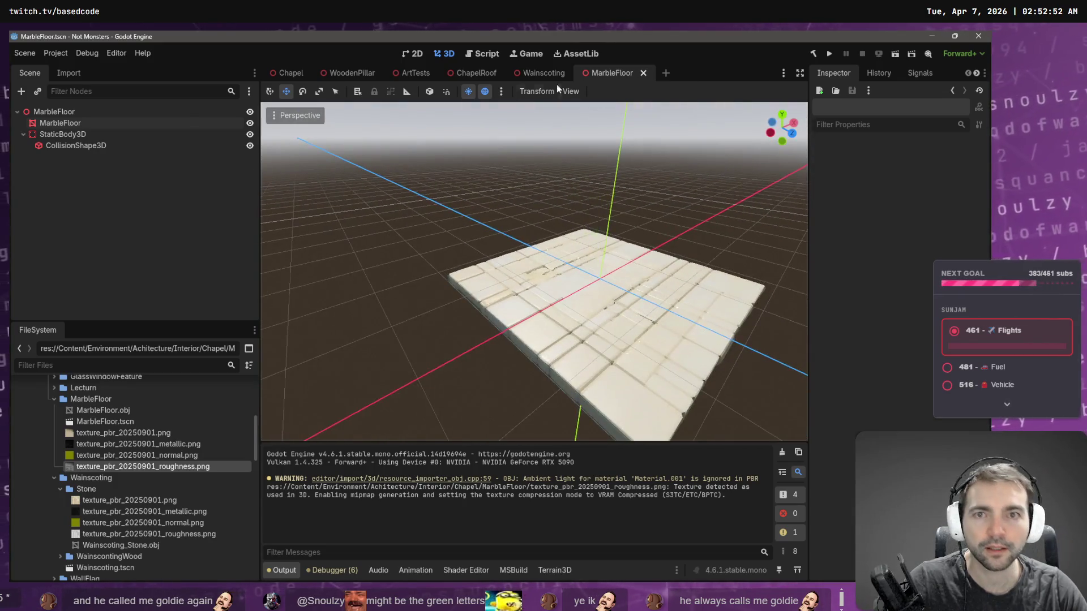
Step: Switch to the Chapel scene and fly the view down the aisle to the doors
{"action": "left_click", "coordinate": [286, 72]}
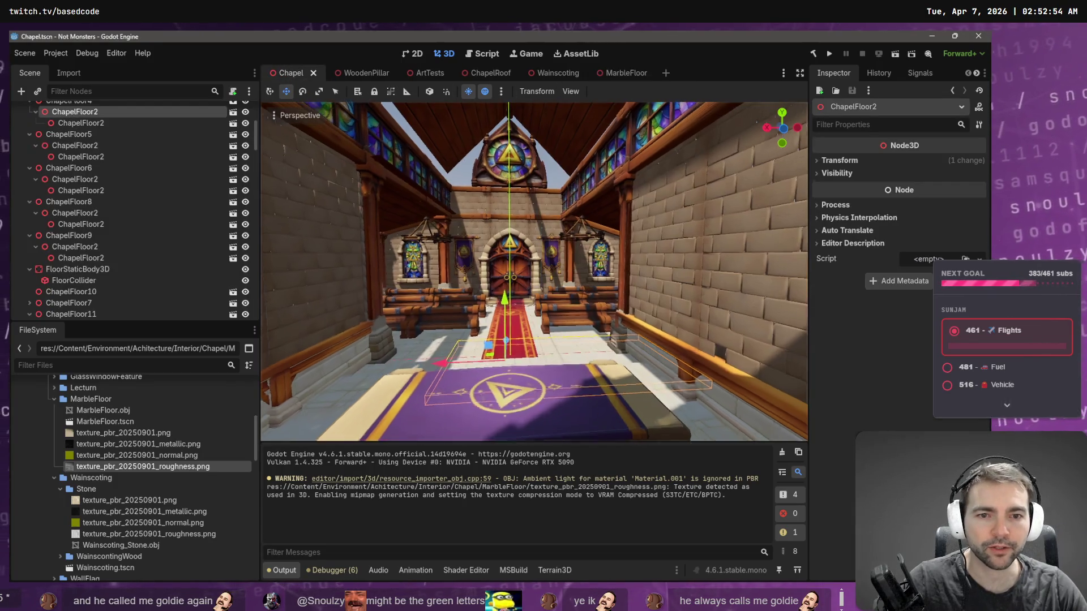
{"action": "right_click_drag", "start_coordinate": [735, 247], "coordinate": [735, 247]}
{"action": "right_click_drag", "start_coordinate": [488, 186], "coordinate": [489, 191]}
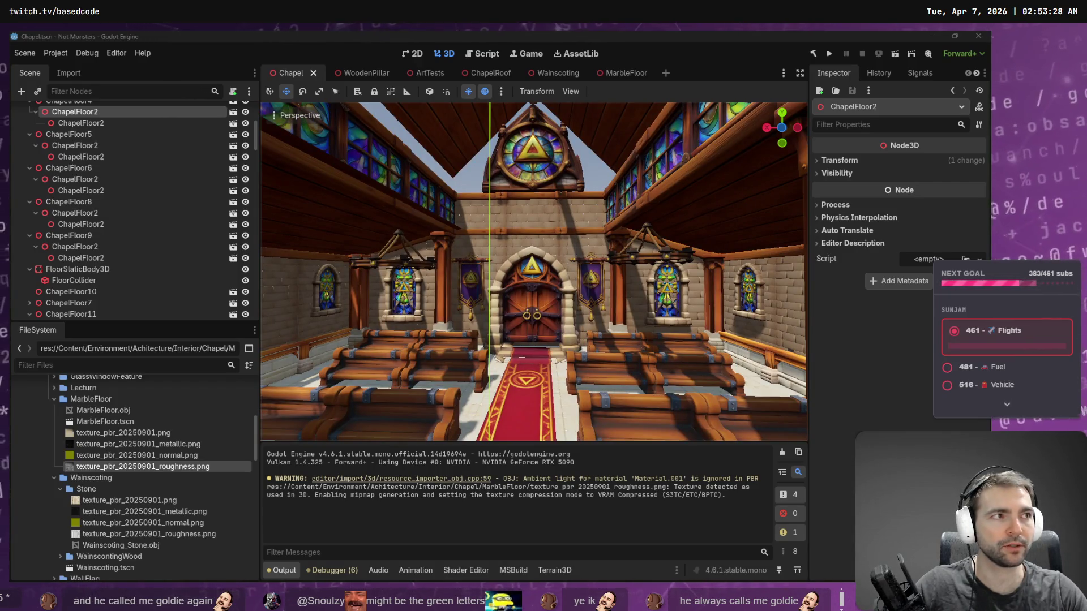
{"action": "right_click_drag", "start_coordinate": [765, 169], "coordinate": [637, 213]}
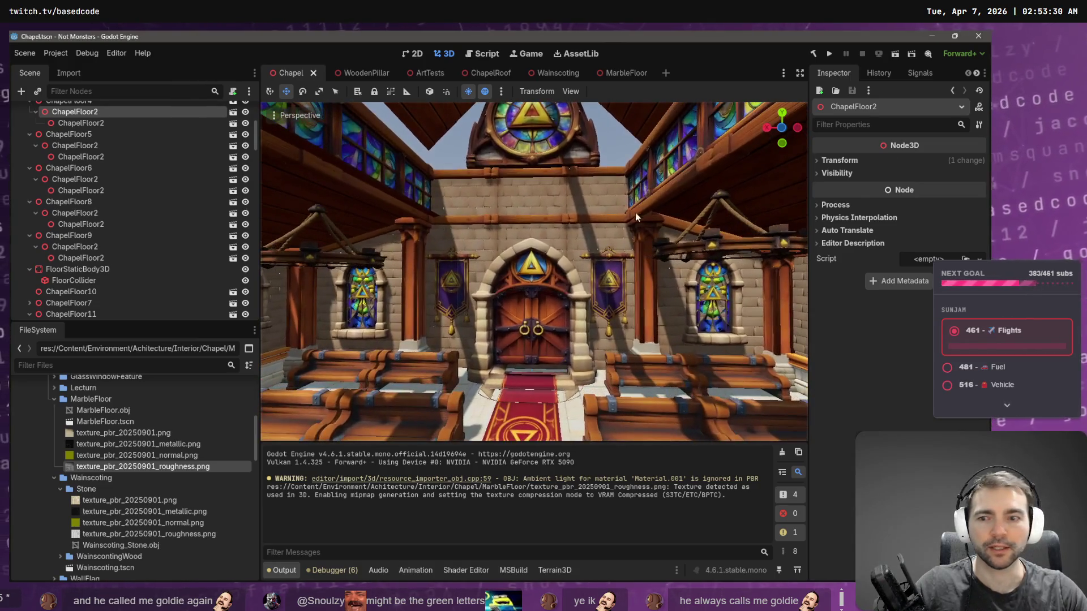
{"action": "left_click", "coordinate": [549, 199]}
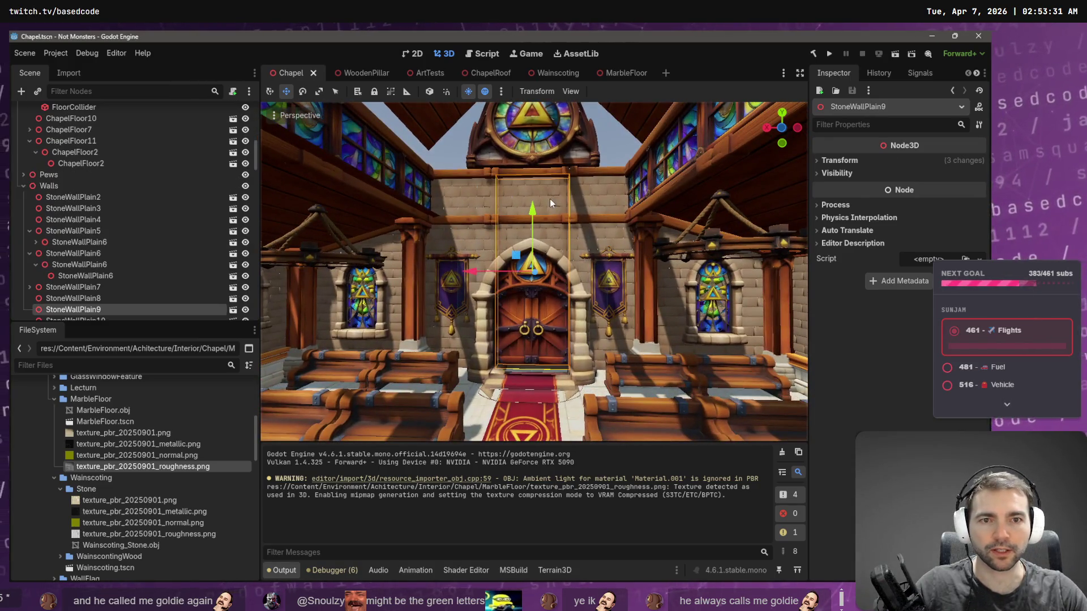
Step: Open the StoneWallPlain scene, filter files for 'StoneWall', and open that folder in File Explorer
{"action": "left_click", "coordinate": [232, 310]}
{"action": "left_click", "coordinate": [57, 123]}
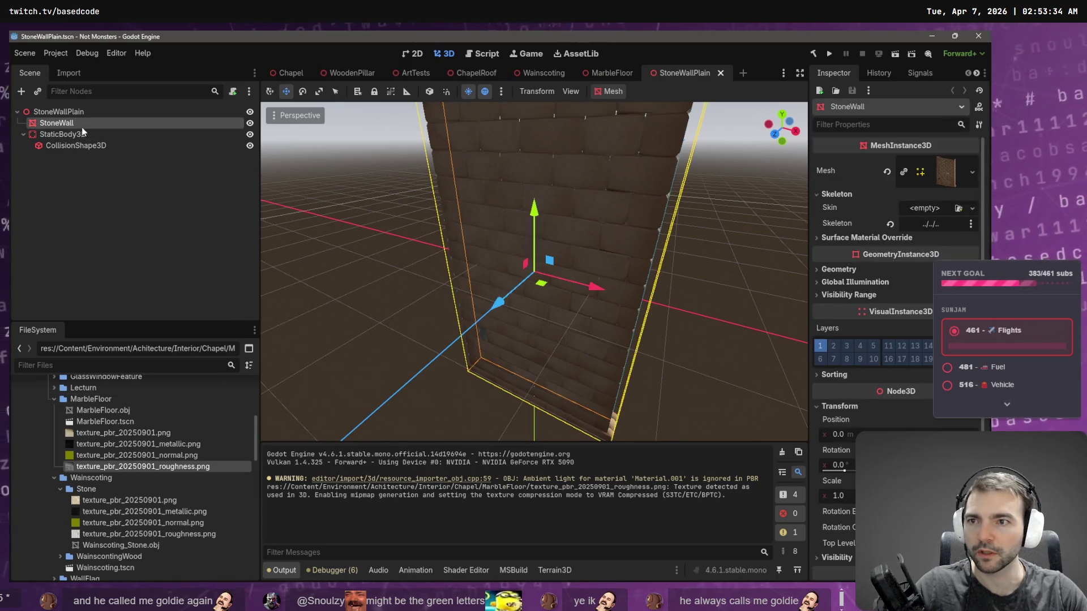
{"action": "left_click", "coordinate": [103, 366]}
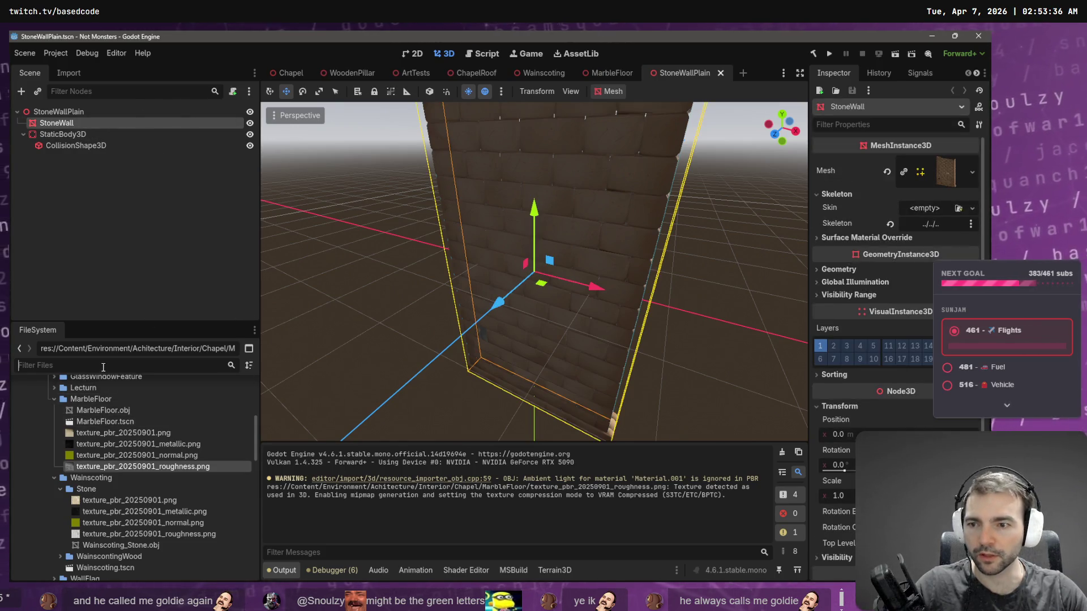
{"action": "type", "text": "StoneWall"}
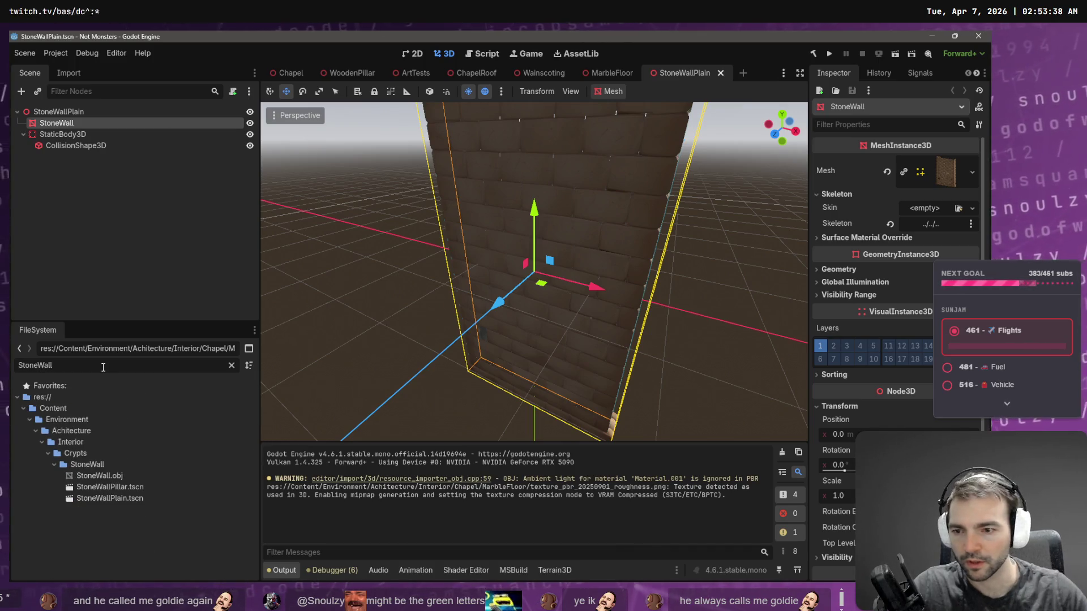
{"action": "left_click", "coordinate": [123, 488]}
{"action": "key", "text": "Up"}
{"action": "key", "text": "Up"}
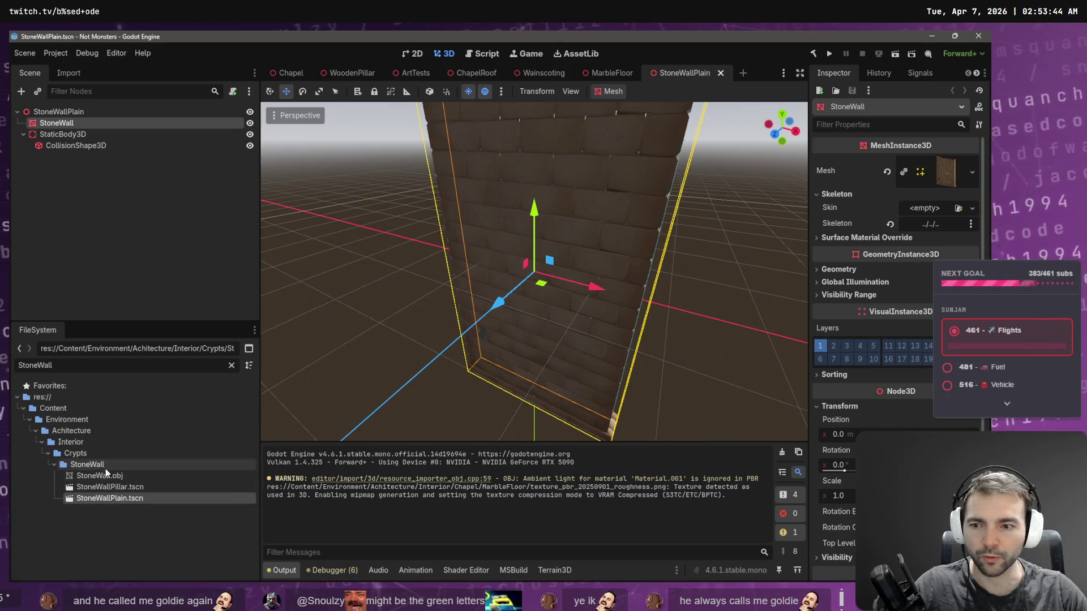
{"action": "right_click", "coordinate": [105, 466]}
{"action": "left_click", "coordinate": [170, 571]}
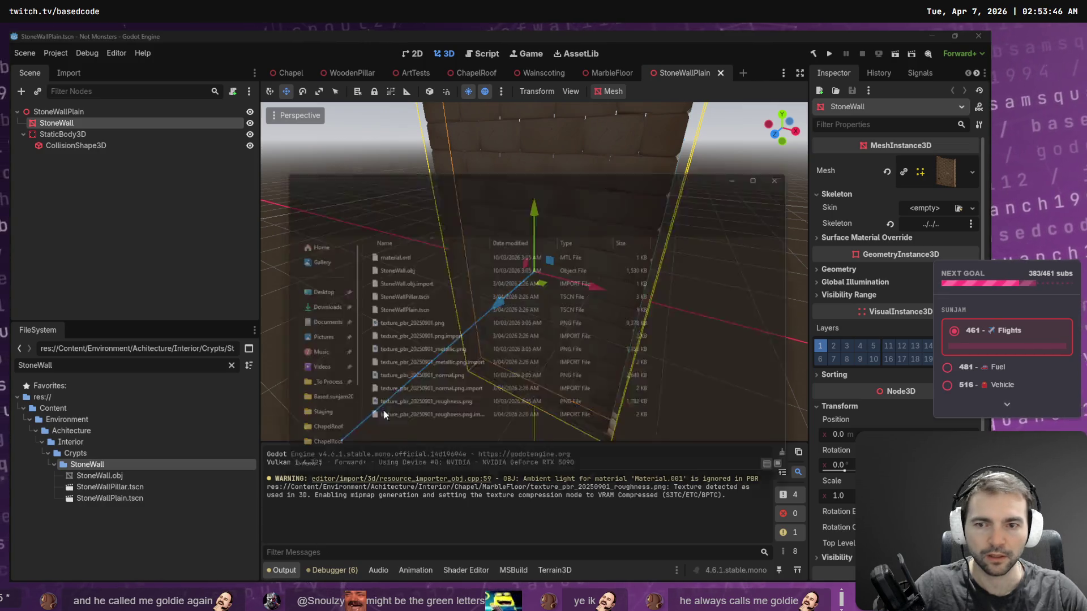
Step: Start a new General Blender file, discarding the unsaved changes
{"action": "key", "text": "alt+Tab"}
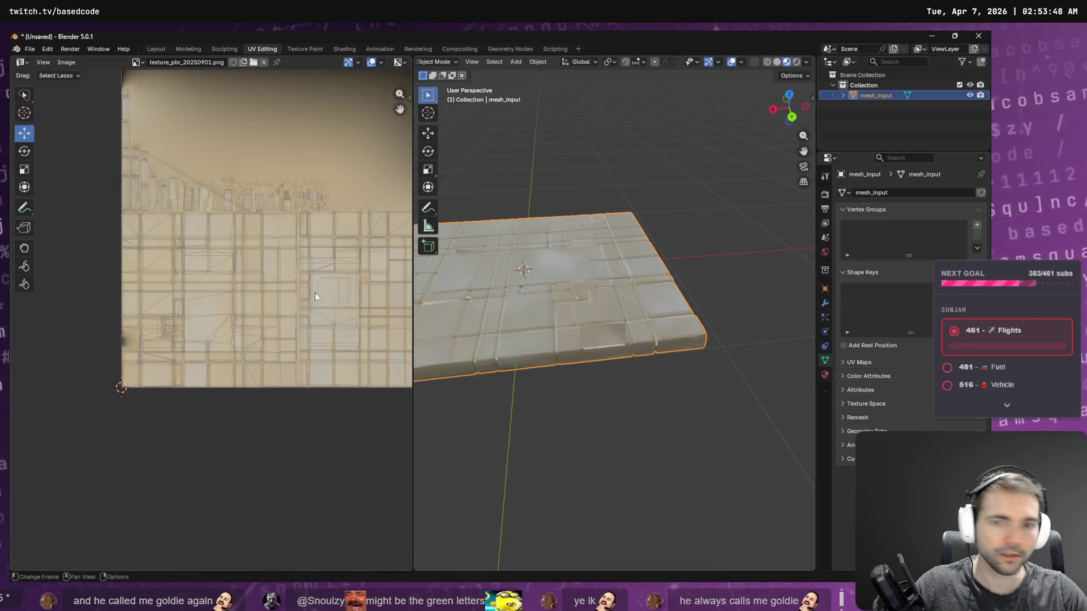
{"action": "left_click", "coordinate": [34, 48]}
{"action": "mouse_move", "coordinate": [45, 61]}
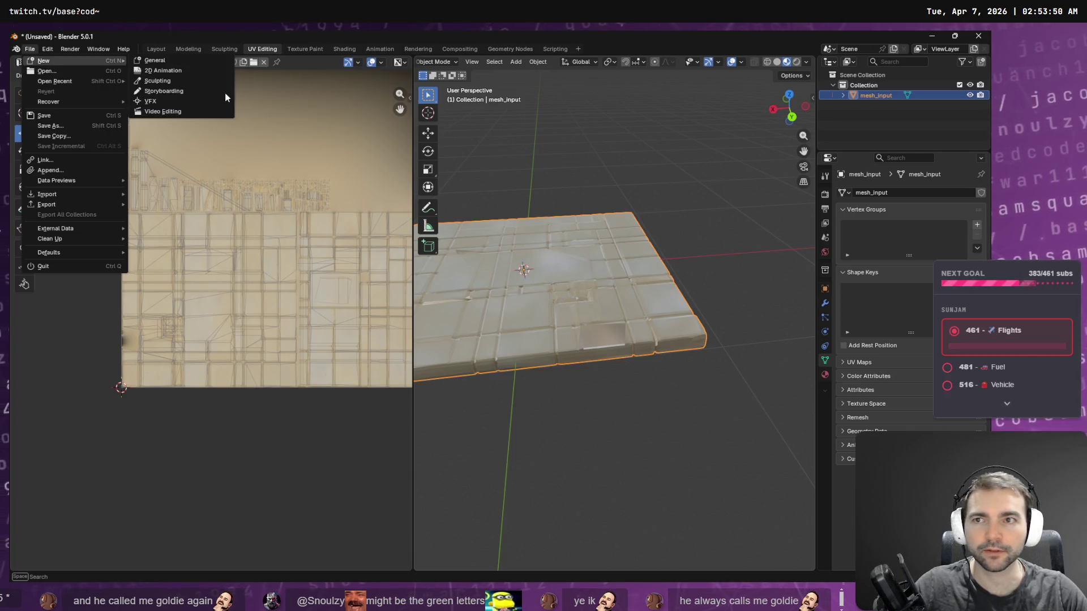
{"action": "left_click", "coordinate": [205, 59]}
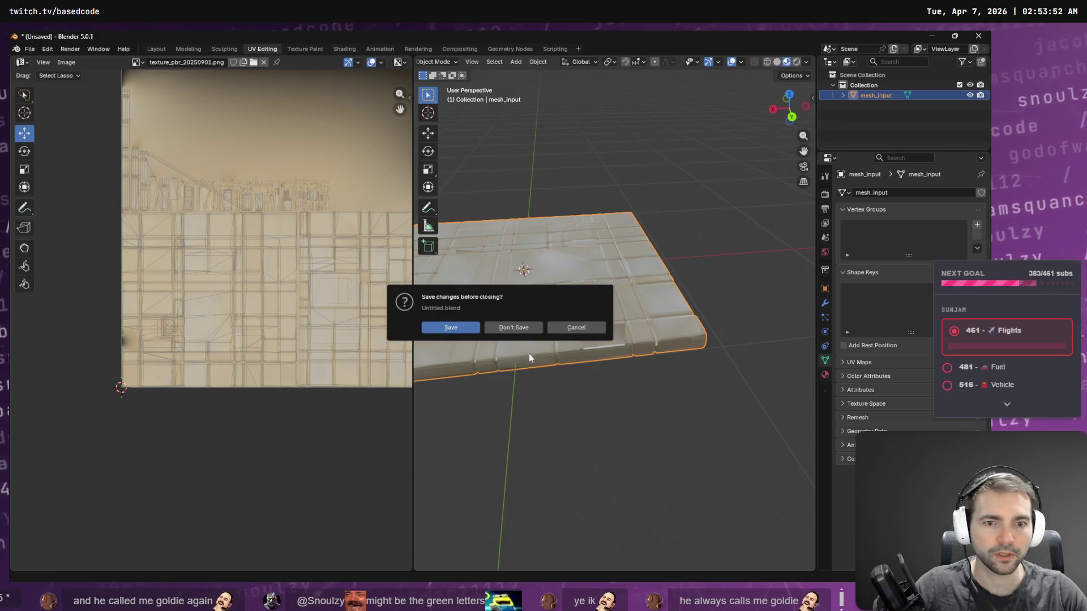
{"action": "left_click", "coordinate": [518, 327]}
Step: Import StoneWall.obj into the new scene
{"action": "key", "text": "alt+Tab"}
{"action": "left_click_drag", "start_coordinate": [395, 268], "coordinate": [205, 212]}
{"action": "left_click", "coordinate": [177, 410]}
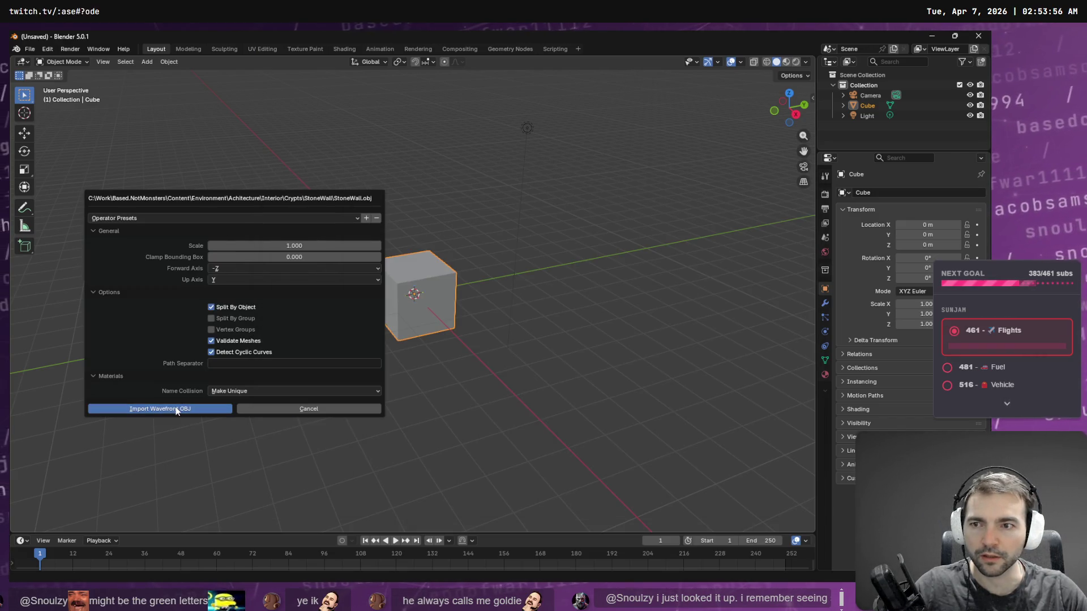
Step: Delete the default light, cube and camera
{"action": "left_click", "coordinate": [865, 113]}
{"action": "left_click", "coordinate": [870, 104], "text": "ctrl"}
{"action": "key", "text": "x"}
{"action": "left_click", "coordinate": [868, 95]}
{"action": "key", "text": "x"}
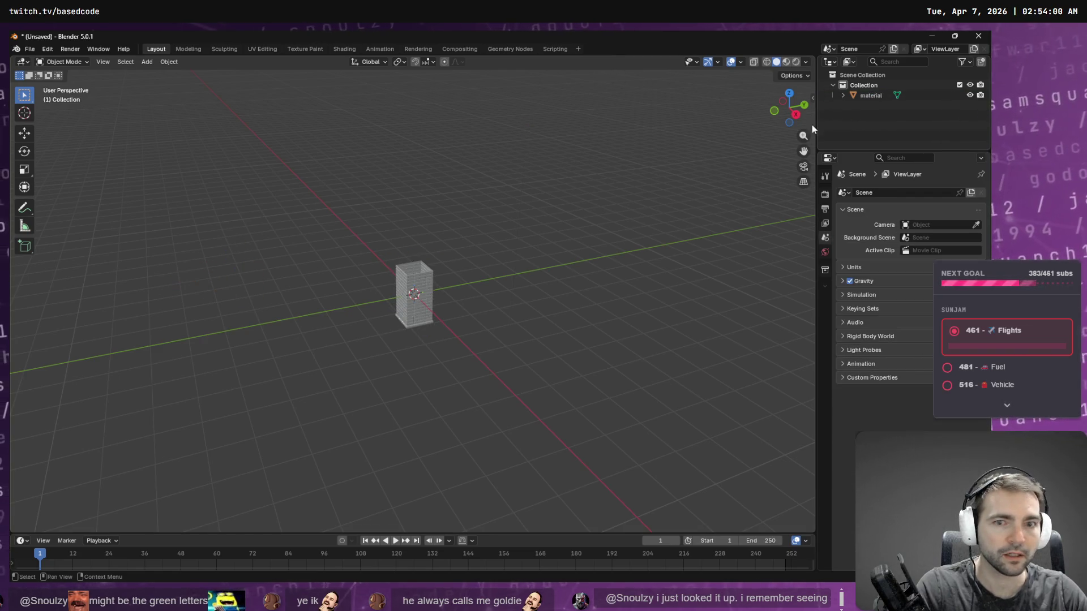
Step: Frame the imported stone wall mesh, then orbit and zoom in for a close look
{"action": "left_click", "coordinate": [412, 288]}
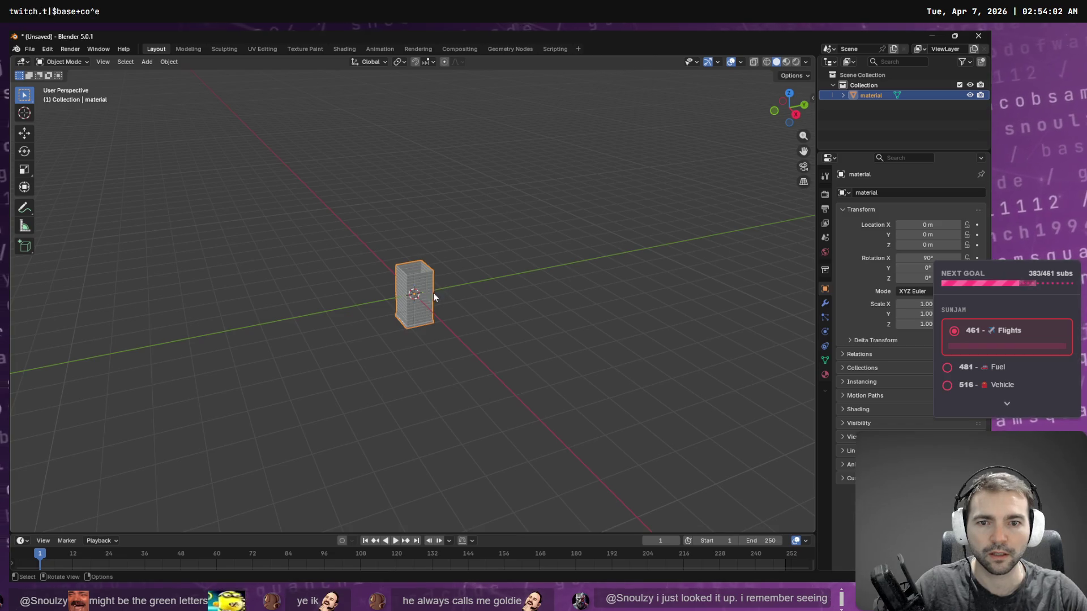
{"action": "key", "text": "KP_Decimal"}
{"action": "mouse_move", "coordinate": [431, 290]}
{"action": "middle_mouse_down"}
{"action": "mouse_move", "coordinate": [643, 277]}
{"action": "mouse_move", "coordinate": [572, 280]}
{"action": "mouse_move", "coordinate": [522, 300]}
{"action": "mouse_move", "coordinate": [506, 266]}
{"action": "middle_mouse_up"}
{"action": "scroll", "coordinate": [460, 226], "scroll_direction": "up", "scroll_amount": 3}
{"action": "scroll", "coordinate": [460, 221], "scroll_direction": "up", "scroll_amount": 4}
{"action": "scroll", "coordinate": [458, 218], "scroll_direction": "up", "scroll_amount": 3}
{"action": "mouse_move", "coordinate": [443, 210]}
{"action": "middle_mouse_down"}
{"action": "mouse_move", "coordinate": [491, 226]}
{"action": "mouse_move", "coordinate": [479, 264]}
{"action": "middle_mouse_up"}
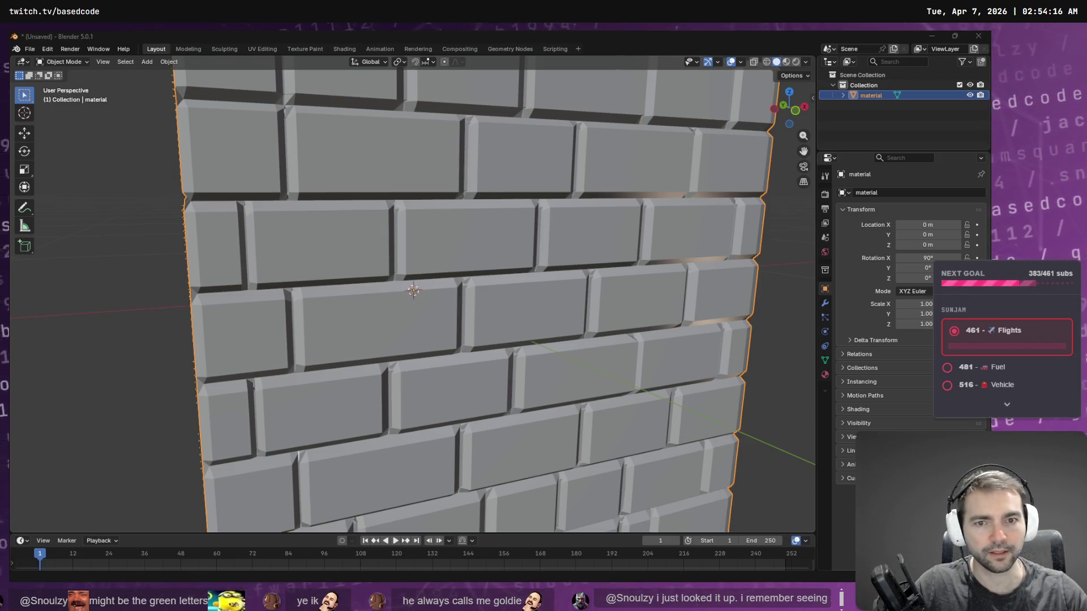
{"action": "key", "text": "alt+Tab"}
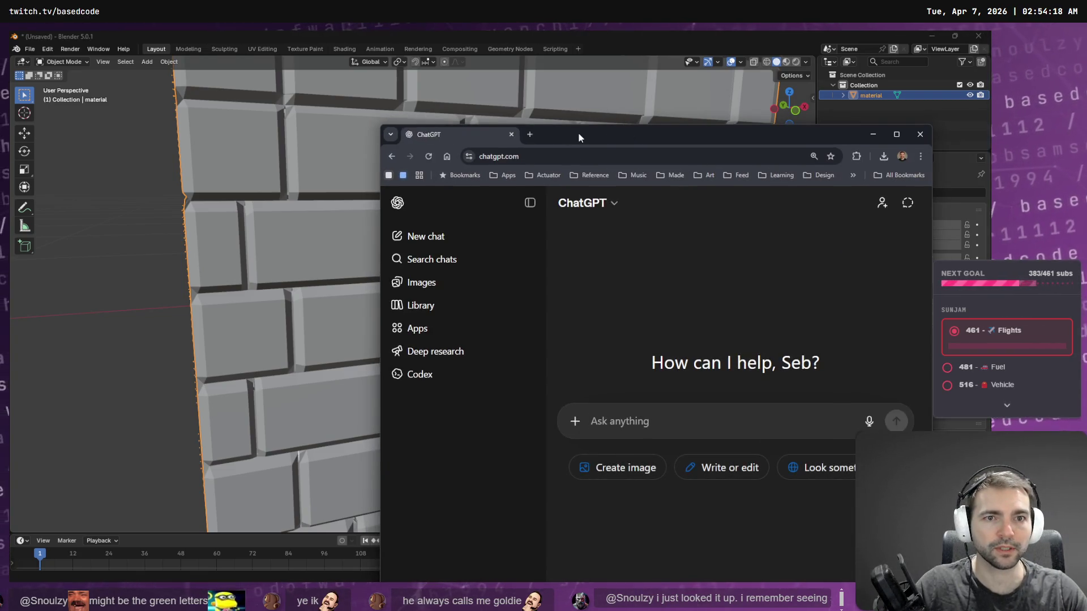
Step: Dictate and send a prompt asking for a Blender Python script that fills all mesh holes
{"action": "double_click", "coordinate": [578, 131]}
{"action": "key", "text": "super+h"}
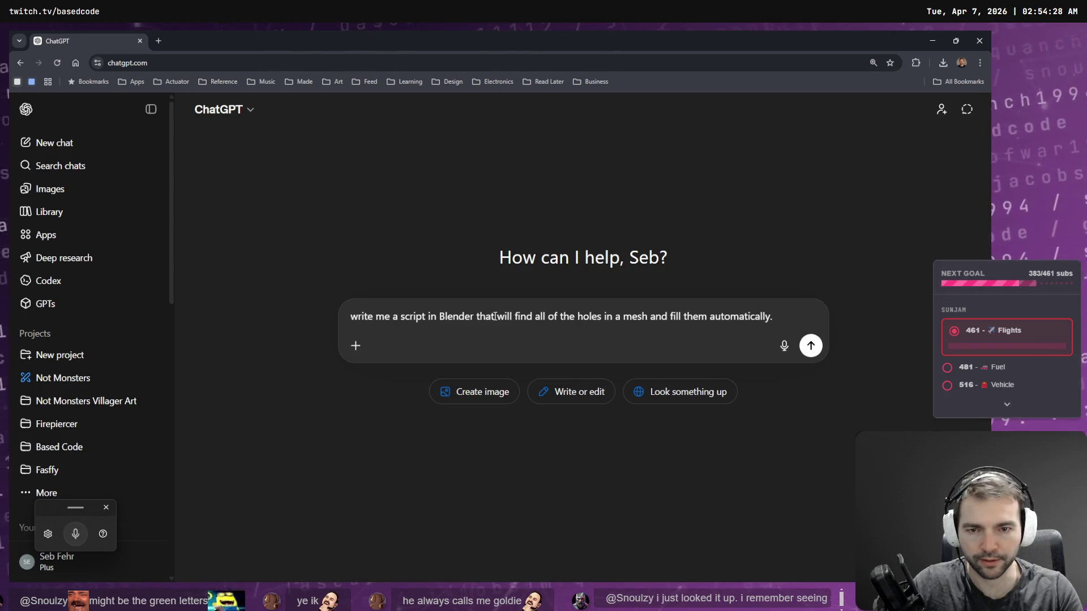
{"action": "type", "text": "python"}
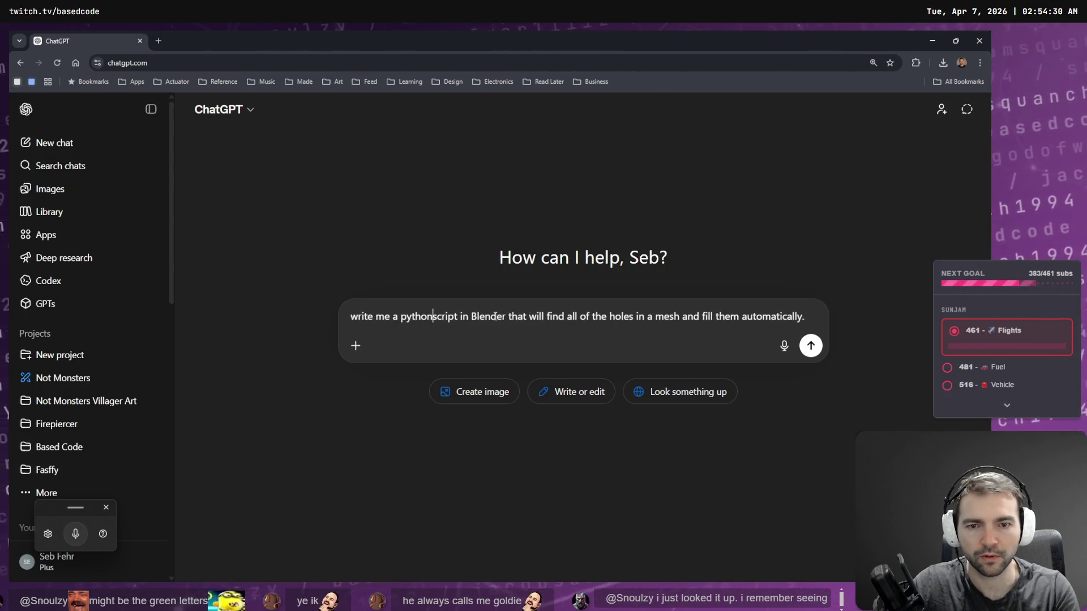
{"action": "key", "text": "ctrl+shift+Right"}
{"action": "type", "text": "for"}
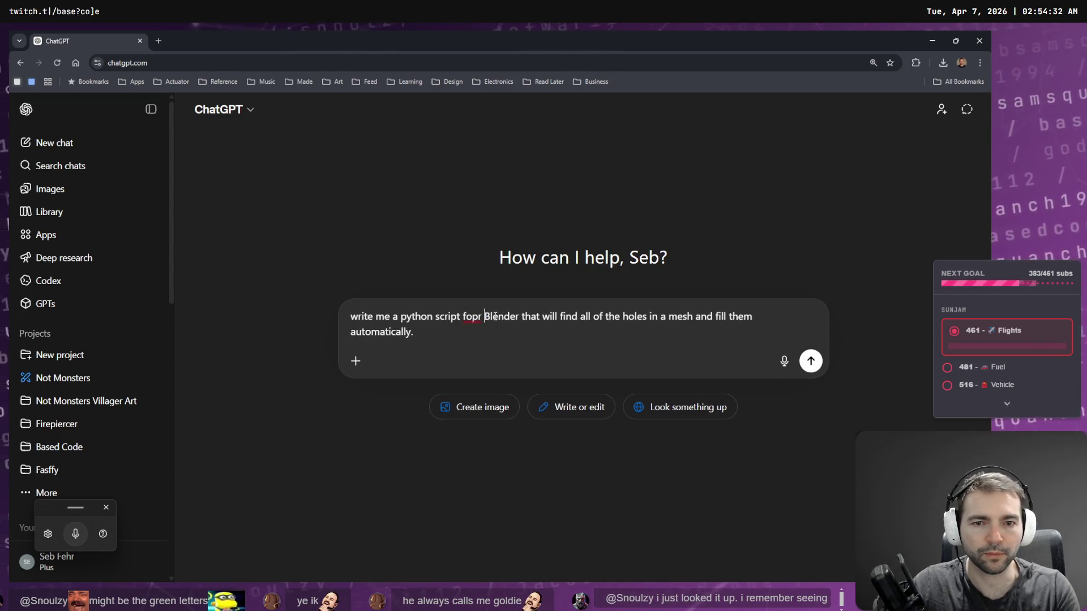
{"action": "key", "text": "Return"}
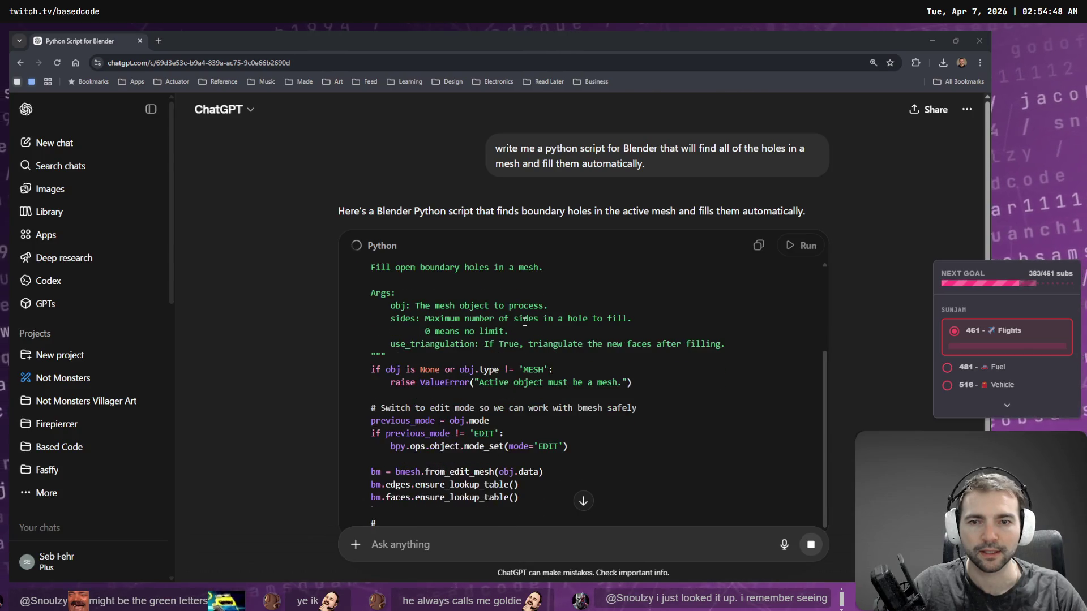
{"action": "scroll", "coordinate": [524, 321], "scroll_direction": "down", "scroll_amount": 2}
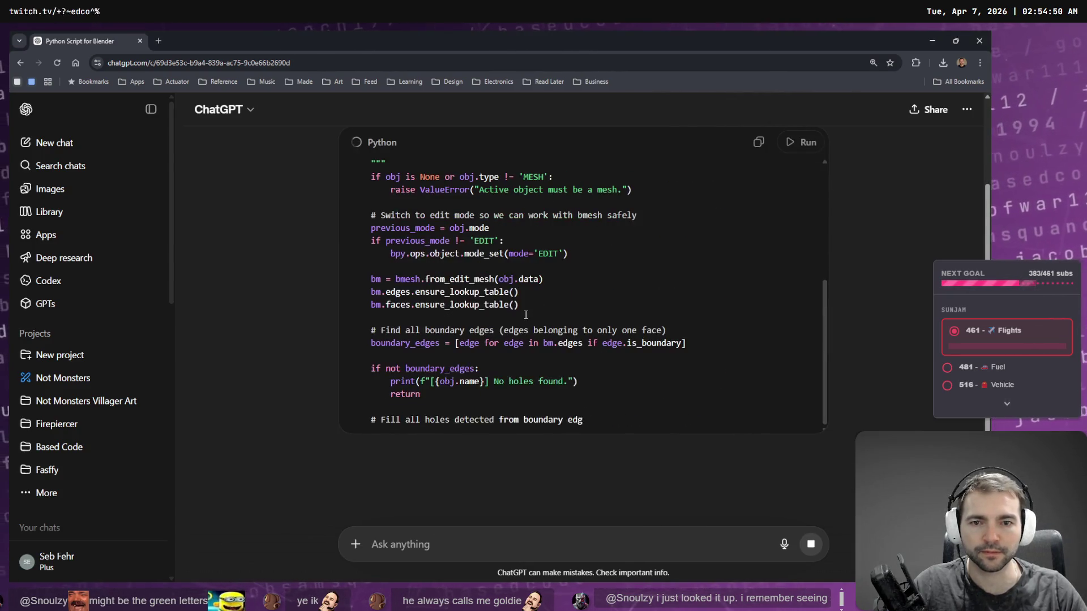
{"action": "key", "text": "alt+Tab"}
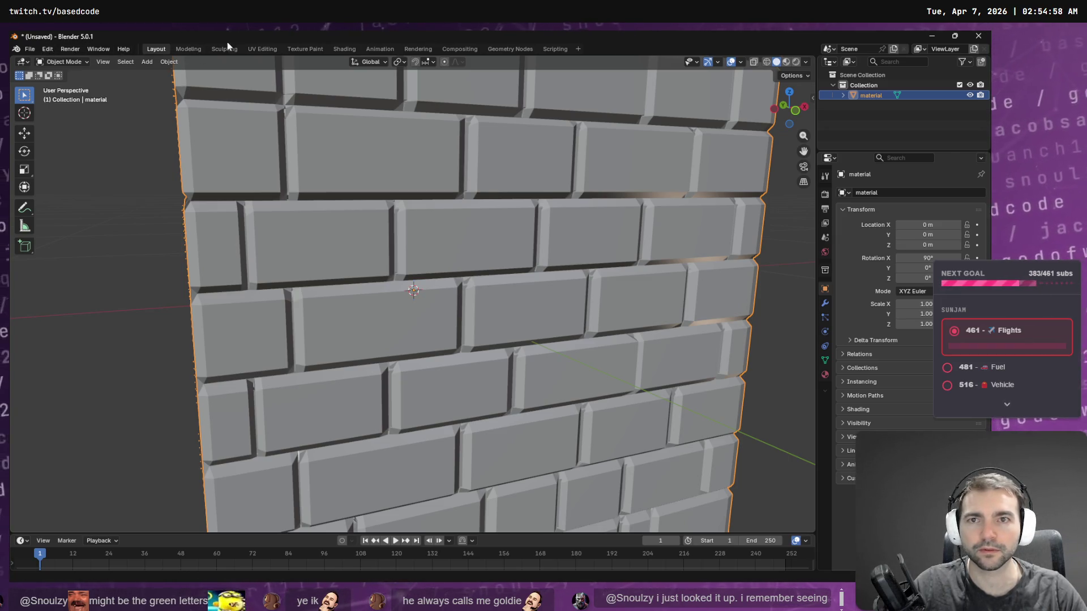
Step: Paste ChatGPT's hole-filling script into a new text in the Scripting workspace
{"action": "left_click", "coordinate": [555, 49]}
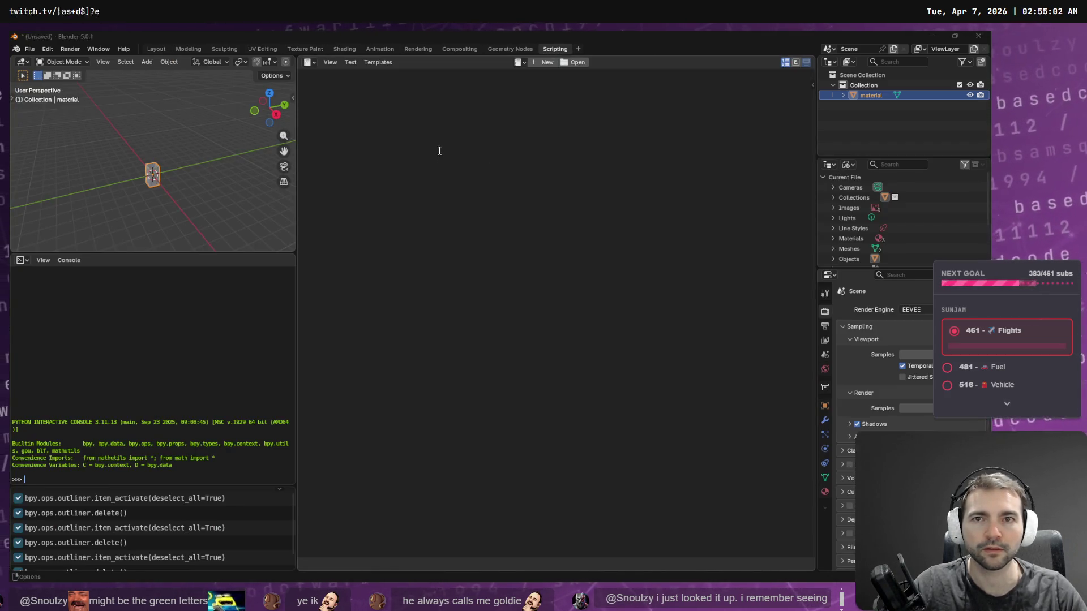
{"action": "key", "text": "alt+Tab"}
{"action": "left_click", "coordinate": [759, 142]}
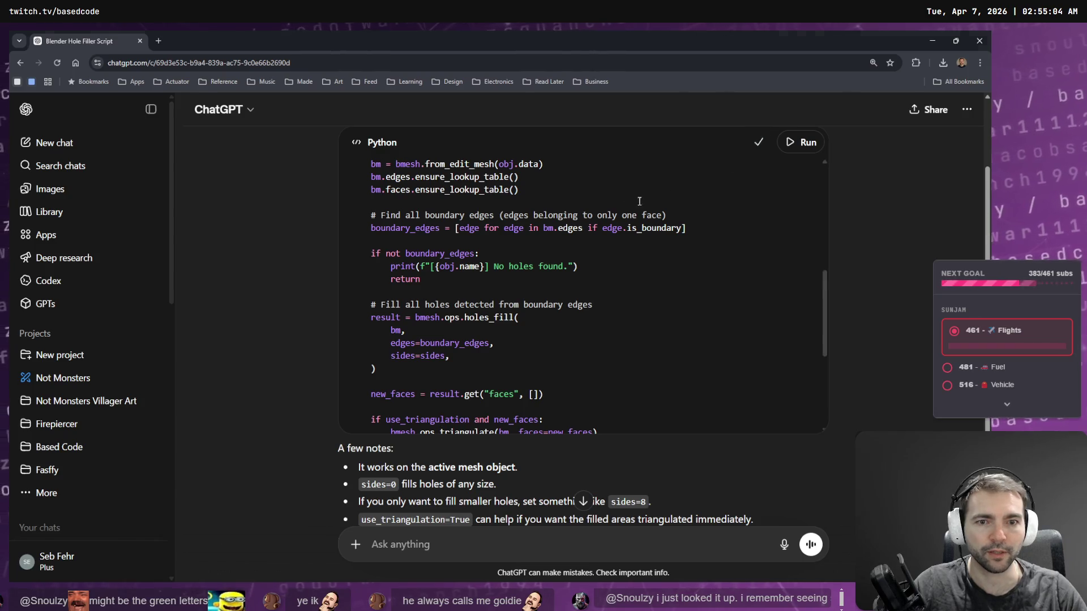
{"action": "key", "text": "alt+Tab"}
{"action": "left_click", "coordinate": [540, 63]}
{"action": "key", "text": "ctrl+v"}
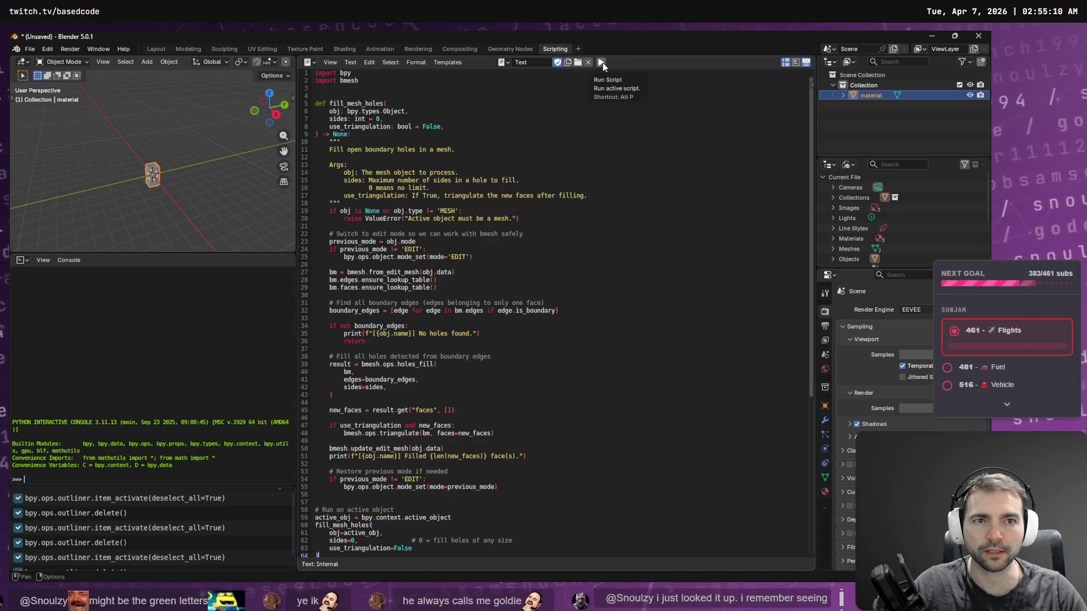
Step: Run the script and inspect the brick wall in the Layout workspace
{"action": "left_click", "coordinate": [602, 66]}
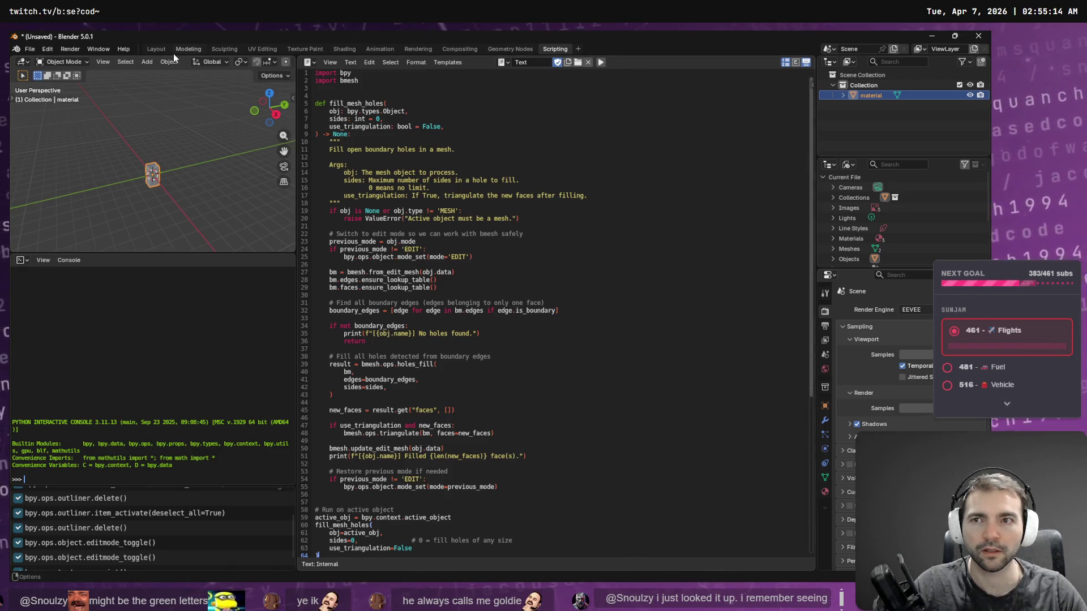
{"action": "left_click", "coordinate": [156, 50]}
{"action": "mouse_move", "coordinate": [542, 226]}
{"action": "middle_mouse_down"}
{"action": "mouse_move", "coordinate": [471, 230]}
{"action": "mouse_move", "coordinate": [642, 271]}
{"action": "mouse_move", "coordinate": [607, 269]}
{"action": "mouse_move", "coordinate": [606, 254]}
{"action": "middle_mouse_up"}
{"action": "scroll", "coordinate": [640, 267], "scroll_direction": "up", "scroll_amount": 10}
{"action": "scroll", "coordinate": [606, 269], "scroll_direction": "down", "scroll_amount": 5}
{"action": "scroll", "coordinate": [602, 267], "scroll_direction": "down", "scroll_amount": 4}
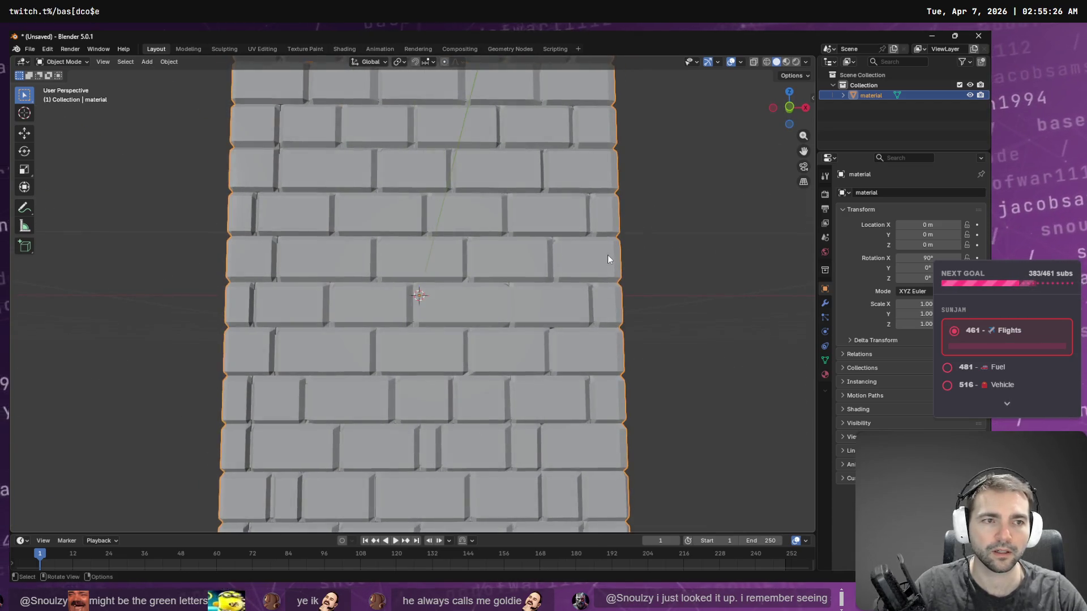
Step: In Scripting, enlarge the Python console and Info log areas and review the script
{"action": "key", "text": "alt+Tab"}
{"action": "key", "text": "alt+Tab"}
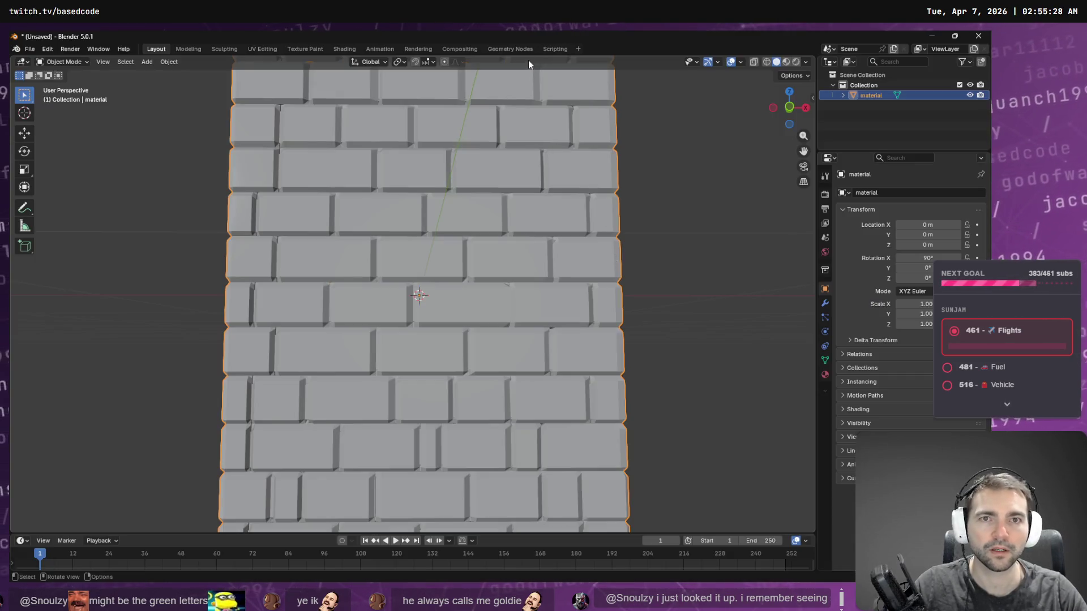
{"action": "left_click", "coordinate": [549, 49]}
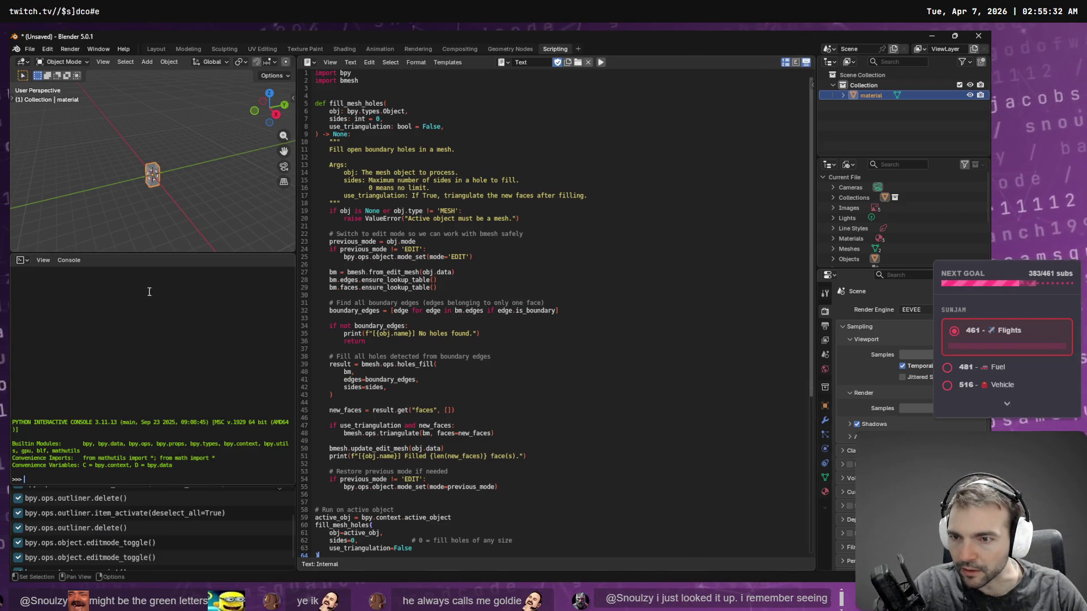
{"action": "left_click_drag", "start_coordinate": [145, 250], "coordinate": [145, 210]}
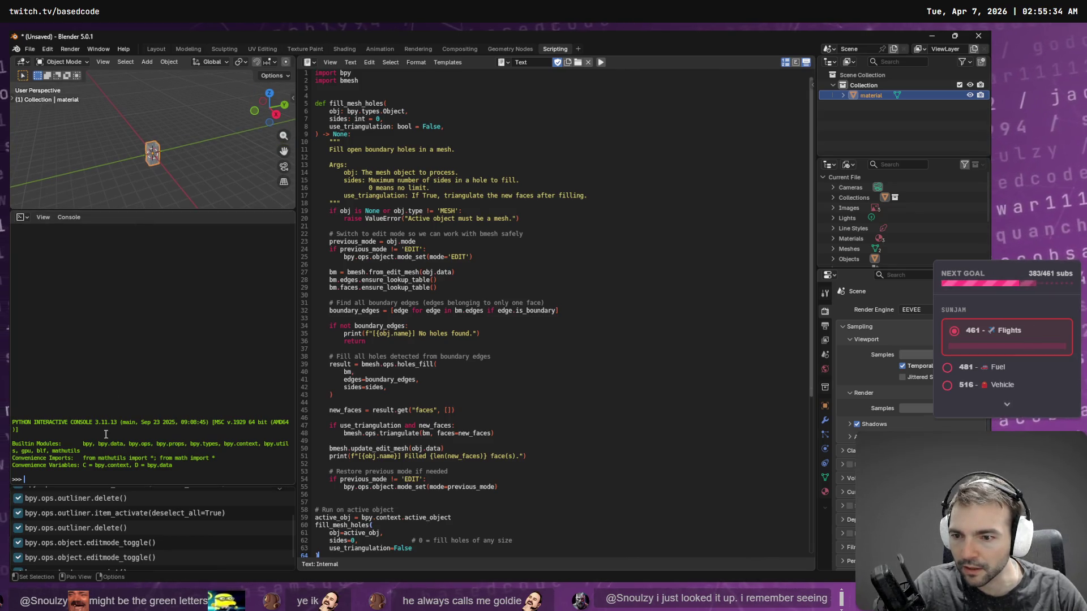
{"action": "left_click_drag", "start_coordinate": [91, 449], "coordinate": [104, 361]}
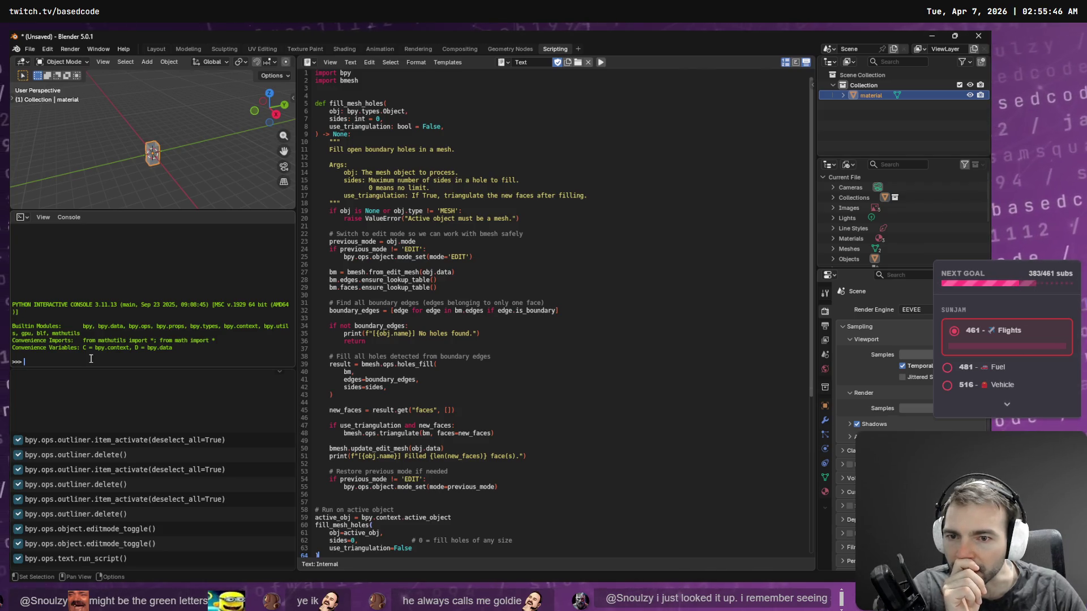
{"action": "left_click", "coordinate": [317, 402]}
{"action": "scroll", "coordinate": [396, 340], "scroll_direction": "down", "scroll_amount": 6}
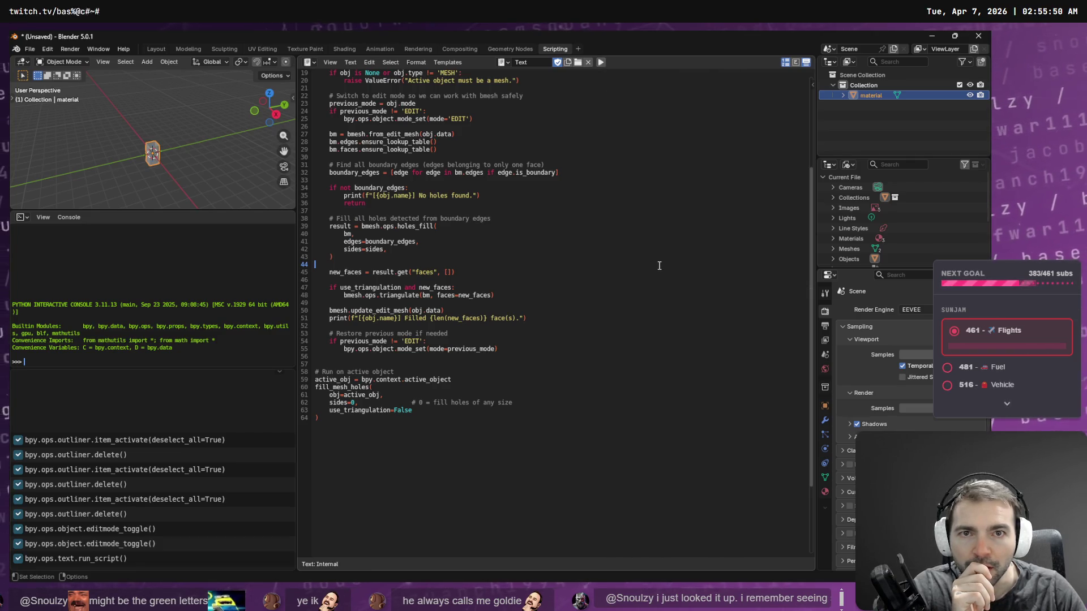
{"action": "scroll", "coordinate": [465, 238], "scroll_direction": "up", "scroll_amount": 6}
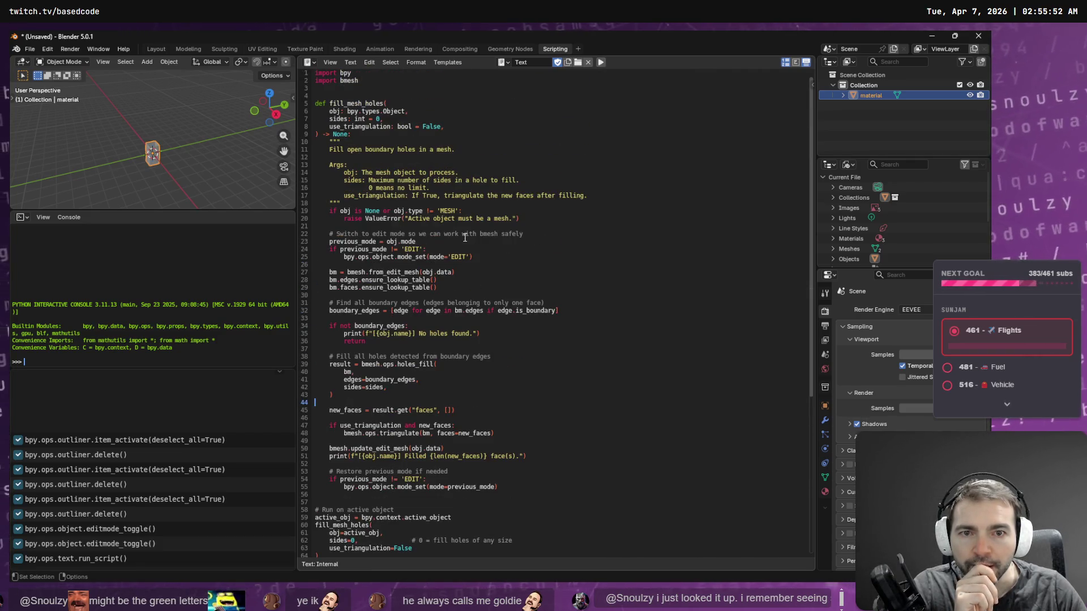
Step: Select the material object's mesh data, rerun the script, and check the wall in Layout
{"action": "left_click", "coordinate": [843, 95]}
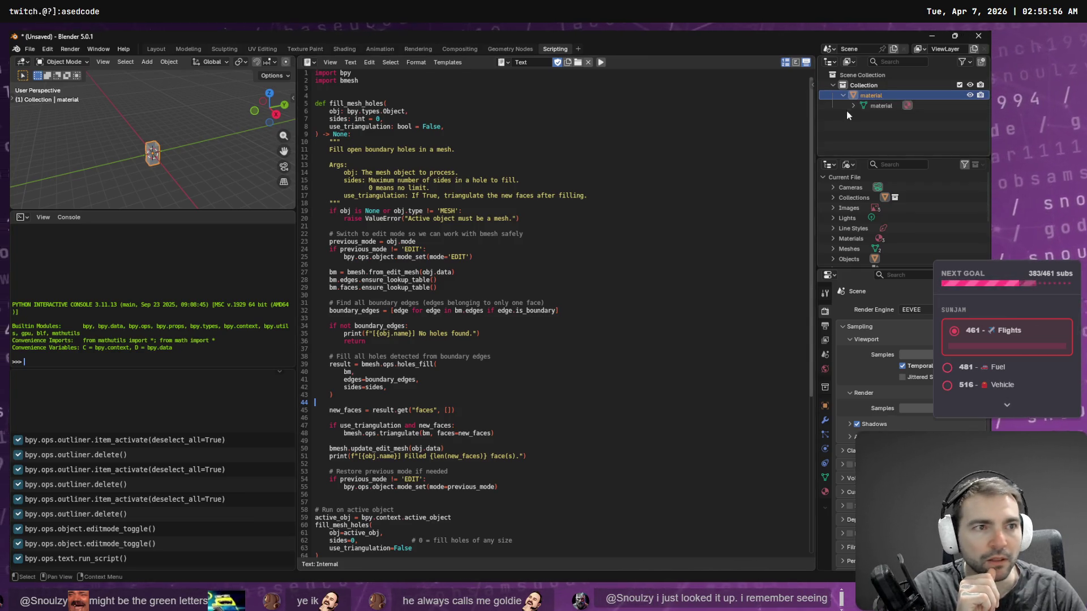
{"action": "left_click", "coordinate": [883, 107]}
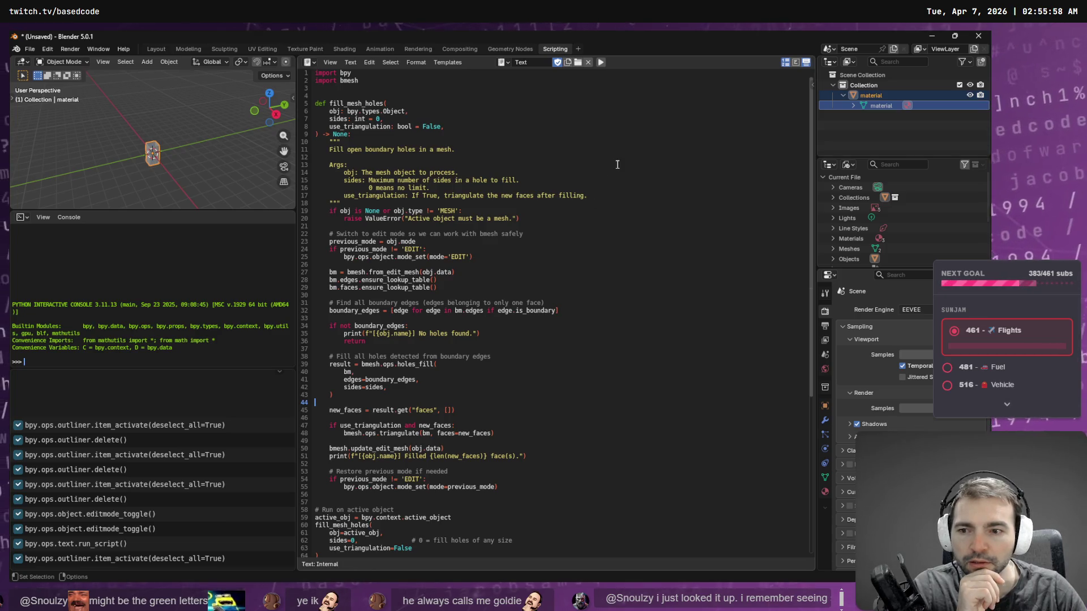
{"action": "left_click", "coordinate": [601, 62]}
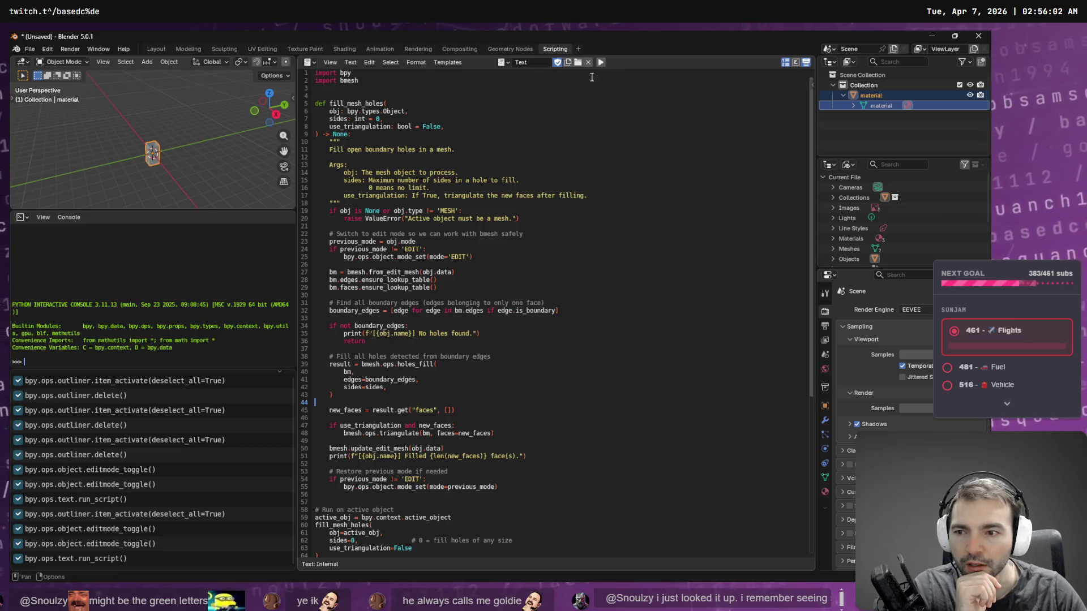
{"action": "scroll", "coordinate": [194, 491], "scroll_direction": "up", "scroll_amount": 1}
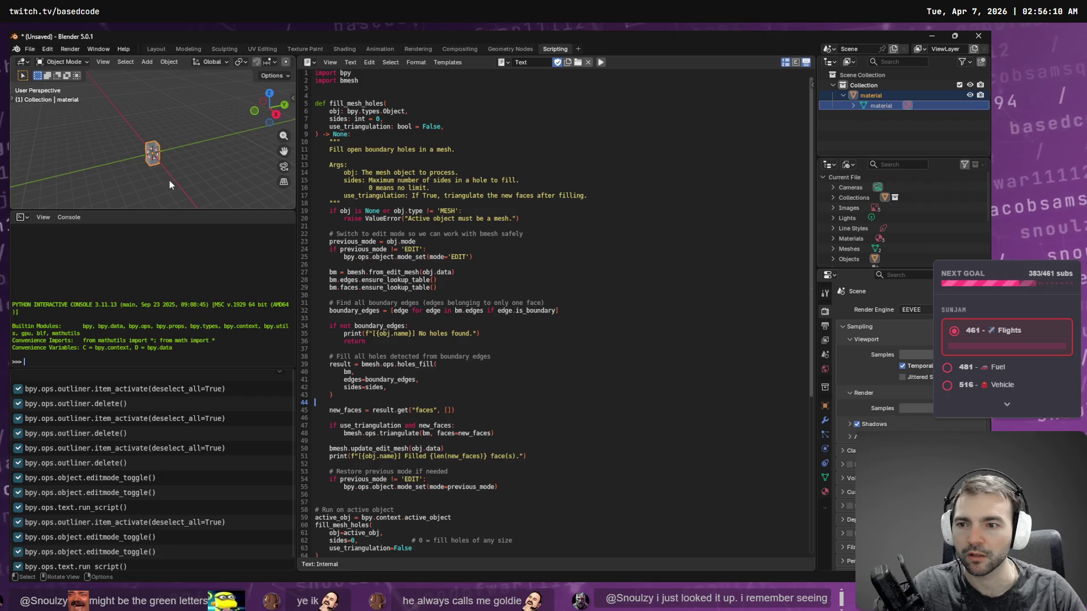
{"action": "scroll", "coordinate": [168, 176], "scroll_direction": "up", "scroll_amount": 4}
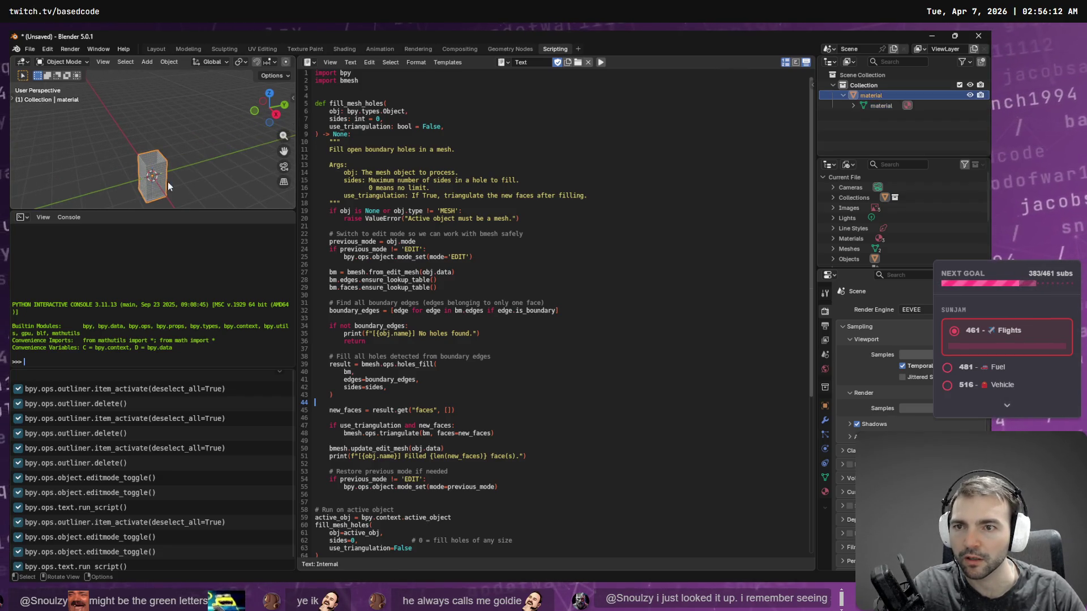
{"action": "left_click", "coordinate": [149, 49]}
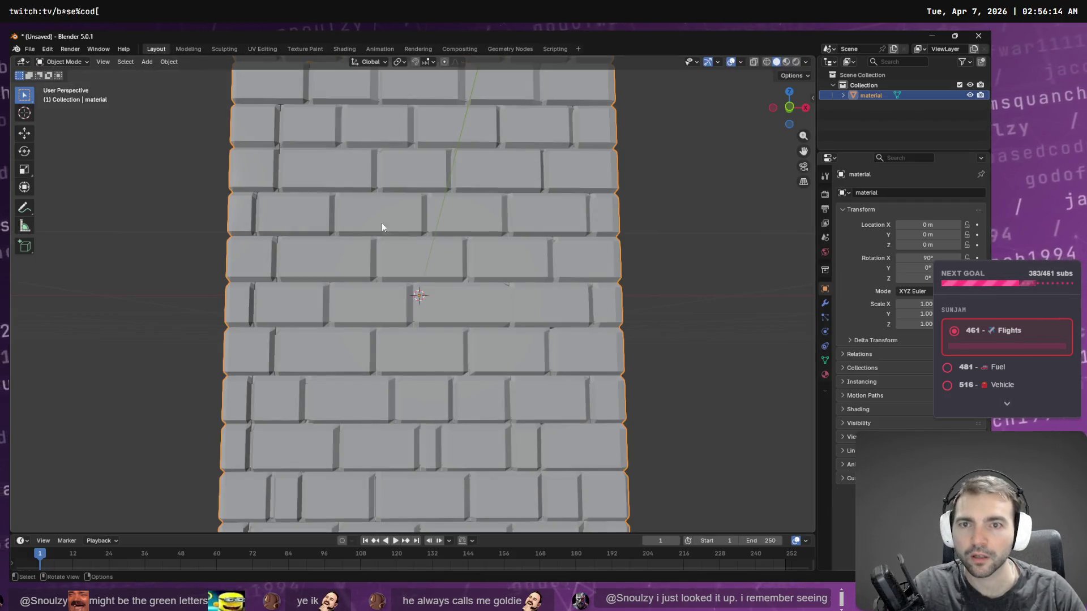
{"action": "mouse_move", "coordinate": [456, 283]}
{"action": "middle_mouse_down"}
{"action": "mouse_move", "coordinate": [400, 363]}
{"action": "mouse_move", "coordinate": [417, 369]}
{"action": "middle_mouse_up"}
Step: Scroll through ChatGPT's usage notes, including sides=0 for filling holes of any size
{"action": "key", "text": "alt+Tab"}
{"action": "scroll", "coordinate": [486, 350], "scroll_direction": "down", "scroll_amount": 2}
{"action": "scroll", "coordinate": [487, 350], "scroll_direction": "down", "scroll_amount": 5}
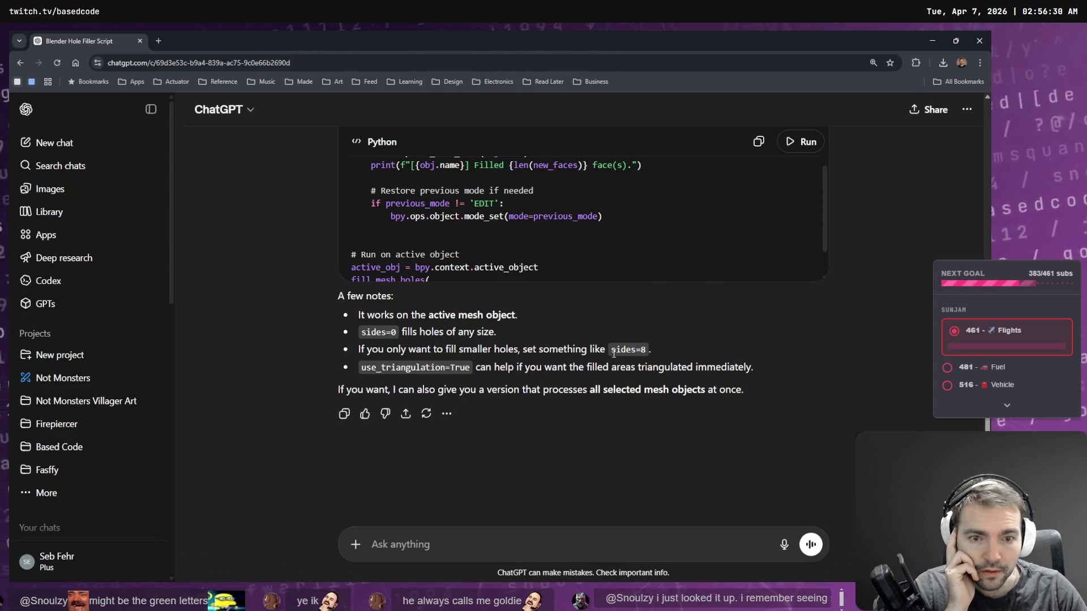
Step: Ask how to verify the script ran and read the advice about Window → Toggle System Console
{"action": "left_click_drag", "start_coordinate": [520, 352], "coordinate": [648, 354]}
{"action": "left_click", "coordinate": [649, 355]}
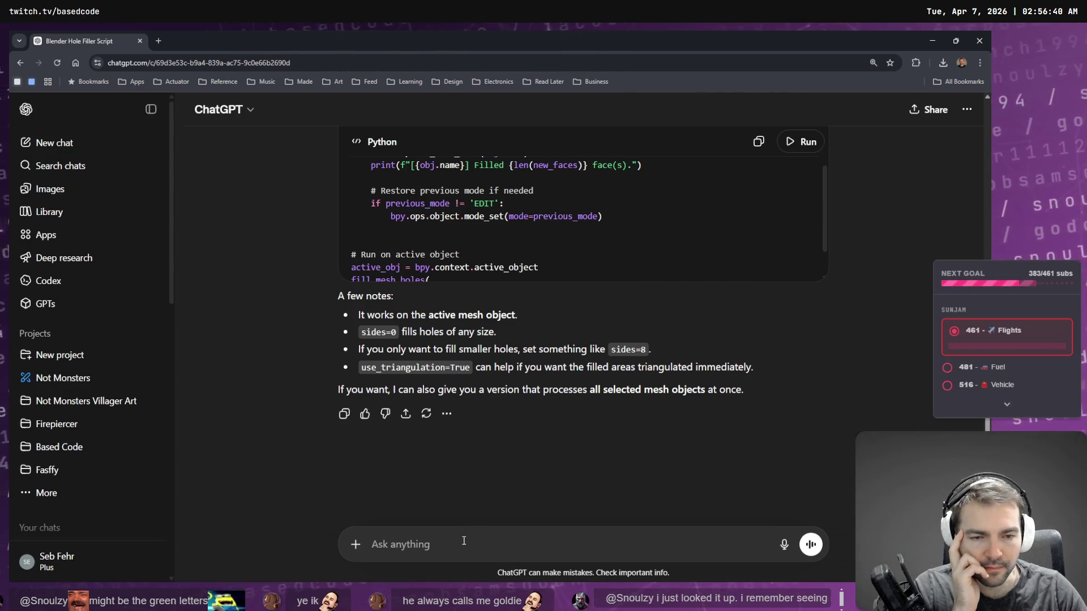
{"action": "key", "text": "super+h"}
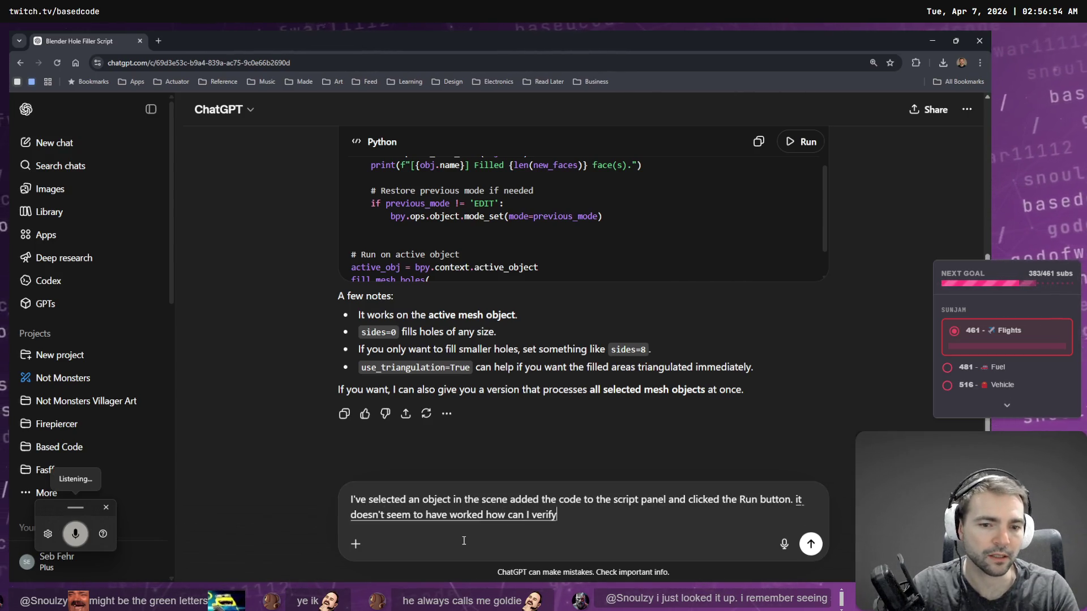
{"action": "key", "text": "Return"}
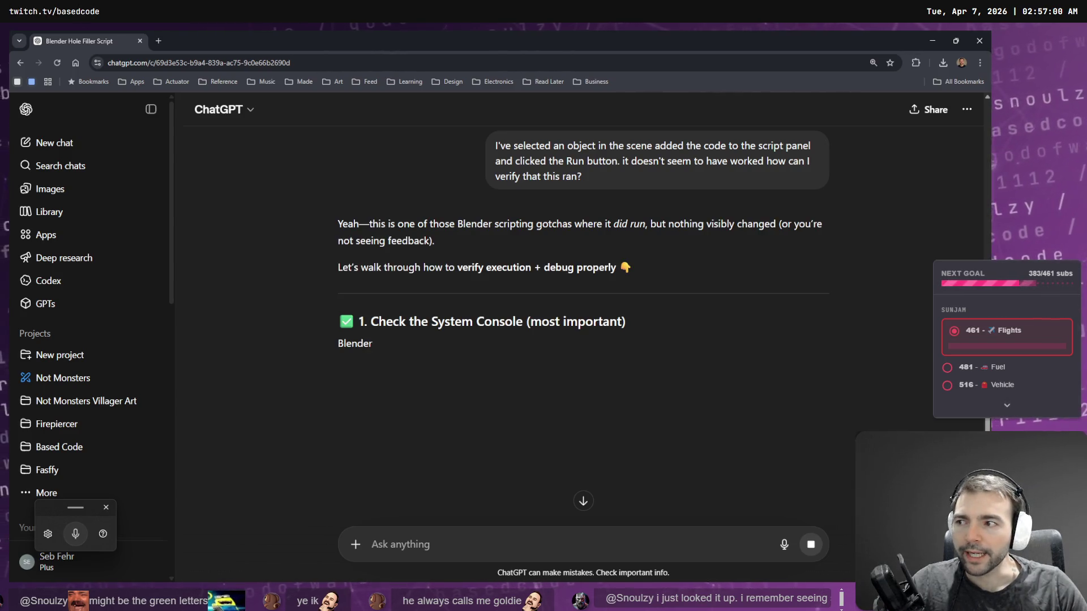
{"action": "left_click", "coordinate": [371, 250]}
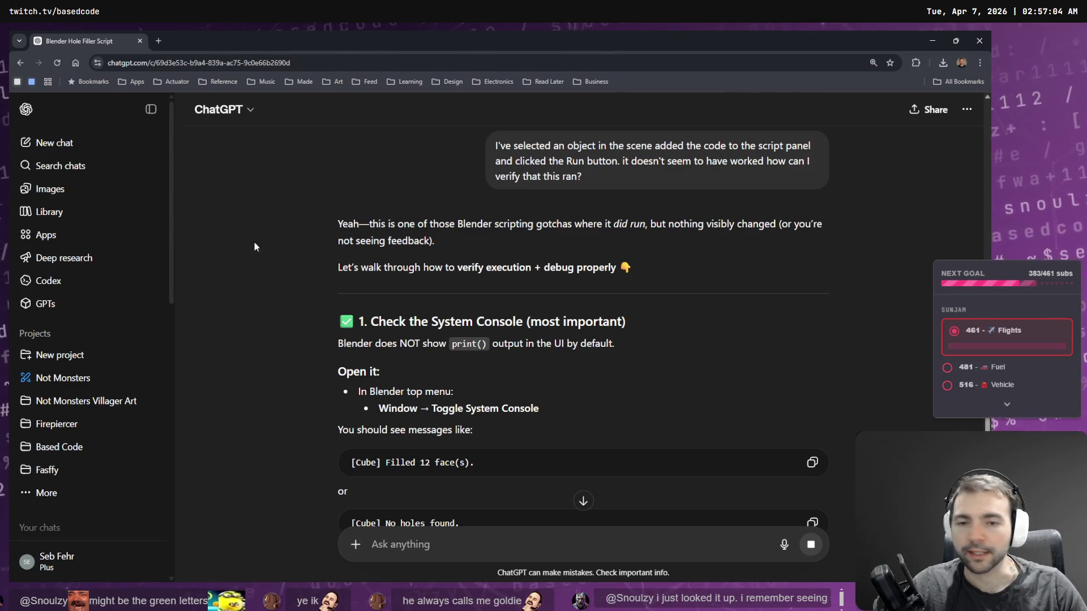
{"action": "scroll", "coordinate": [280, 227], "scroll_direction": "down", "scroll_amount": 1}
{"action": "scroll", "coordinate": [280, 226], "scroll_direction": "down", "scroll_amount": 1}
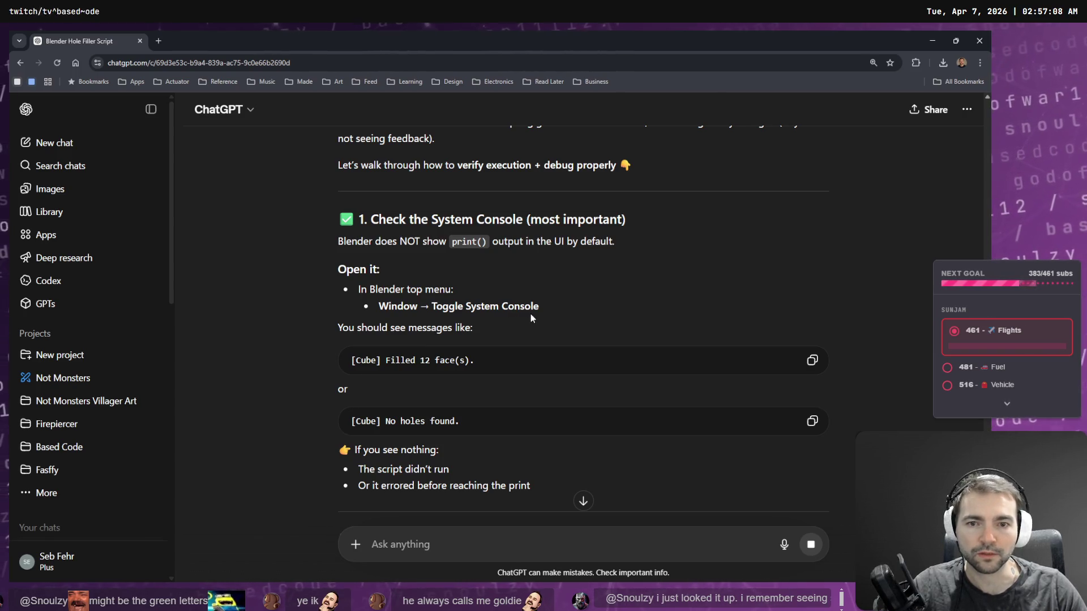
{"action": "key", "text": "alt+Tab"}
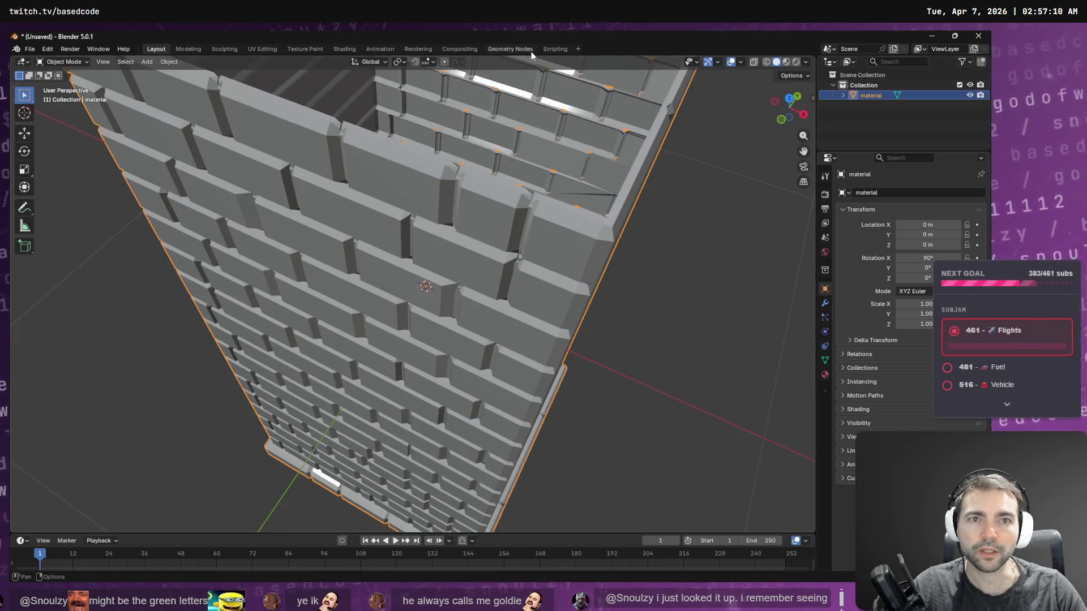
Step: Open Blender's System Console from the Window menu in the Scripting workspace
{"action": "left_click", "coordinate": [98, 50]}
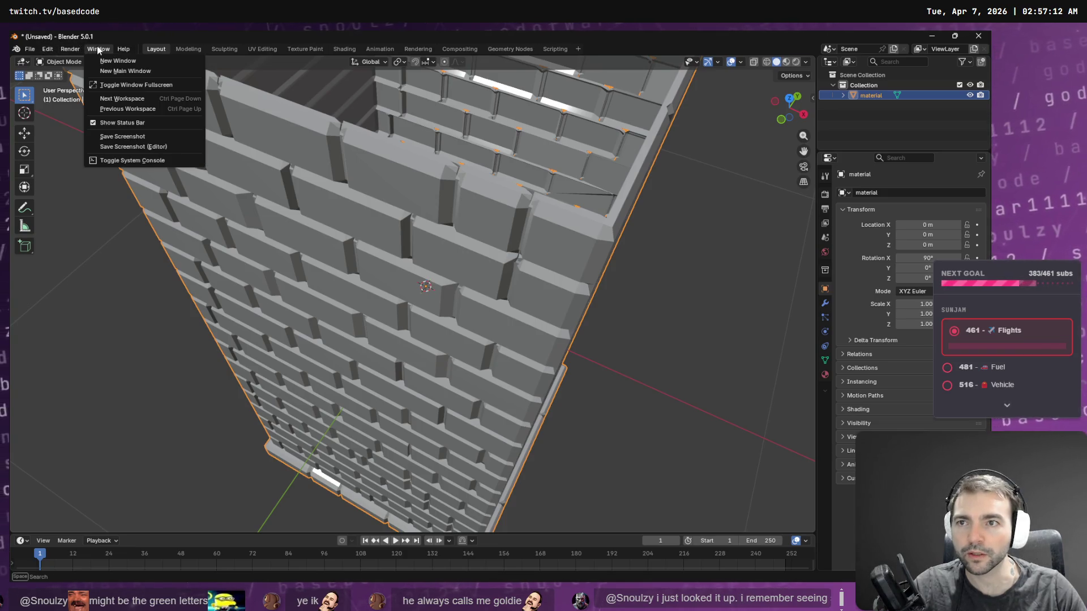
{"action": "left_click", "coordinate": [554, 50]}
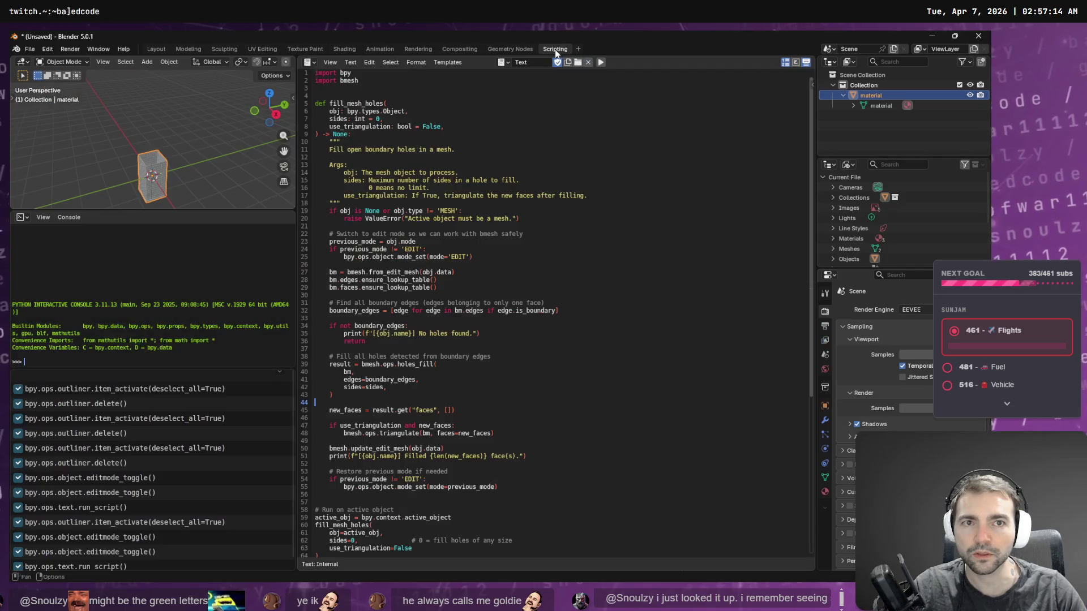
{"action": "left_click", "coordinate": [98, 49]}
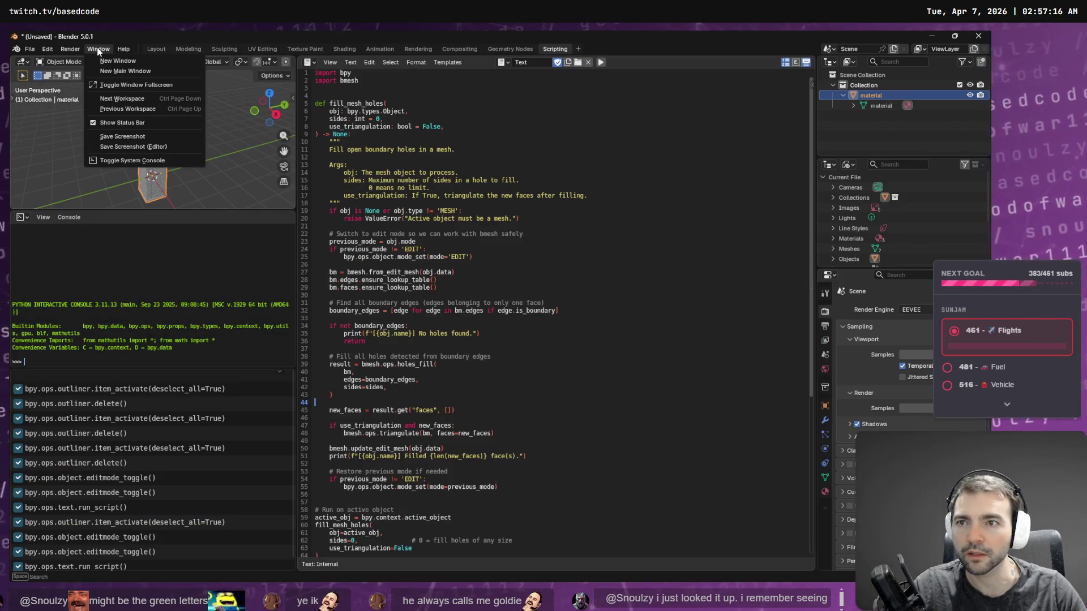
{"action": "left_click", "coordinate": [126, 159]}
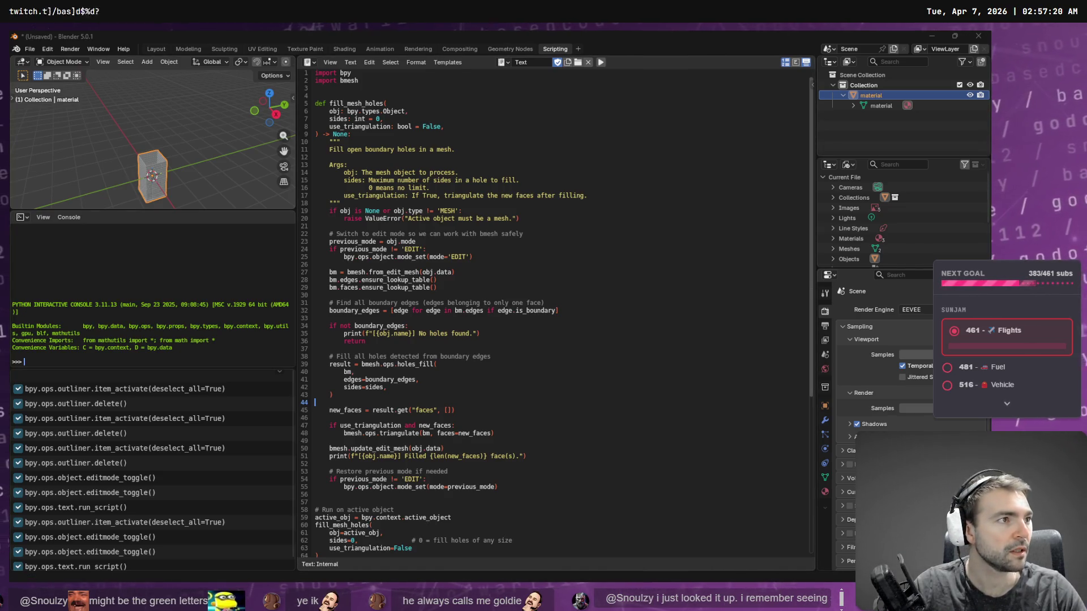
{"action": "left_click_drag", "start_coordinate": [654, 175], "coordinate": [618, 190]}
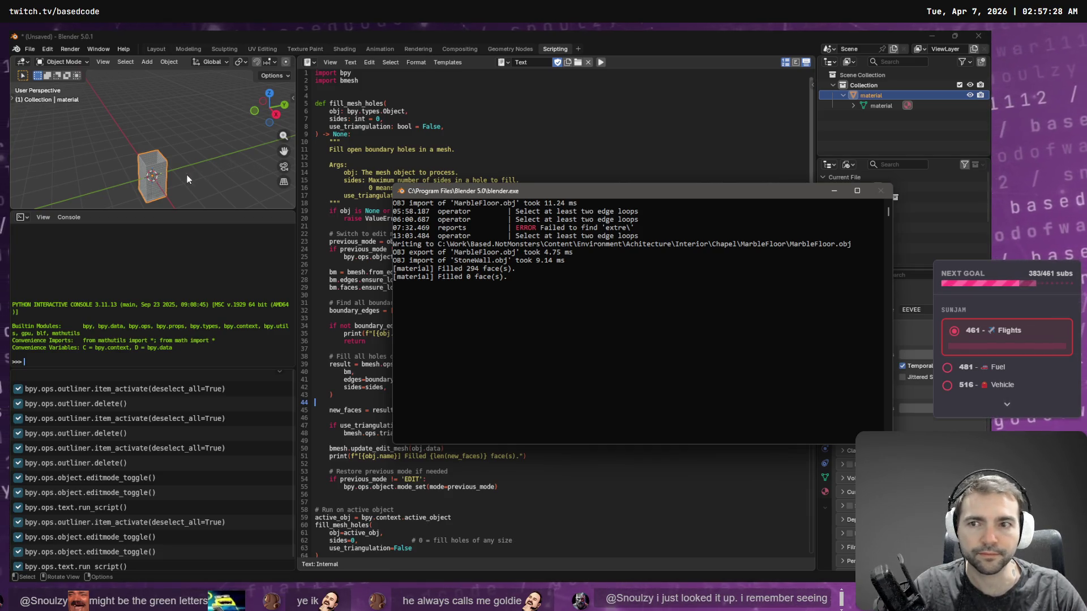
{"action": "mouse_move", "coordinate": [188, 175]}
{"action": "middle_mouse_down"}
{"action": "mouse_move", "coordinate": [176, 165]}
{"action": "mouse_move", "coordinate": [201, 168]}
{"action": "mouse_move", "coordinate": [205, 148]}
{"action": "mouse_move", "coordinate": [198, 61]}
{"action": "mouse_move", "coordinate": [280, 222]}
{"action": "middle_mouse_up"}
{"action": "scroll", "coordinate": [189, 170], "scroll_direction": "up", "scroll_amount": 3}
{"action": "key", "text": "alt+Tab"}
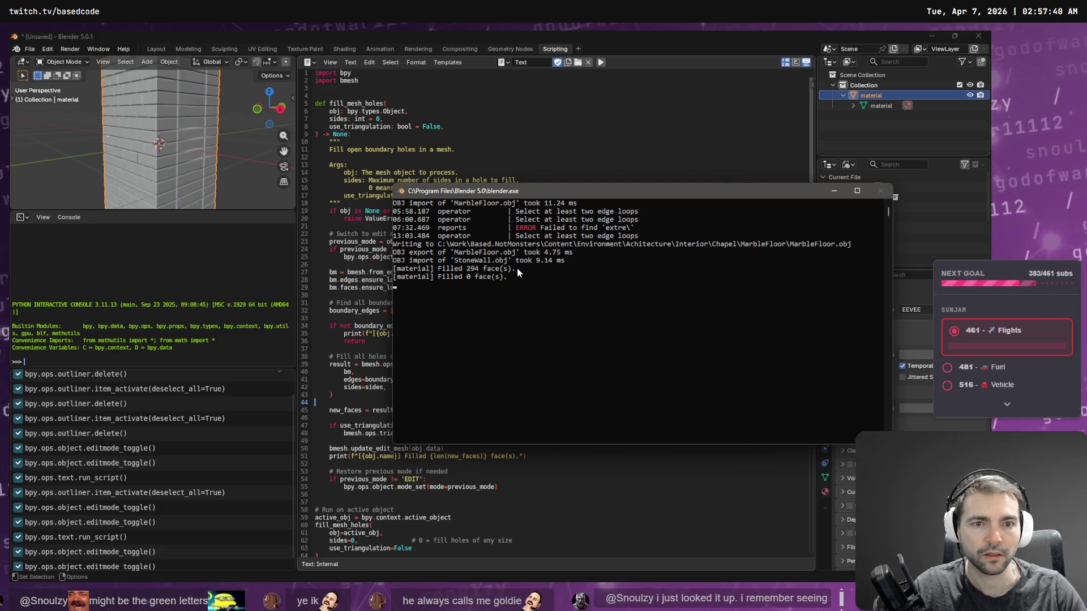
Step: Copy the console output up to 'Filled 294 face(s)'
{"action": "mouse_move", "coordinate": [518, 273]}
{"action": "left_mouse_down"}
{"action": "mouse_move", "coordinate": [441, 261]}
{"action": "mouse_move", "coordinate": [355, 195]}
{"action": "mouse_move", "coordinate": [355, 225]}
{"action": "left_mouse_up"}
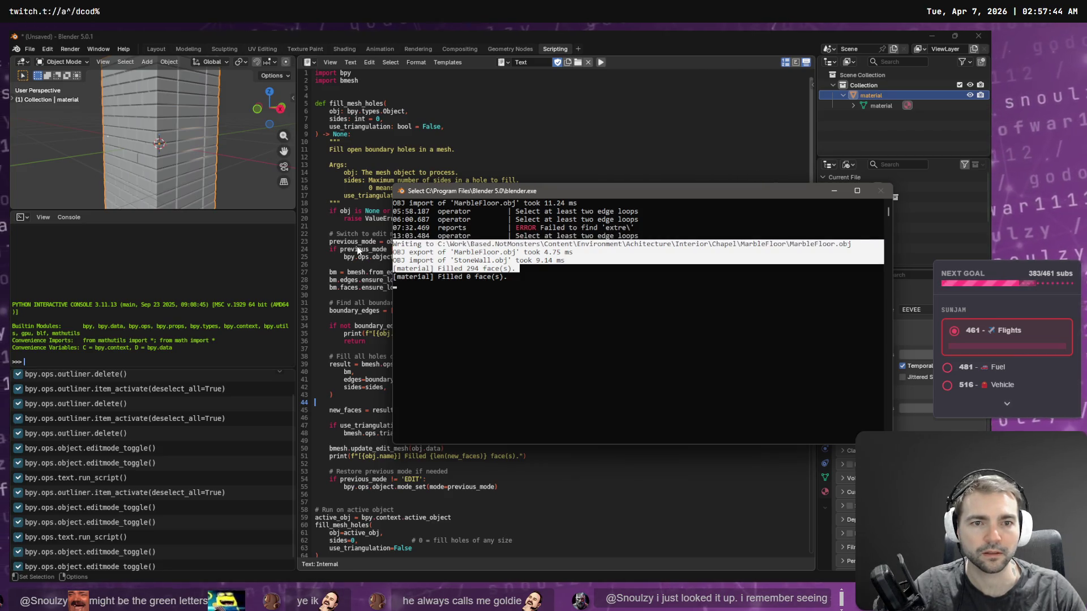
{"action": "right_click", "coordinate": [558, 261]}
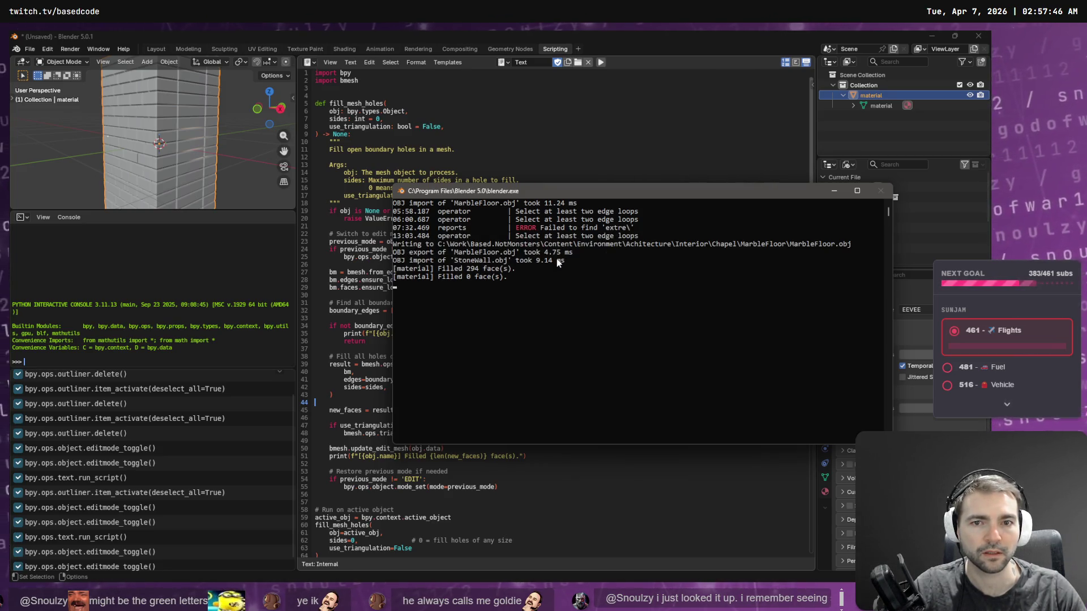
{"action": "key", "text": "alt+Tab"}
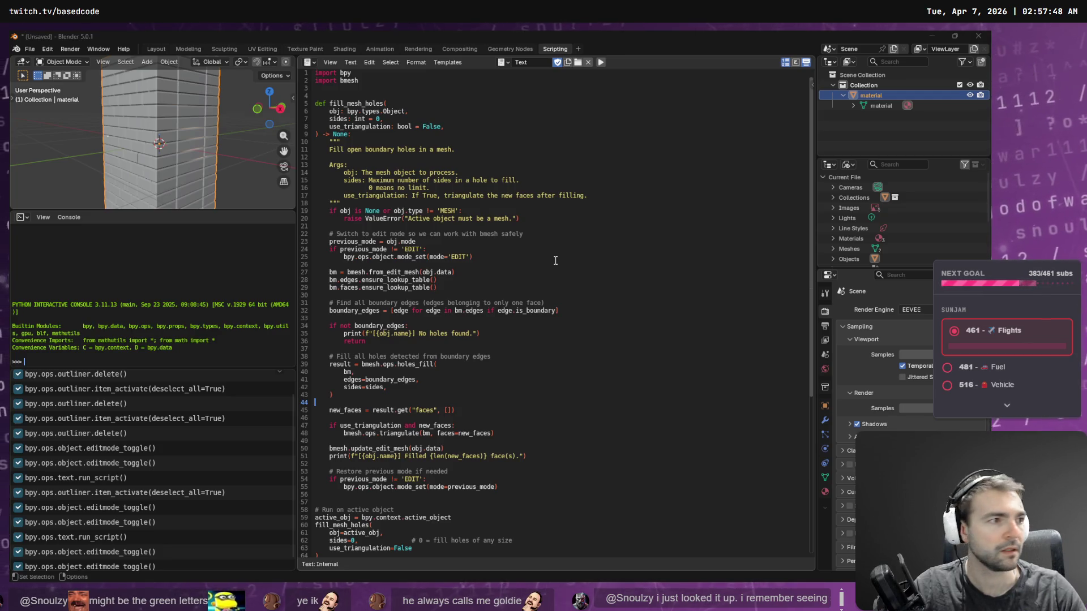
{"action": "key", "text": "alt+Tab"}
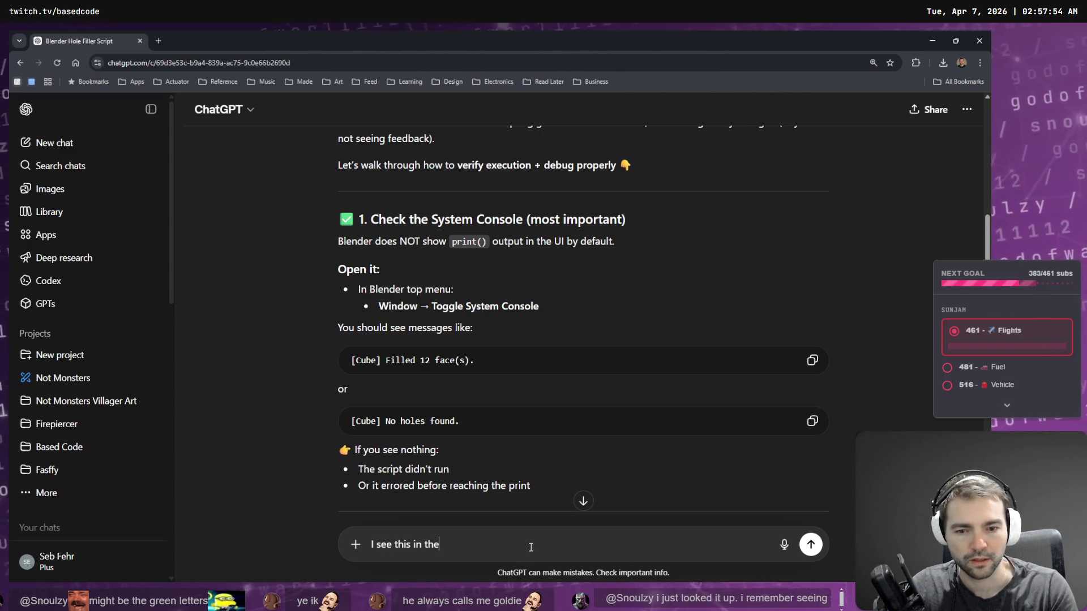
{"action": "type", "text": "console:"}
Step: Send the console output in a ``` code block, saying the holes still don't look filled
{"action": "key", "text": "shift+Return"}
{"action": "key", "text": "shift+Return"}
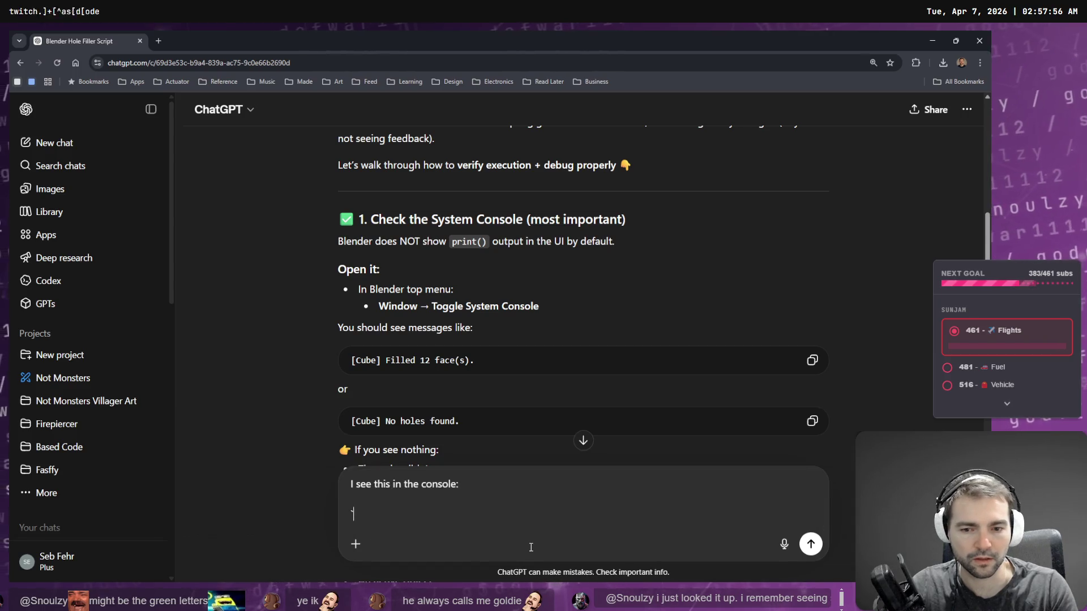
{"action": "key", "text": "shift+Return"}
{"action": "key", "text": "shift+Return"}
{"action": "type", "text": "`"}
{"action": "type", "text": "Writing to C:\\Work\\Based.NotMonsters\\Content\\Environment\\Achitecture\\Interior\\Chapel\\MarbleFloor\\MarbleFloor.obj OBJ export of 'MarbleFloor.obj' took 4.75 ms OBJ import of 'StoneWall.obj' took 9.14 ms [material] Filled 294 face(s)."}
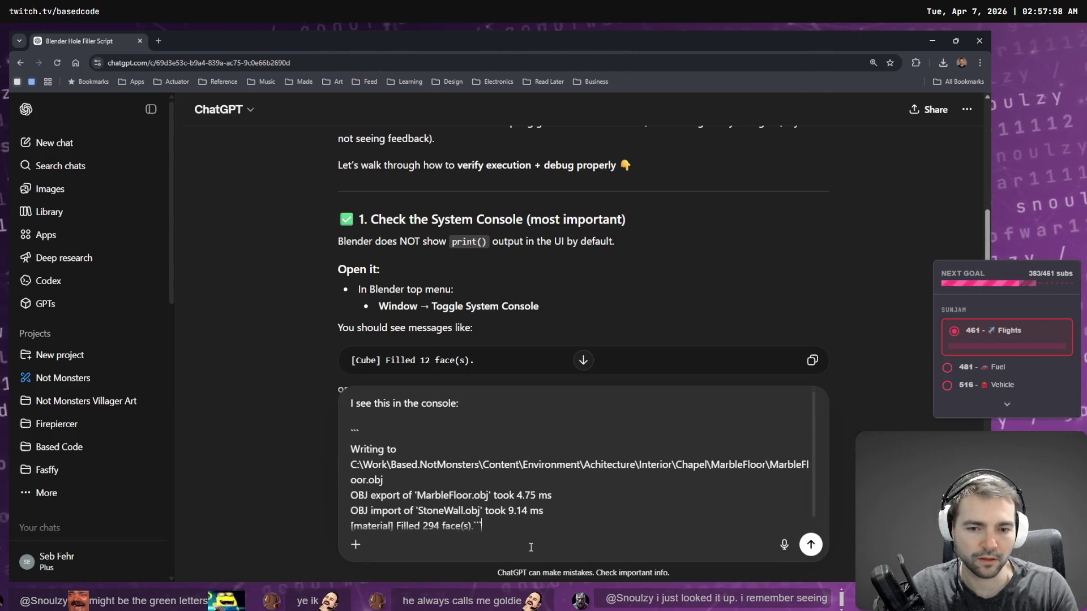
{"action": "key", "text": "shift+Return"}
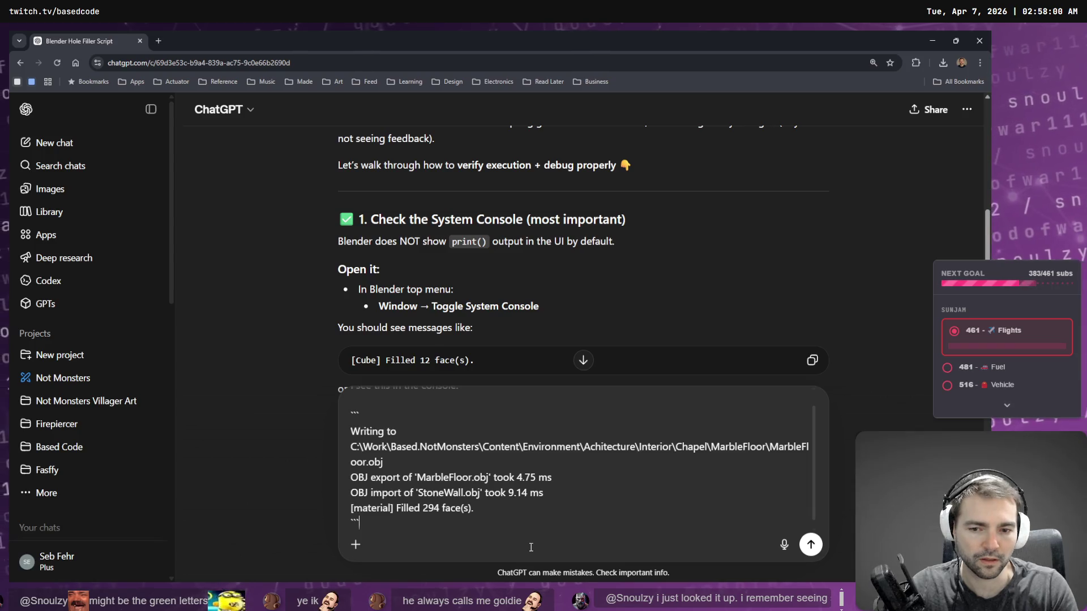
{"action": "key", "text": "shift+Return"}
{"action": "key", "text": "shift+Return"}
{"action": "key", "text": "super+h"}
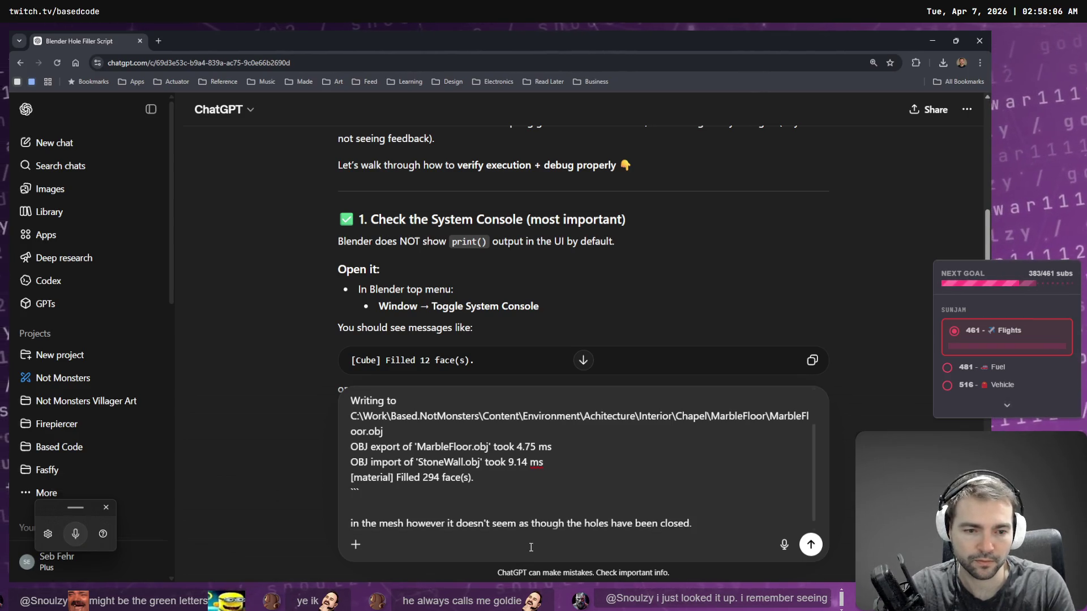
{"action": "key", "text": "Return"}
Step: Glance over the fill_mesh_holes script in Blender's Scripting workspace
{"action": "key", "text": "alt+Tab"}
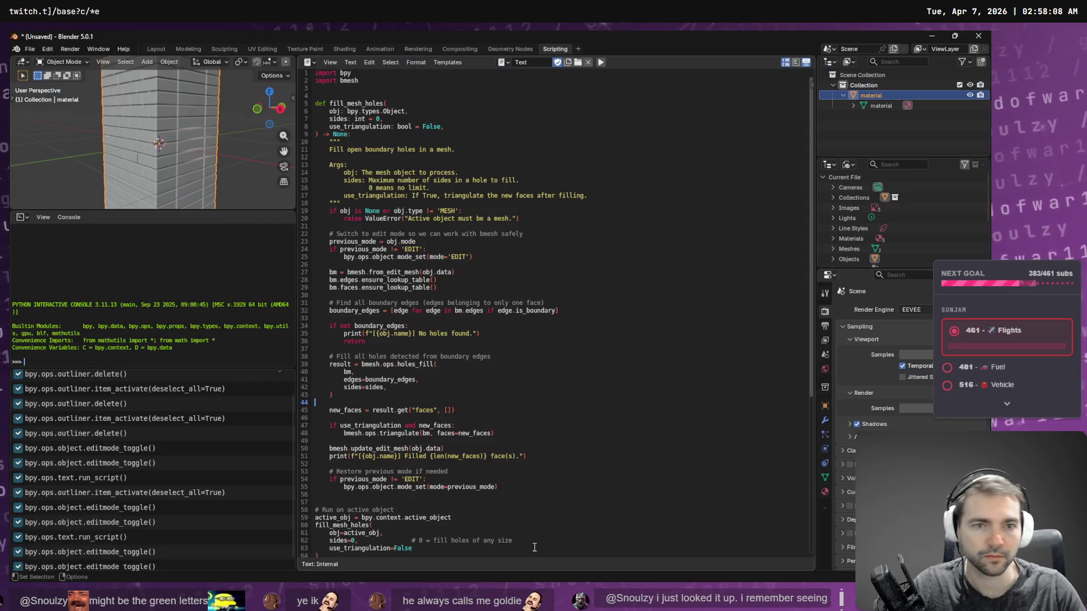
{"action": "scroll", "coordinate": [448, 287], "scroll_direction": "down", "scroll_amount": 5}
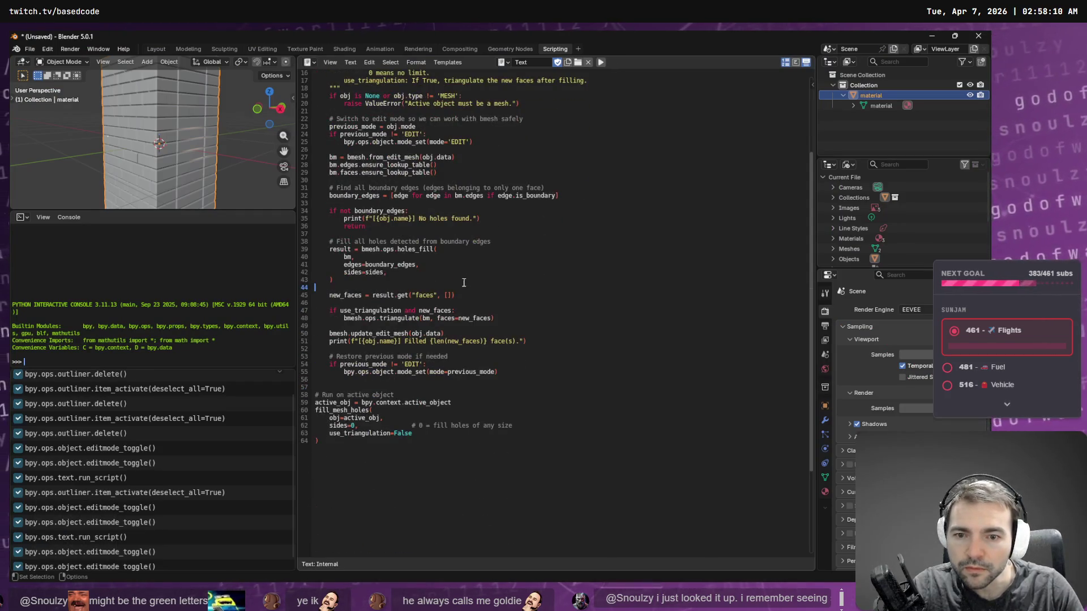
{"action": "scroll", "coordinate": [465, 260], "scroll_direction": "up", "scroll_amount": 5}
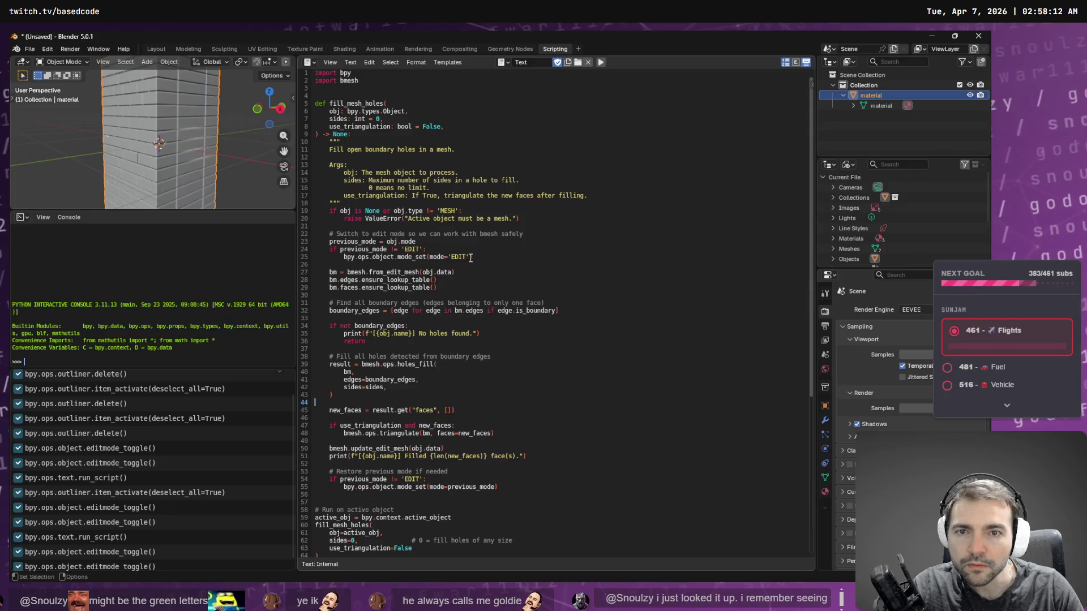
{"action": "key", "text": "alt+Tab"}
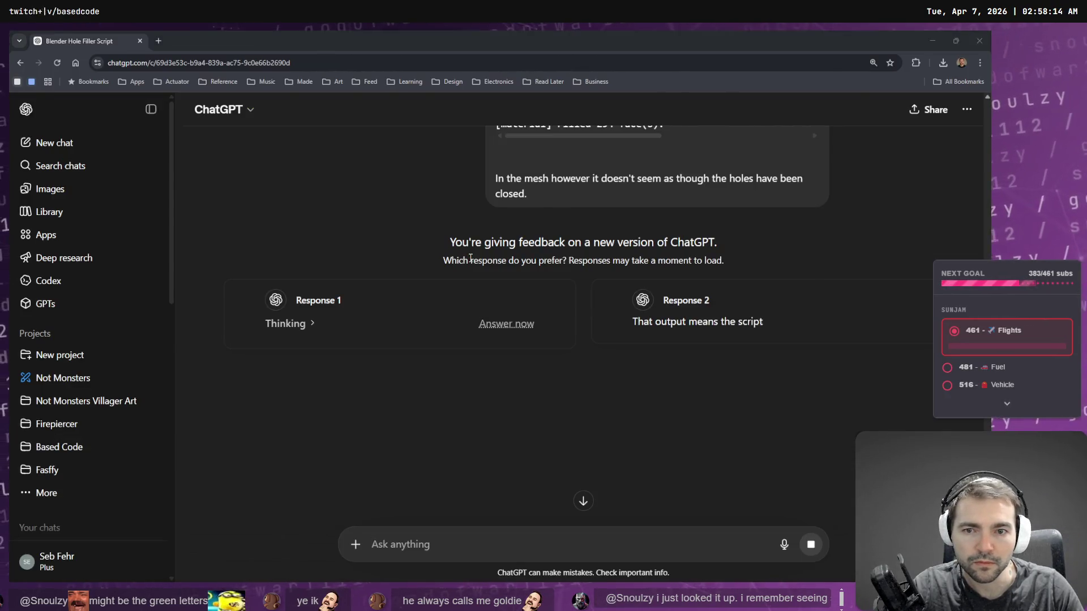
Step: Orbit the wall to a flat front view, then read both ChatGPT responses about the invisible 294 faces
{"action": "key", "text": "alt+Tab"}
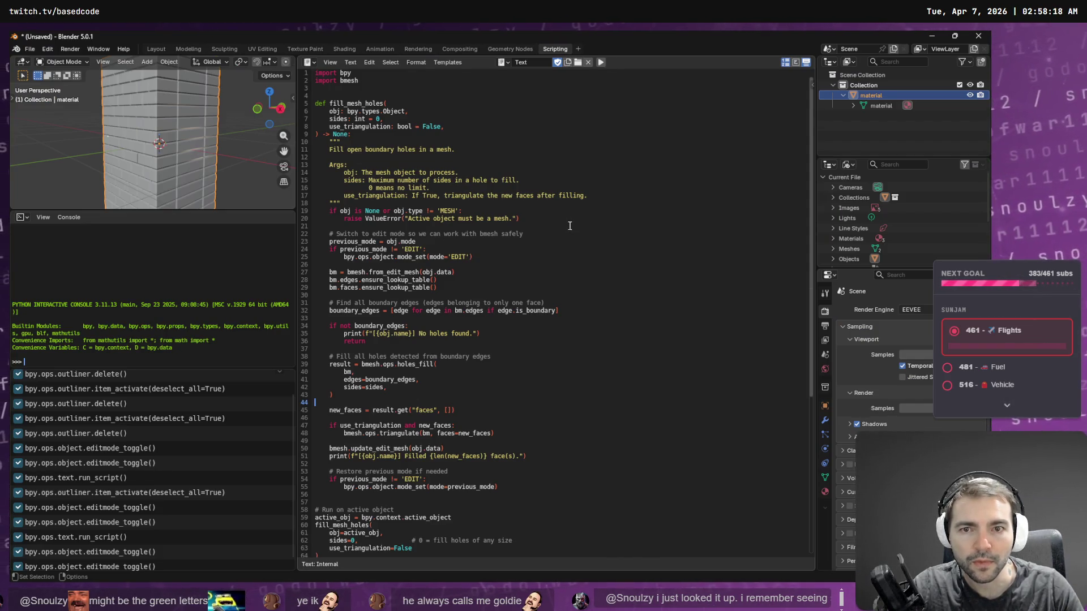
{"action": "mouse_move", "coordinate": [232, 148]}
{"action": "middle_mouse_down"}
{"action": "mouse_move", "coordinate": [240, 129]}
{"action": "mouse_move", "coordinate": [225, 140]}
{"action": "mouse_move", "coordinate": [171, 132]}
{"action": "mouse_move", "coordinate": [202, 127]}
{"action": "mouse_move", "coordinate": [148, 165]}
{"action": "mouse_move", "coordinate": [192, 140]}
{"action": "mouse_move", "coordinate": [121, 125]}
{"action": "mouse_move", "coordinate": [202, 138]}
{"action": "mouse_move", "coordinate": [205, 93]}
{"action": "mouse_move", "coordinate": [206, 192]}
{"action": "mouse_move", "coordinate": [205, 89]}
{"action": "mouse_move", "coordinate": [210, 124]}
{"action": "middle_mouse_up"}
{"action": "key", "text": "alt+Tab"}
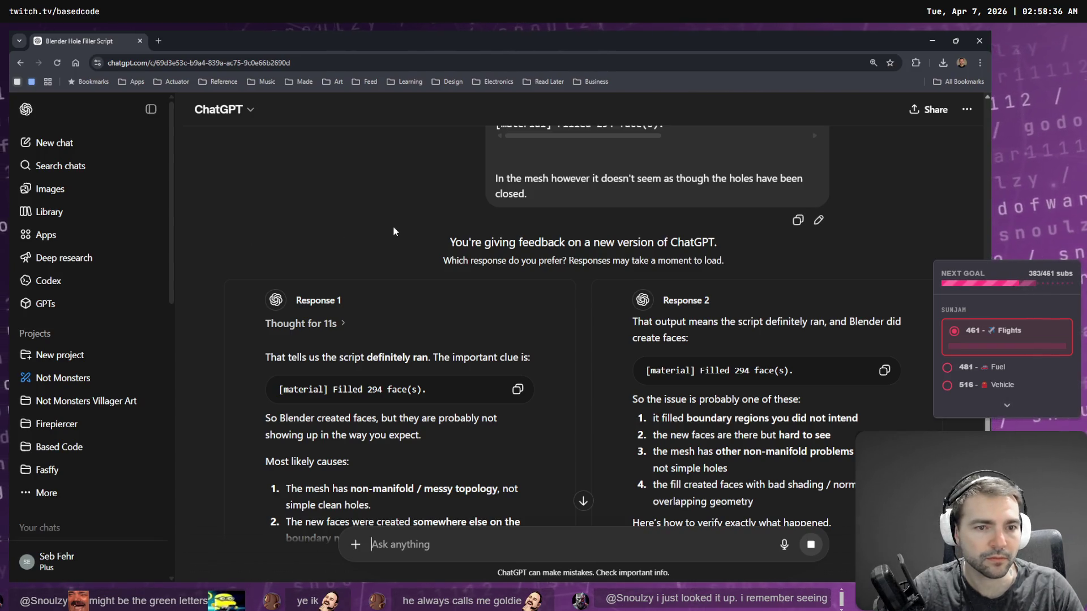
{"action": "scroll", "coordinate": [399, 228], "scroll_direction": "down", "scroll_amount": 3}
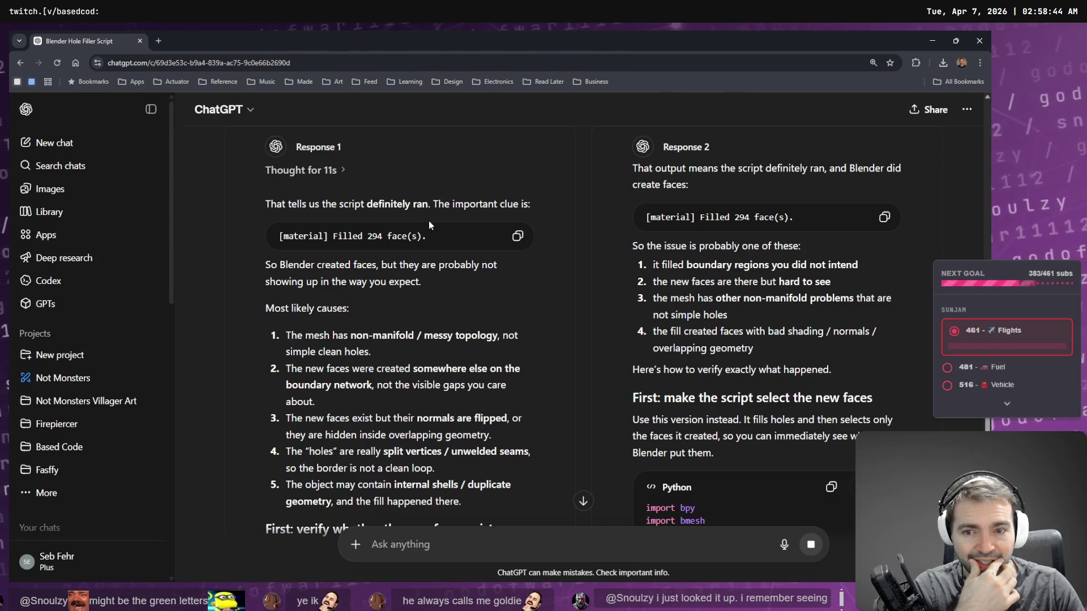
{"action": "scroll", "coordinate": [429, 227], "scroll_direction": "down", "scroll_amount": 1}
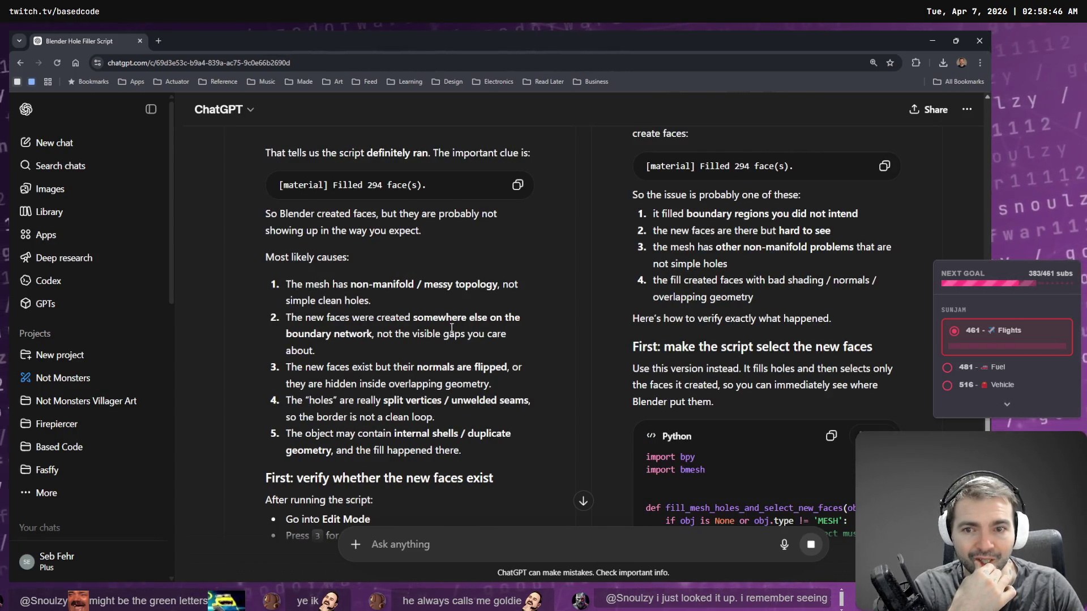
{"action": "scroll", "coordinate": [453, 328], "scroll_direction": "down", "scroll_amount": 1}
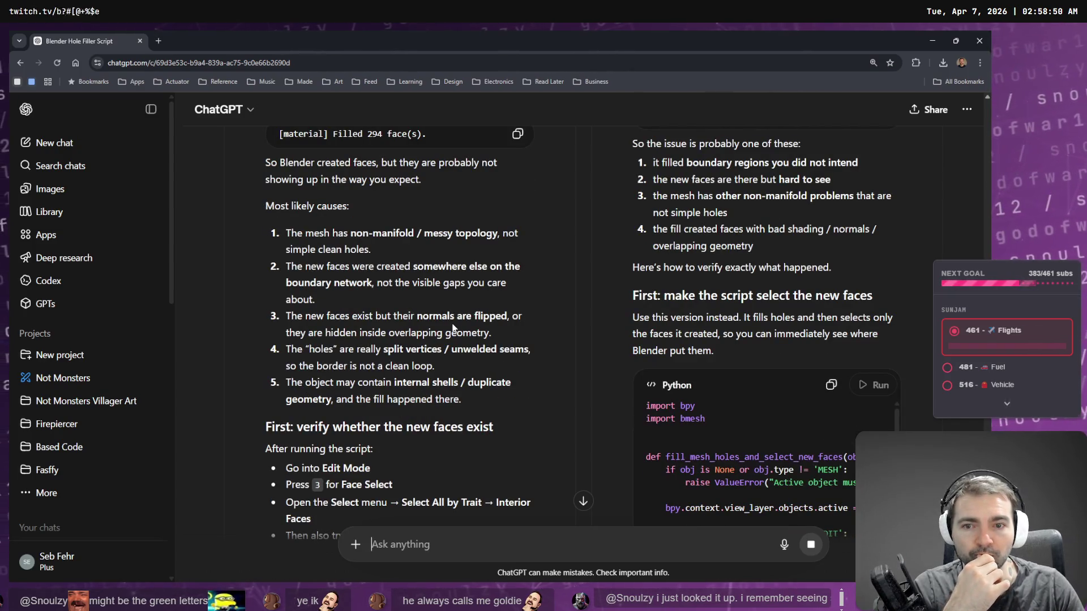
{"action": "scroll", "coordinate": [453, 328], "scroll_direction": "down", "scroll_amount": 1}
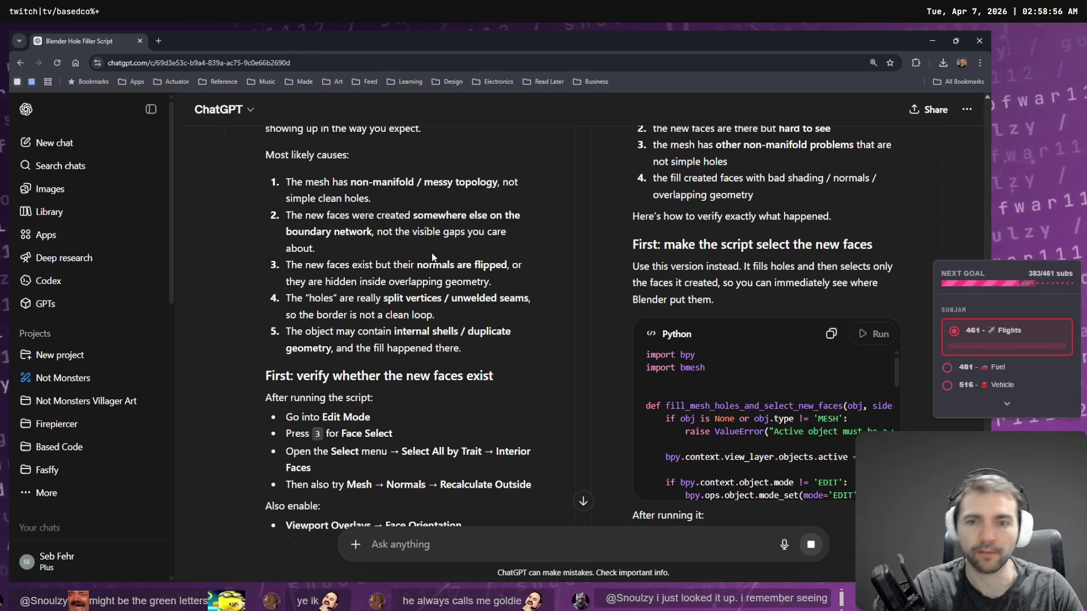
{"action": "key", "text": "alt+Tab"}
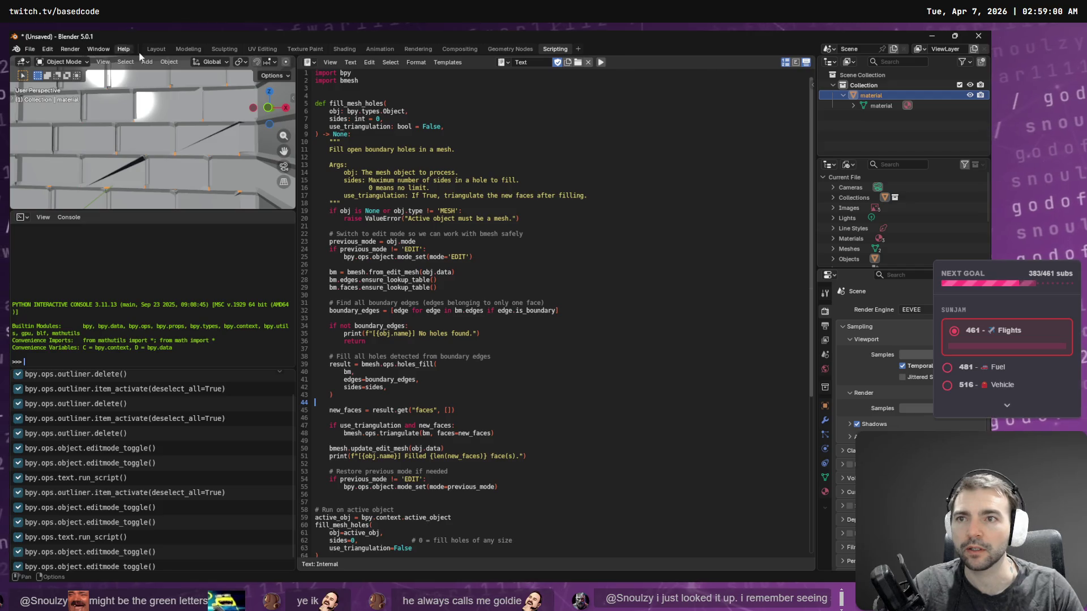
Step: Show the wall with textures in the Layout viewport and zoom in on its unfilled gaps
{"action": "left_click", "coordinate": [156, 48]}
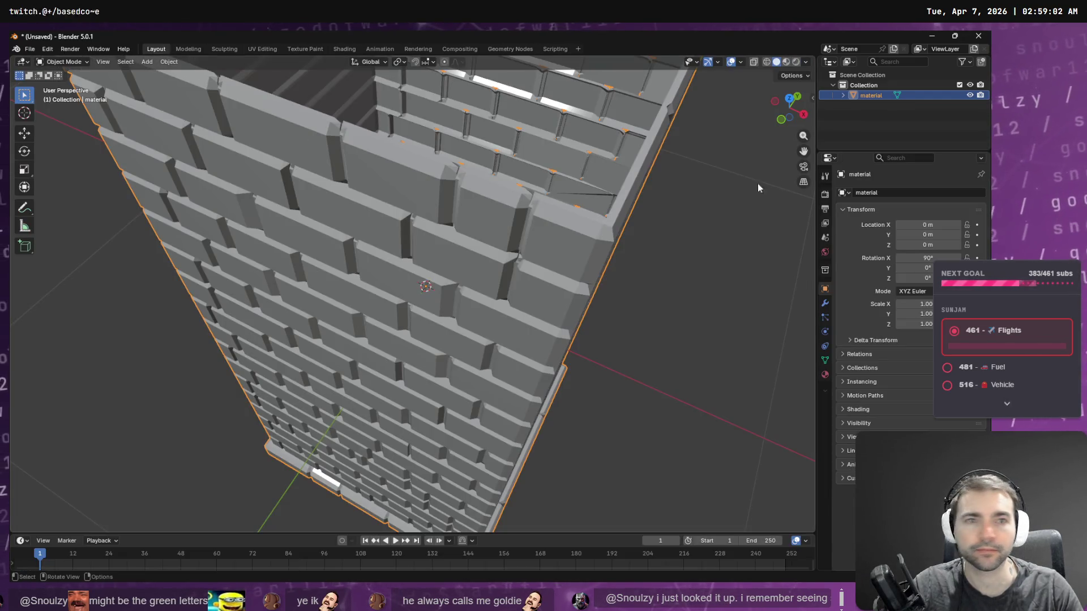
{"action": "left_click", "coordinate": [786, 61]}
{"action": "mouse_move", "coordinate": [683, 290]}
{"action": "middle_mouse_down"}
{"action": "mouse_move", "coordinate": [682, 250]}
{"action": "mouse_move", "coordinate": [711, 201]}
{"action": "mouse_move", "coordinate": [677, 249]}
{"action": "mouse_move", "coordinate": [502, 410]}
{"action": "mouse_move", "coordinate": [592, 221]}
{"action": "mouse_move", "coordinate": [342, 471]}
{"action": "mouse_move", "coordinate": [493, 216]}
{"action": "mouse_move", "coordinate": [528, 237]}
{"action": "mouse_move", "coordinate": [474, 226]}
{"action": "mouse_move", "coordinate": [484, 250]}
{"action": "mouse_move", "coordinate": [501, 251]}
{"action": "middle_mouse_up"}
{"action": "scroll", "coordinate": [616, 253], "scroll_direction": "up", "scroll_amount": 5}
{"action": "scroll", "coordinate": [613, 255], "scroll_direction": "down", "scroll_amount": 2}
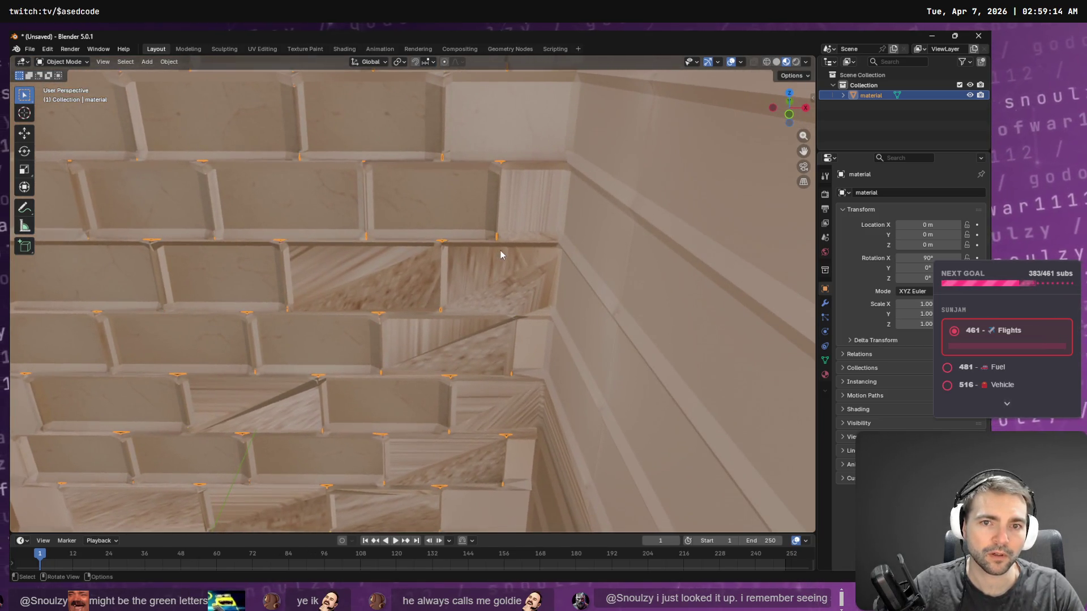
{"action": "scroll", "coordinate": [470, 235], "scroll_direction": "up", "scroll_amount": 3}
{"action": "scroll", "coordinate": [461, 243], "scroll_direction": "up", "scroll_amount": 2}
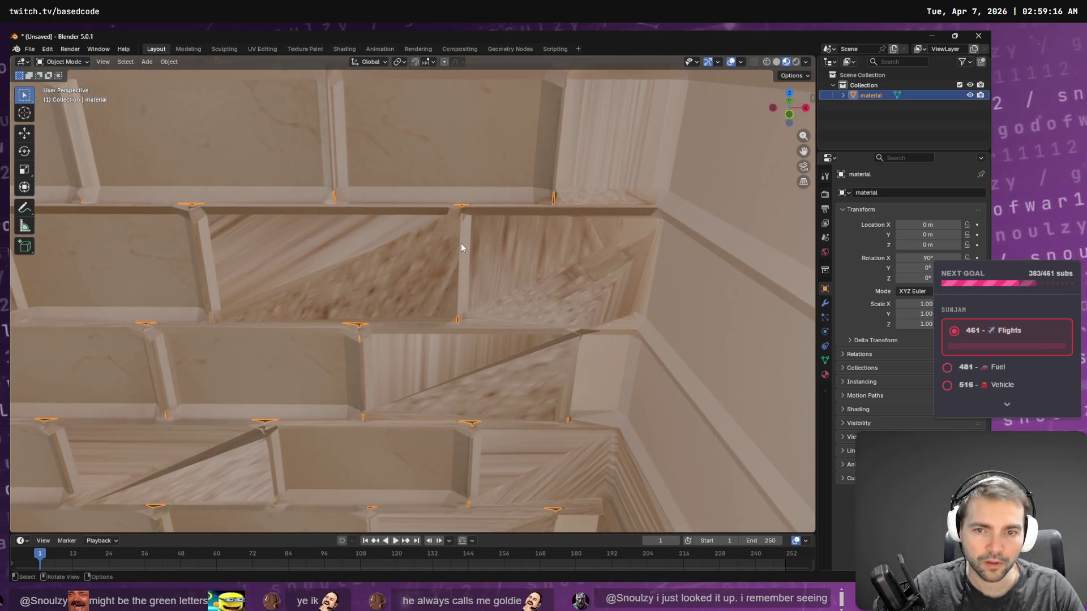
{"action": "key", "text": "alt+Tab"}
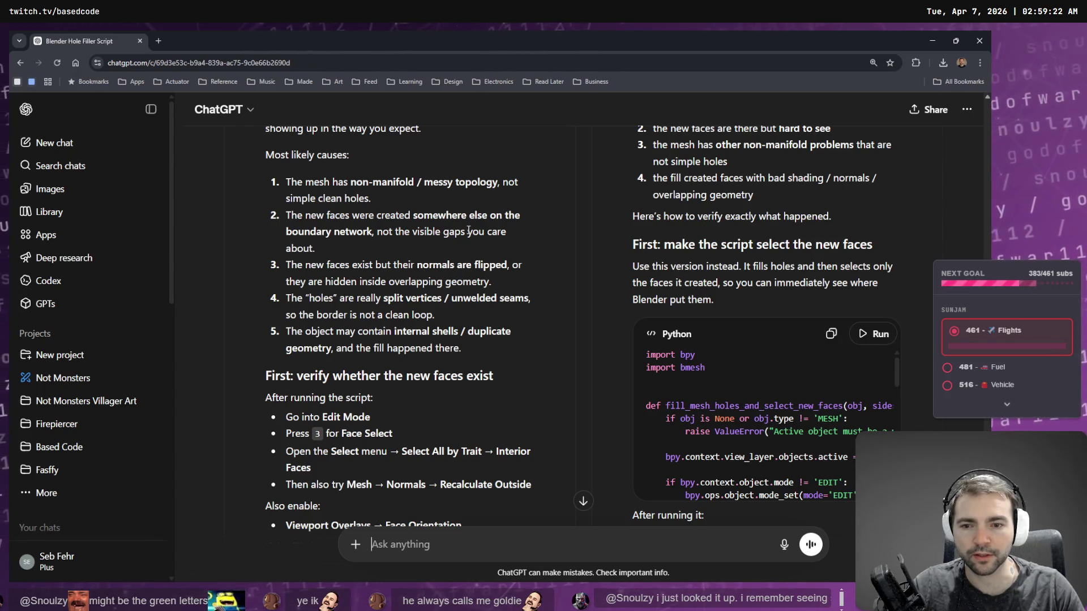
Step: Copy the 'Better debugging script' code block from ChatGPT's reply
{"action": "scroll", "coordinate": [419, 294], "scroll_direction": "down", "scroll_amount": 2}
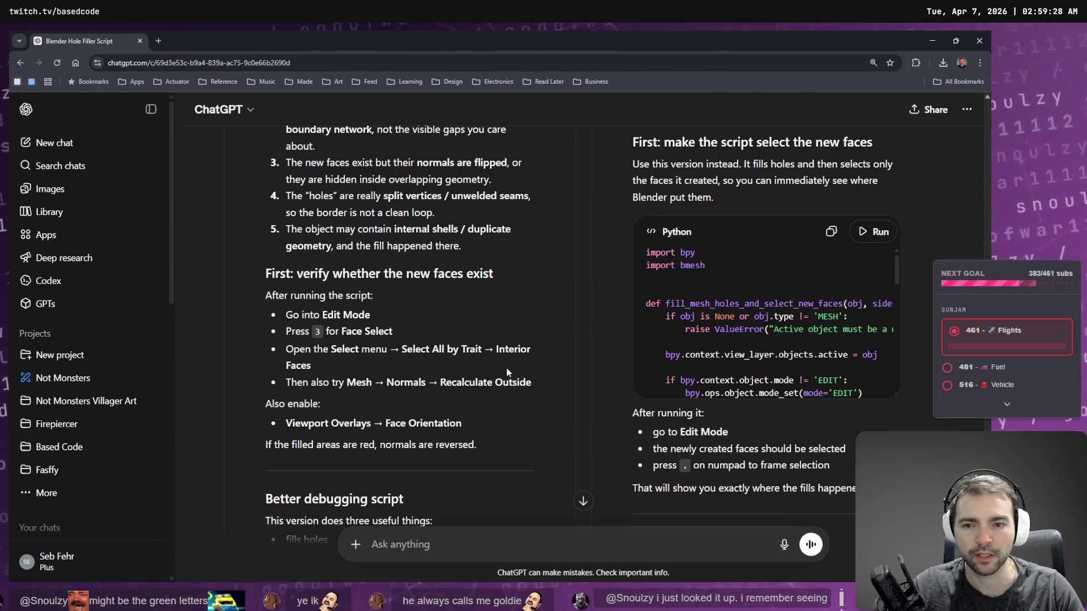
{"action": "scroll", "coordinate": [491, 377], "scroll_direction": "down", "scroll_amount": 5}
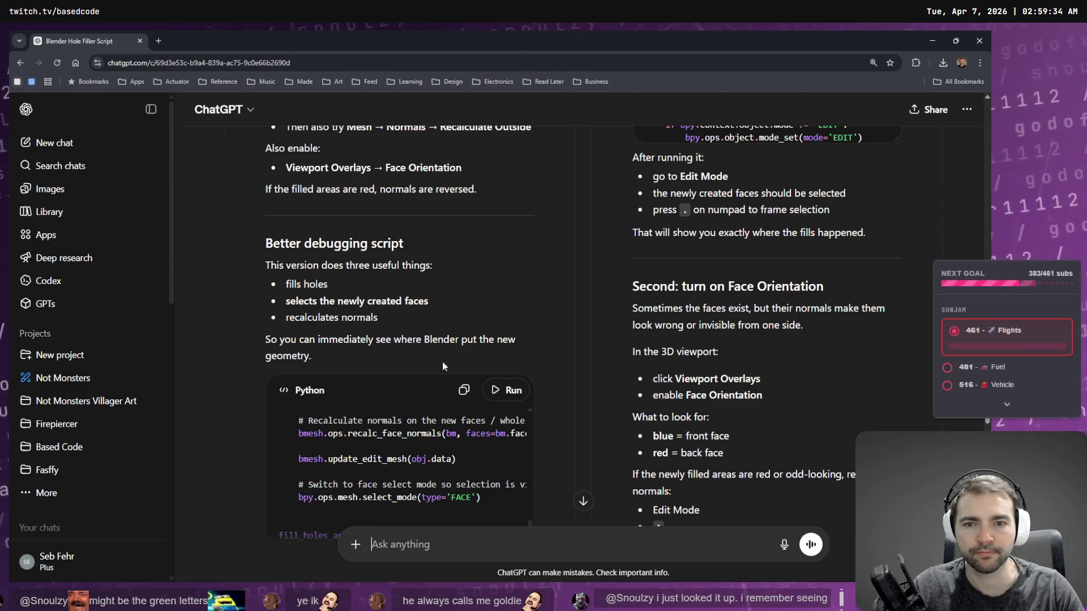
{"action": "left_click", "coordinate": [467, 401]}
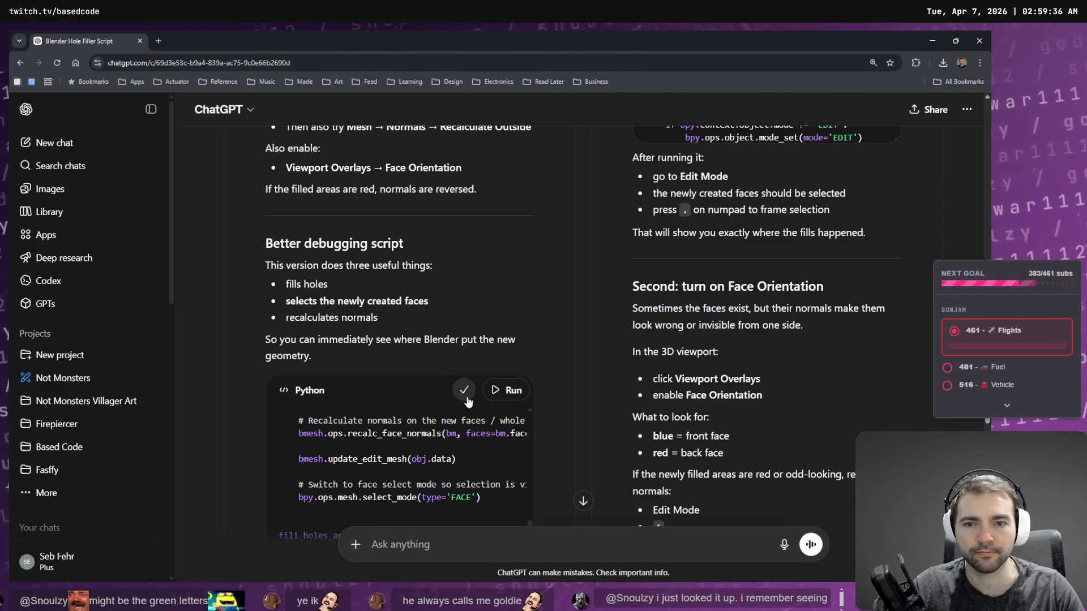
{"action": "key", "text": "alt+Tab"}
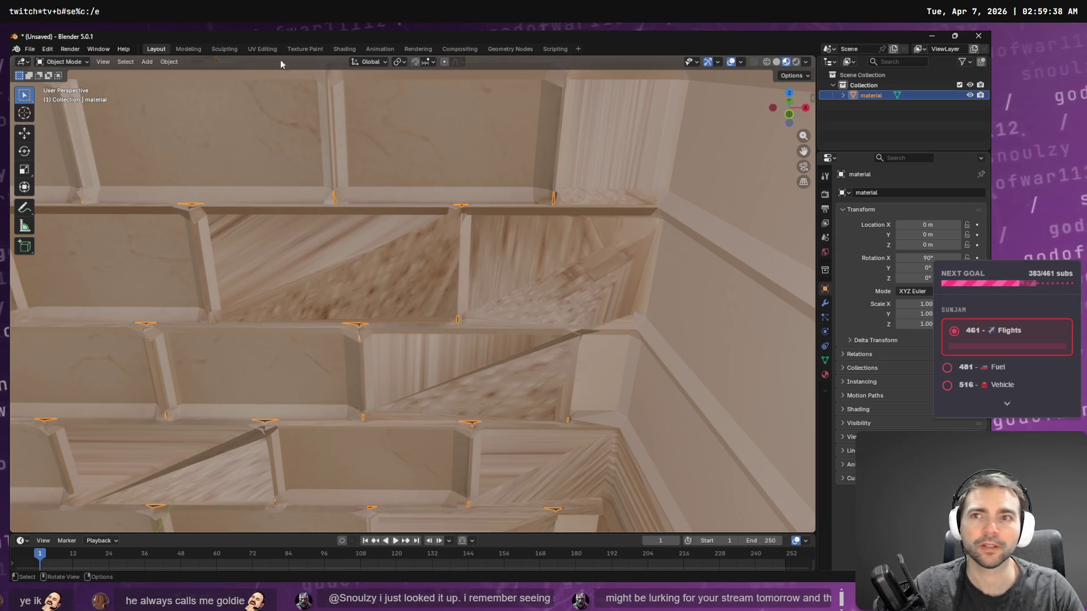
Step: Paste and run the debugging hole-fill script, then read its output: 1740 boundary edges, 0 new faces
{"action": "left_click", "coordinate": [544, 49]}
{"action": "key", "text": "ctrl+a"}
{"action": "key", "text": "ctrl+v"}
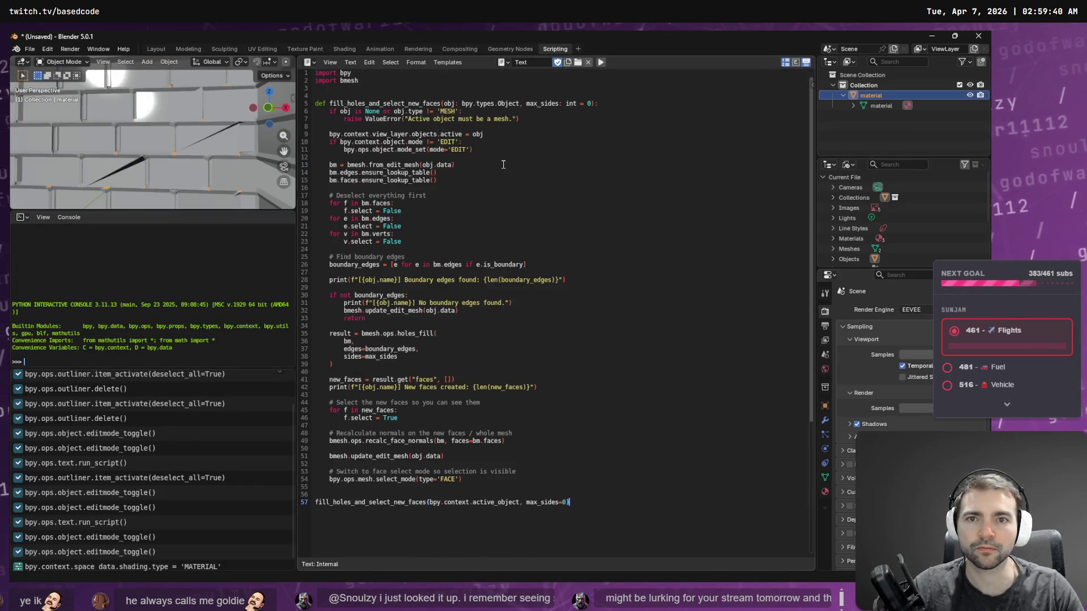
{"action": "left_click", "coordinate": [602, 63]}
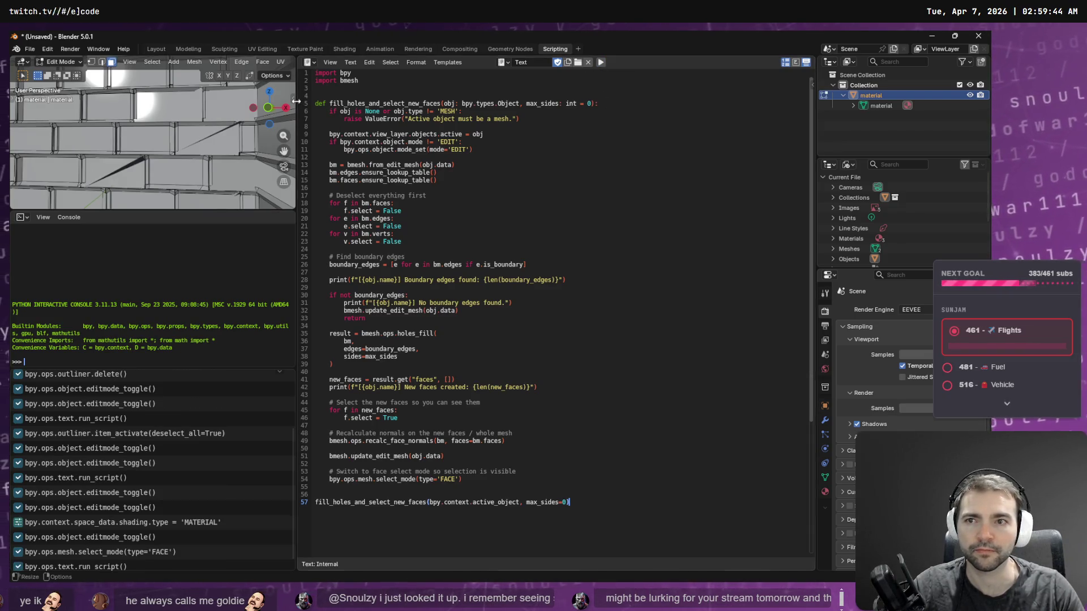
{"action": "key", "text": "alt+Tab"}
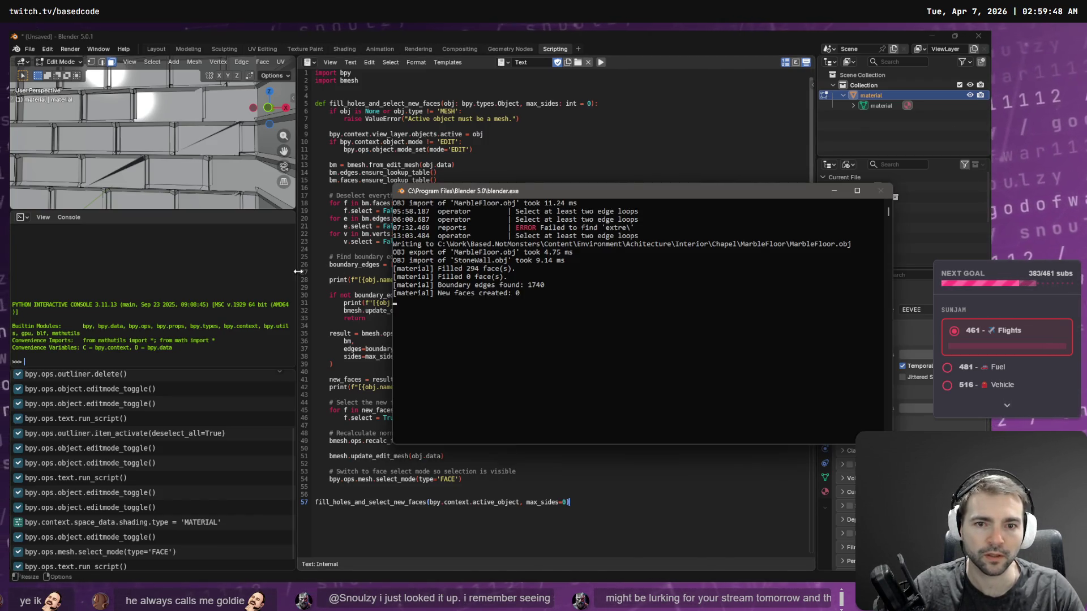
Step: Back in the Layout workspace, orbit to a close corner view of the brick wall
{"action": "left_click", "coordinate": [156, 49]}
{"action": "key", "text": "ctrl+f"}
{"action": "key", "text": "Escape"}
{"action": "mouse_move", "coordinate": [348, 221]}
{"action": "middle_mouse_down"}
{"action": "mouse_move", "coordinate": [347, 126]}
{"action": "mouse_move", "coordinate": [351, 177]}
{"action": "mouse_move", "coordinate": [395, 198]}
{"action": "middle_mouse_up"}
{"action": "key", "text": "ctrl+f"}
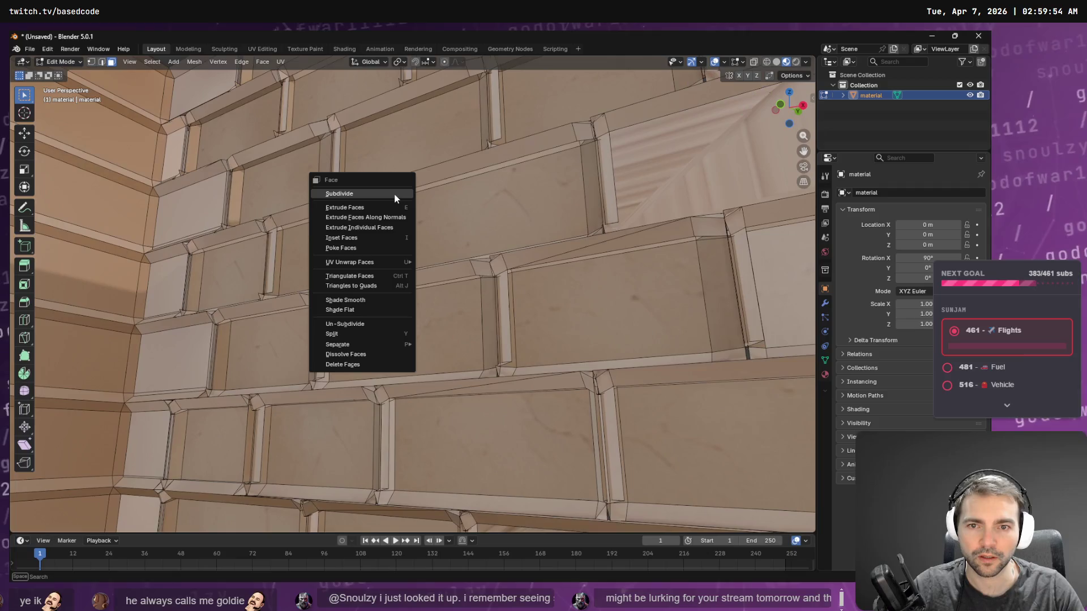
{"action": "key", "text": "Escape"}
{"action": "middle_click_drag", "start_coordinate": [509, 208], "coordinate": [571, 268]}
Step: Walk-navigate the view up close to the inner brick wall
{"action": "key", "text": "ctrl+f"}
{"action": "key", "text": "Escape"}
{"action": "key", "text": "shift+grave"}
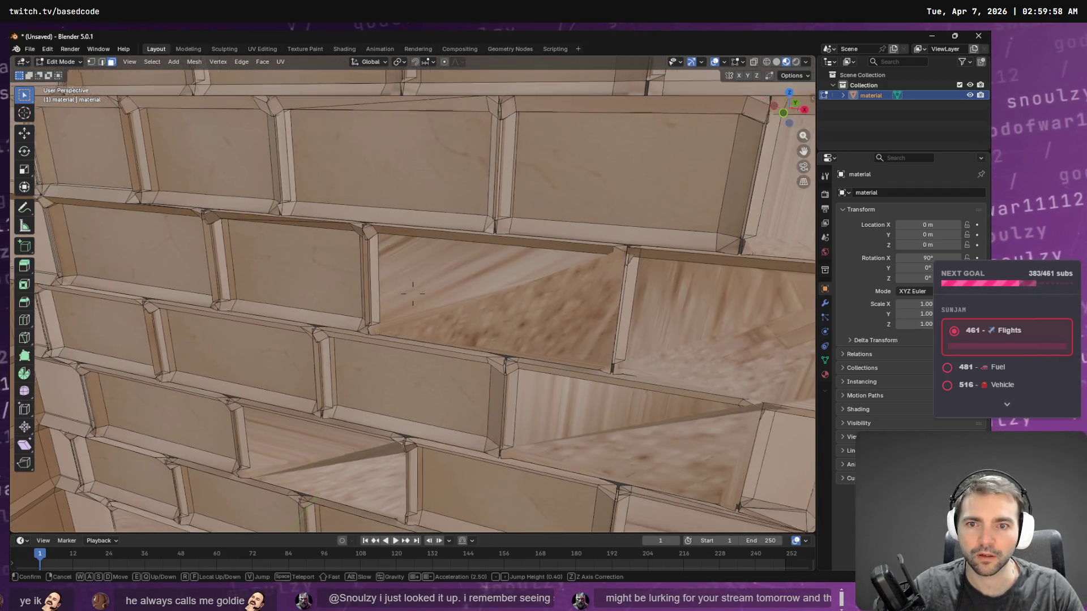
{"action": "key", "text": "s"}
{"action": "key", "text": "w"}
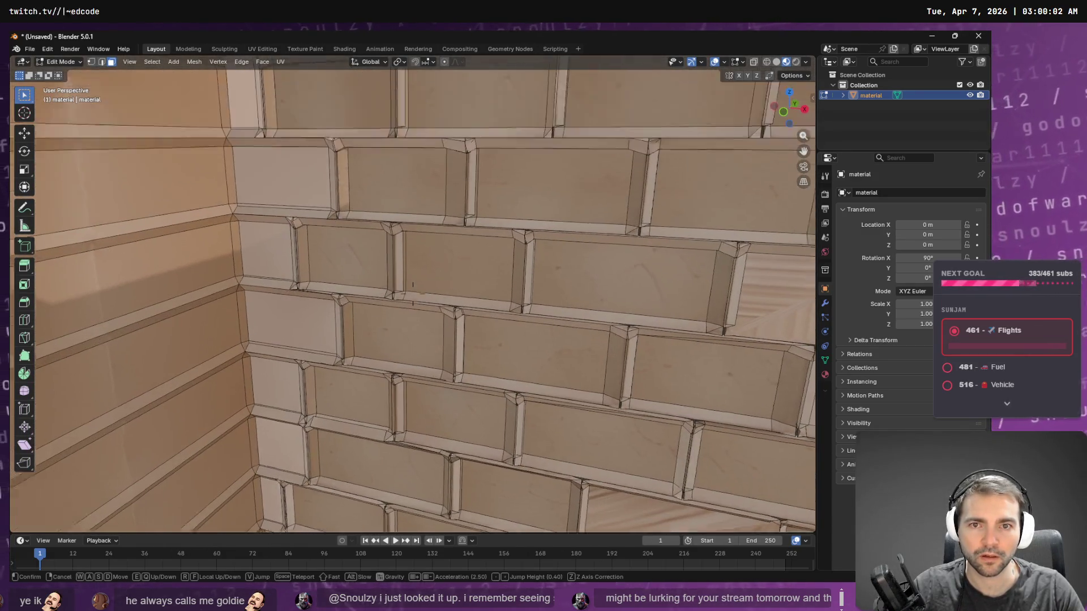
{"action": "left_click", "coordinate": [479, 219]}
Step: Inspect the wall's gaps, select a top-right face, compare wireframe and solid shading, then return to Object Mode
{"action": "middle_click_drag", "start_coordinate": [503, 266], "coordinate": [501, 240]}
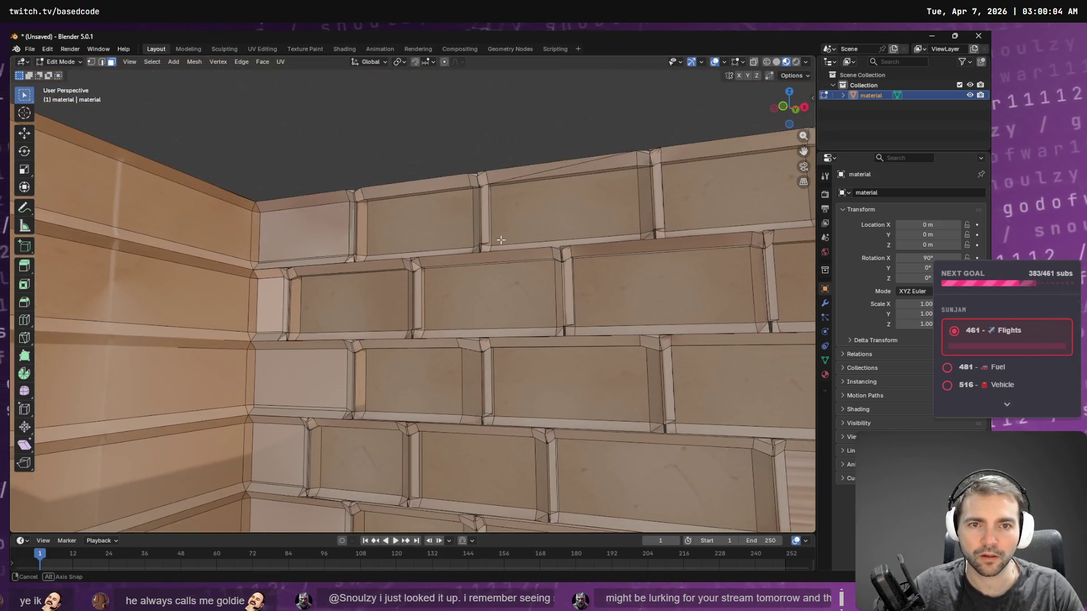
{"action": "right_click", "coordinate": [501, 240]}
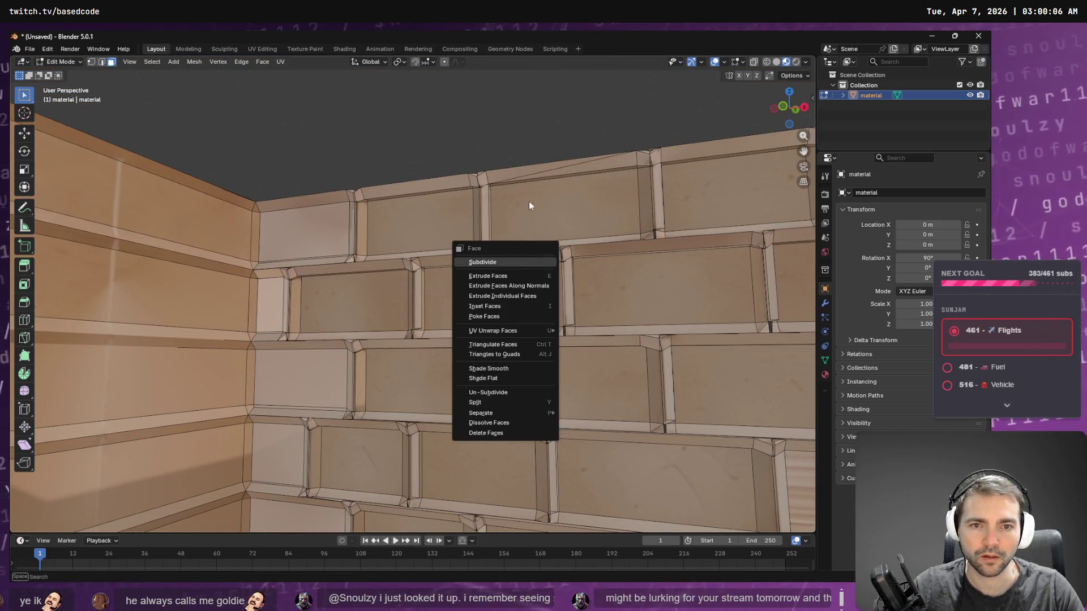
{"action": "mouse_move", "coordinate": [496, 122]}
{"action": "middle_mouse_down"}
{"action": "mouse_move", "coordinate": [751, 146]}
{"action": "mouse_move", "coordinate": [670, 143]}
{"action": "middle_mouse_up"}
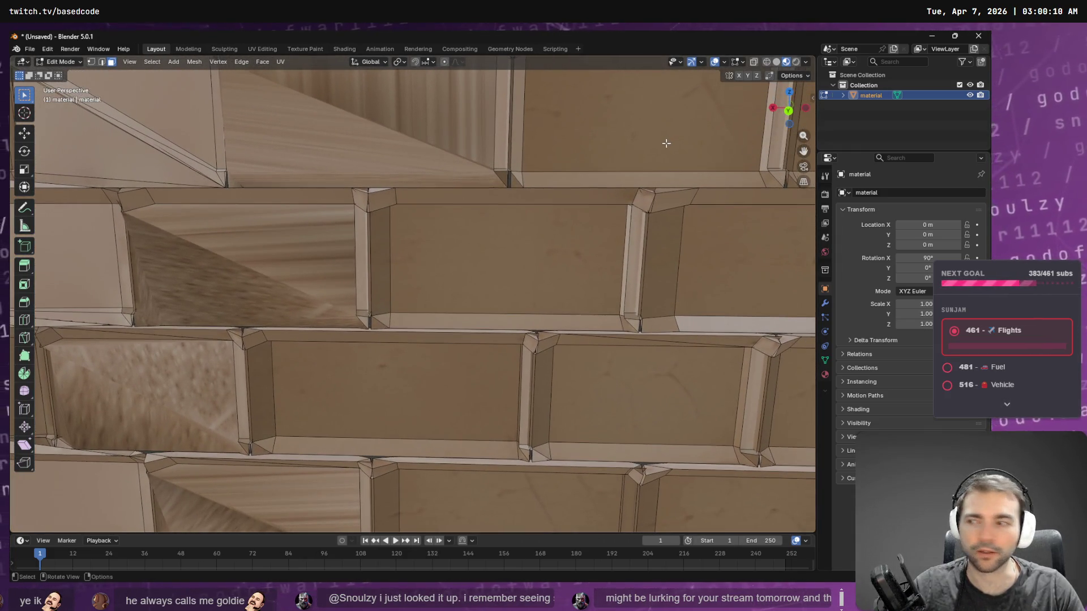
{"action": "left_click", "coordinate": [634, 147]}
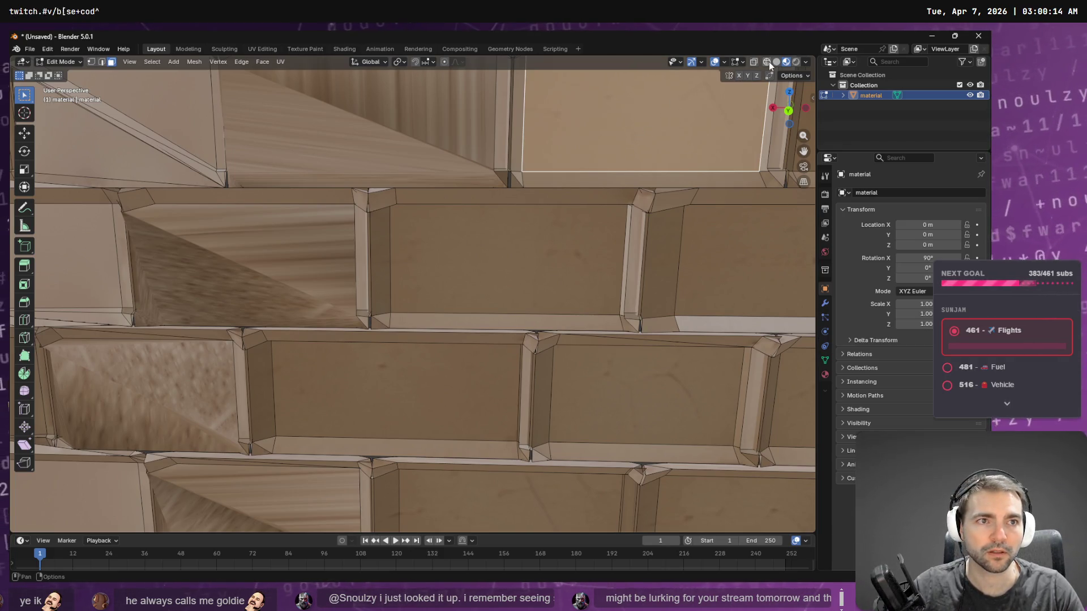
{"action": "left_click", "coordinate": [768, 62]}
{"action": "left_click", "coordinate": [776, 61]}
{"action": "mouse_move", "coordinate": [572, 169]}
{"action": "middle_mouse_down"}
{"action": "mouse_move", "coordinate": [396, 214]}
{"action": "mouse_move", "coordinate": [405, 219]}
{"action": "mouse_move", "coordinate": [362, 215]}
{"action": "middle_mouse_up"}
{"action": "key", "text": "Tab"}
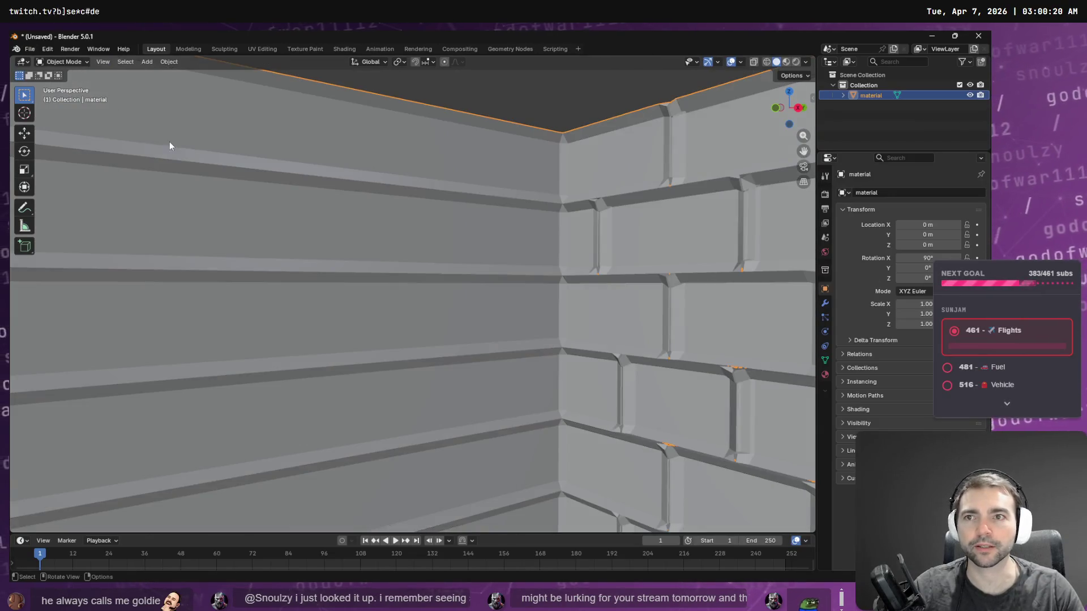
Step: Export the wall as Wavefront OBJ, overwriting StoneWall.obj in the StoneWall folder path copied from Explorer
{"action": "left_click", "coordinate": [30, 48]}
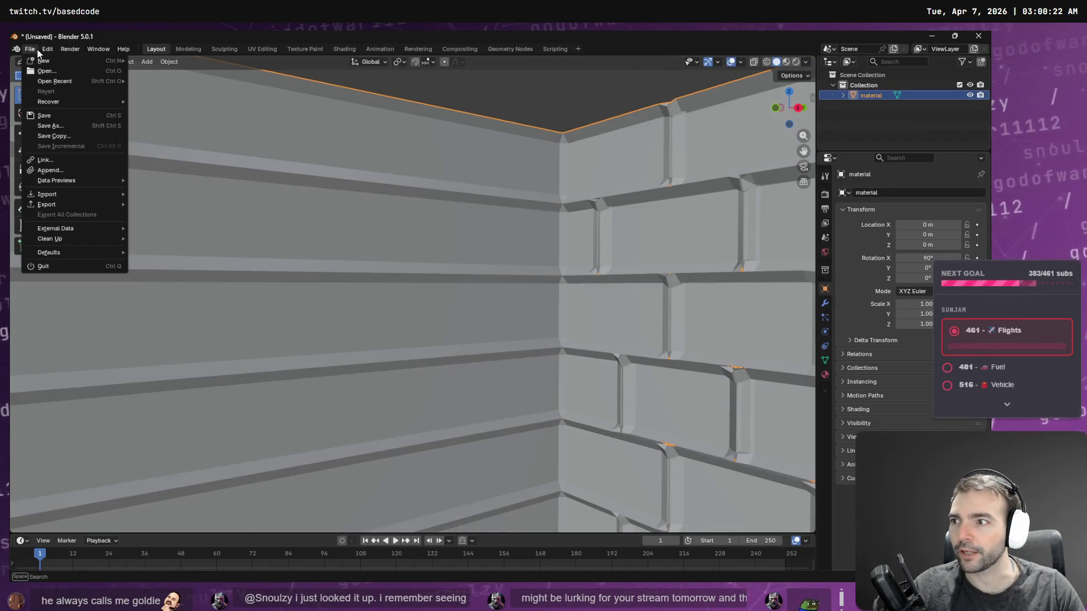
{"action": "mouse_move", "coordinate": [71, 203]}
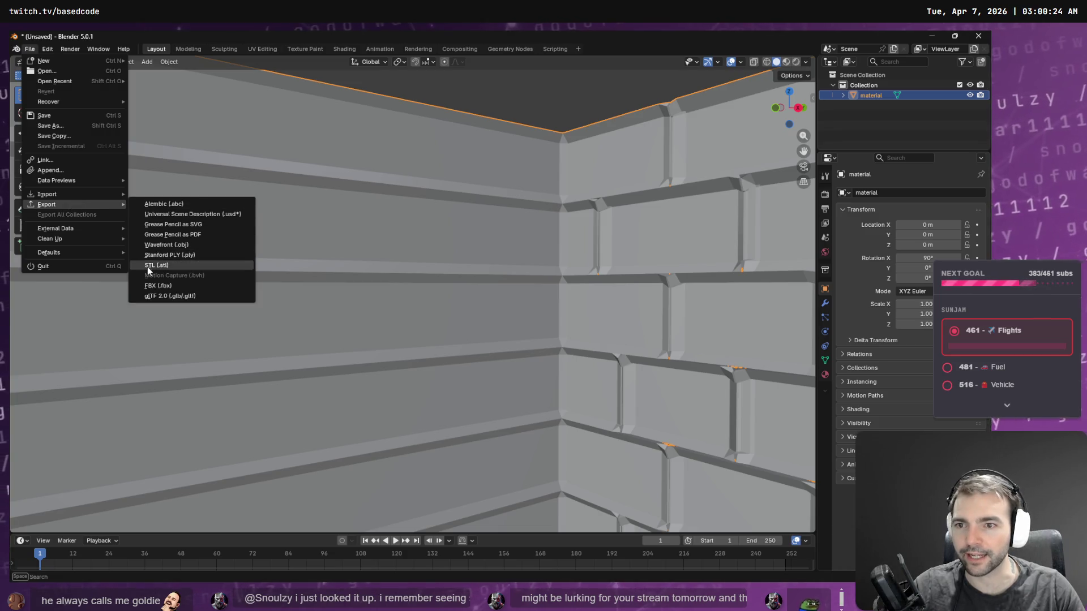
{"action": "left_click", "coordinate": [201, 245]}
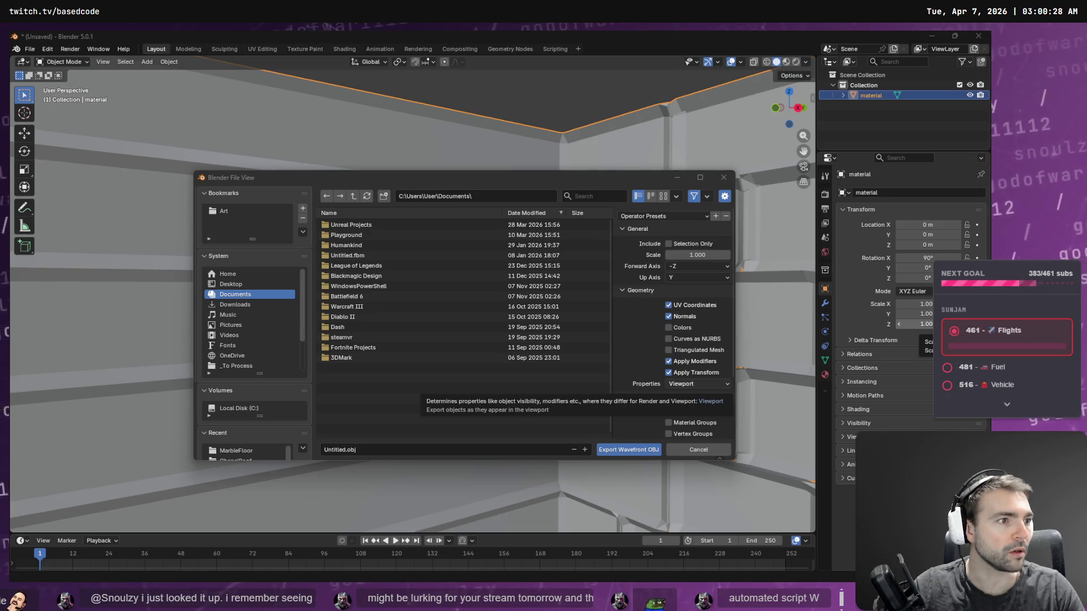
{"action": "key", "text": "alt+Tab"}
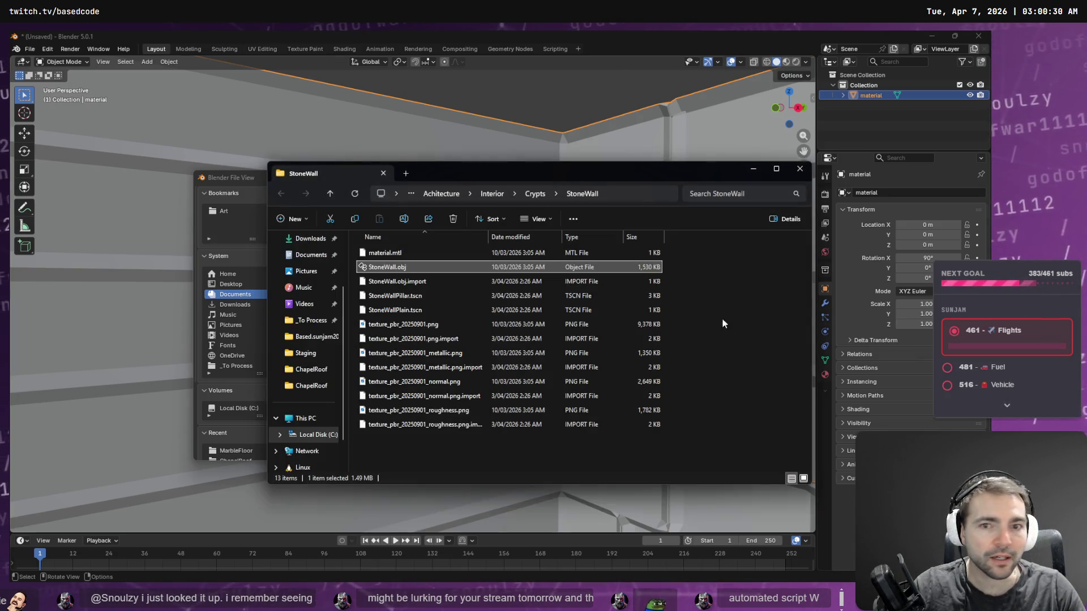
{"action": "key", "text": "alt+d"}
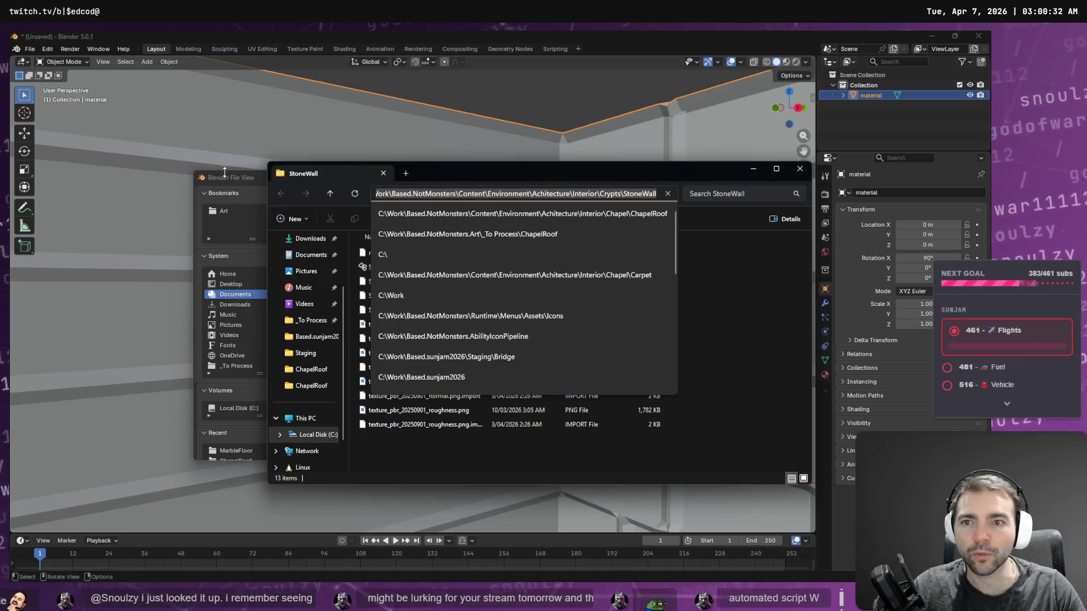
{"action": "key", "text": "alt+Tab"}
{"action": "left_click", "coordinate": [485, 197]}
{"action": "key", "text": "ctrl+v"}
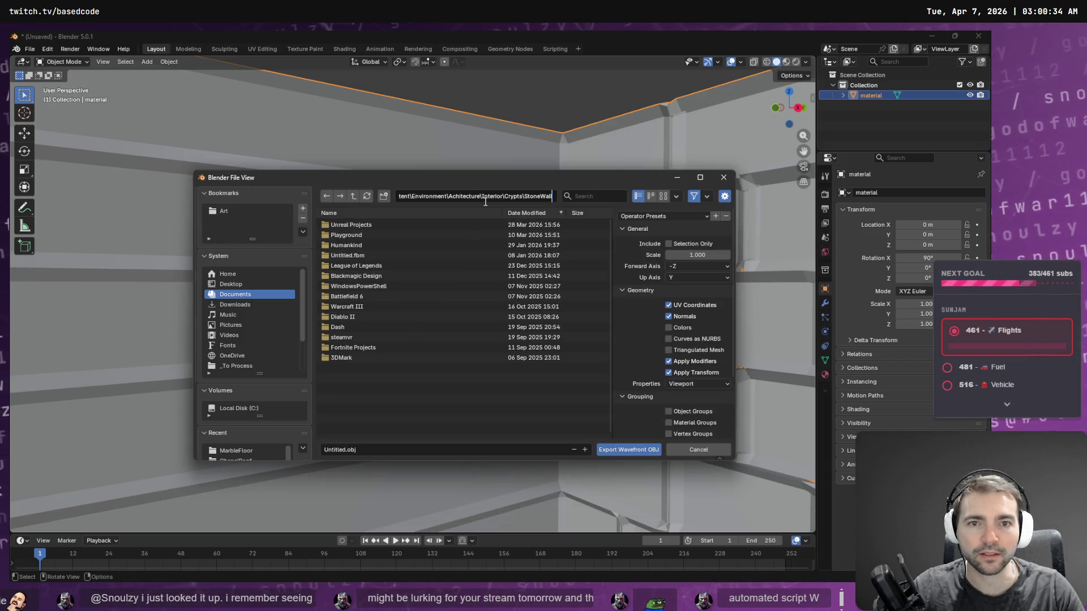
{"action": "key", "text": "Return"}
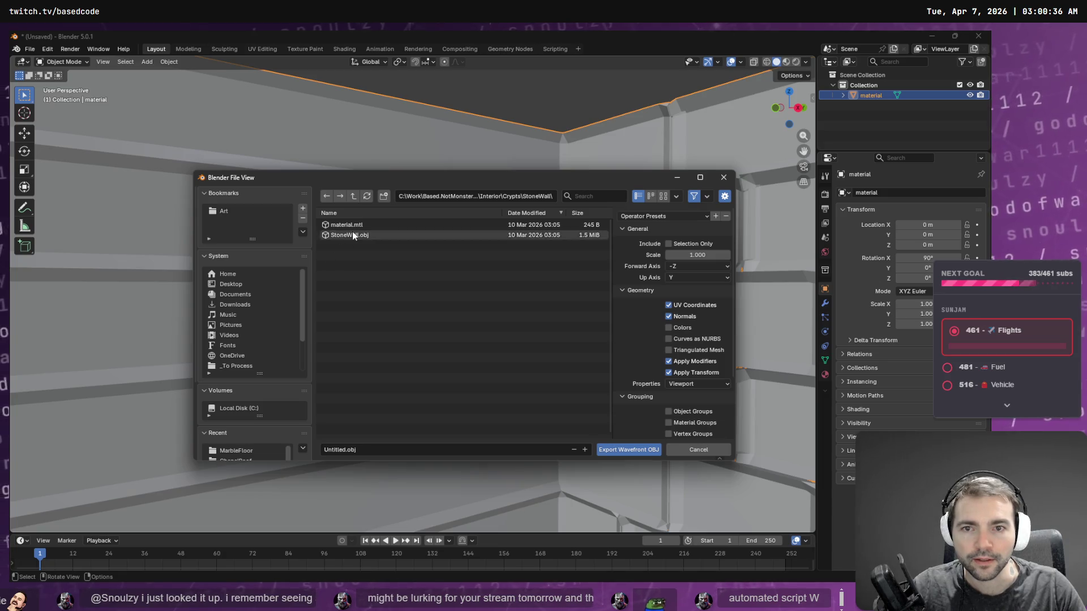
{"action": "double_click", "coordinate": [352, 236]}
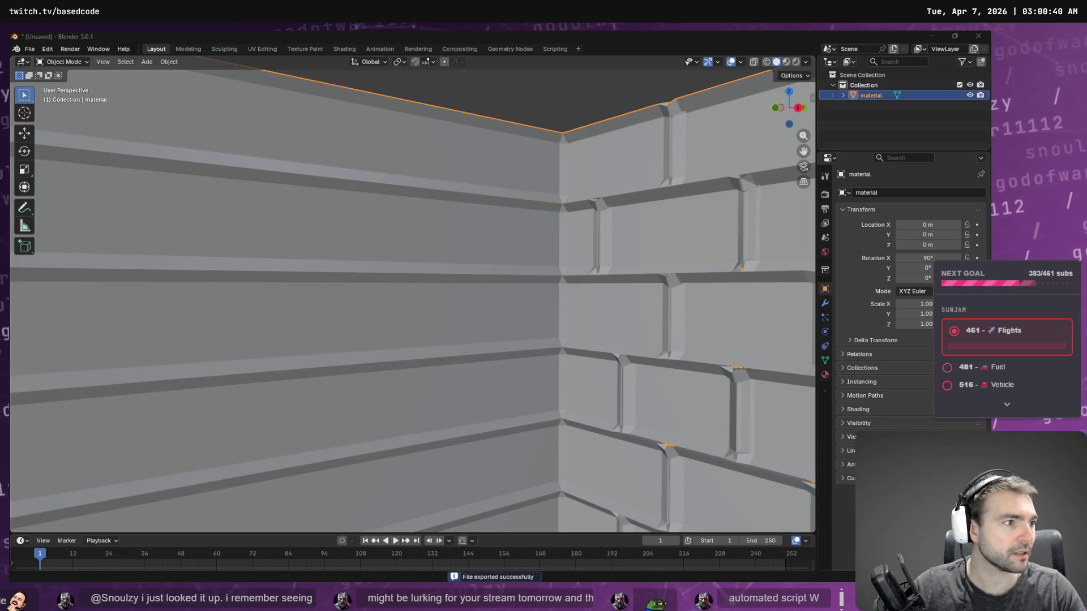
{"action": "key", "text": "alt+Tab"}
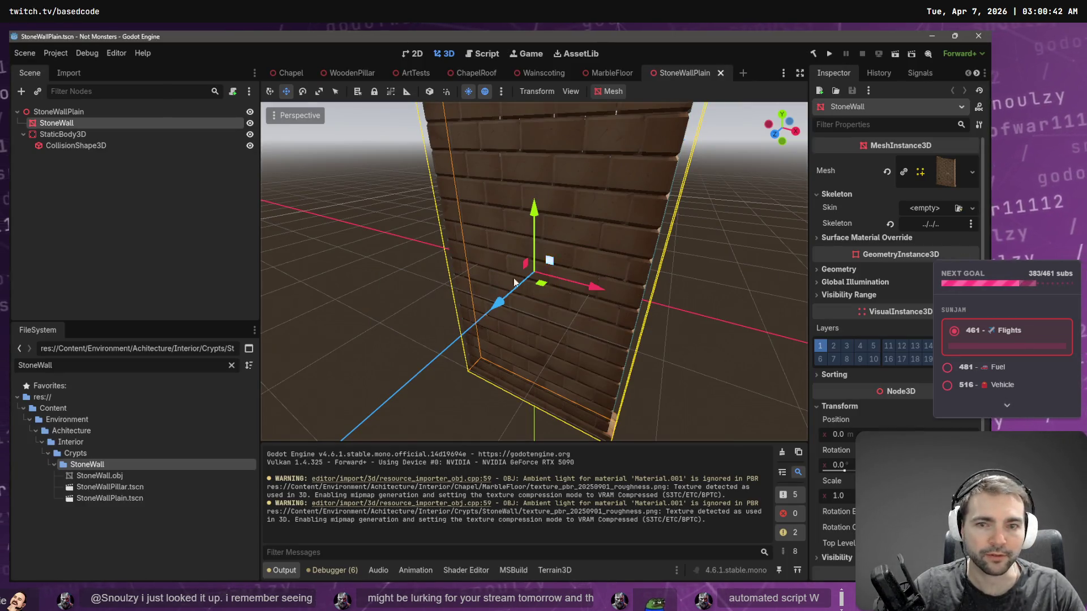
Step: After Godot reimports the mesh, clear the FileSystem filter and scroll to the StoneWall folder
{"action": "left_click", "coordinate": [232, 366]}
{"action": "scroll", "coordinate": [140, 527], "scroll_direction": "down", "scroll_amount": 3}
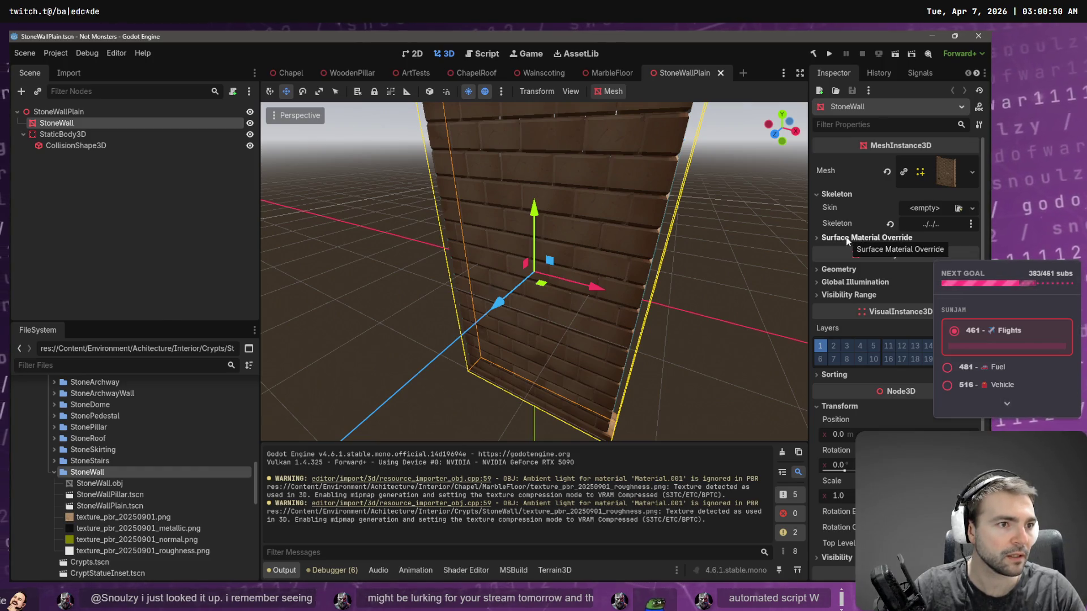
{"action": "key", "text": "alt+Tab"}
{"action": "left_click", "coordinate": [29, 49]}
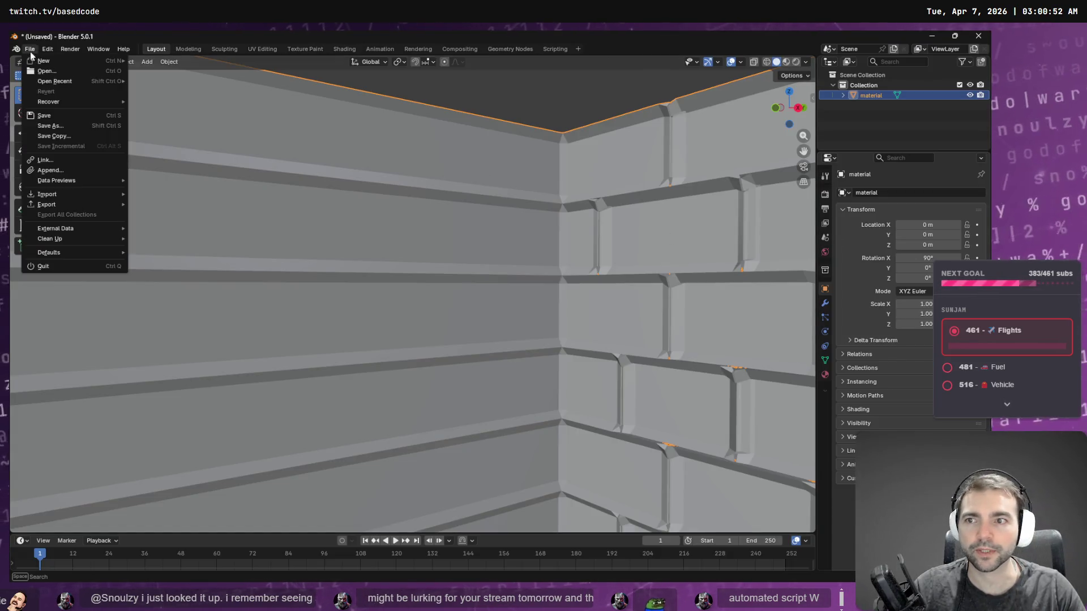
Step: Re-export the wall through the Wavefront OBJ dialog over StoneWall.obj, then go back to Godot
{"action": "key", "text": "Escape"}
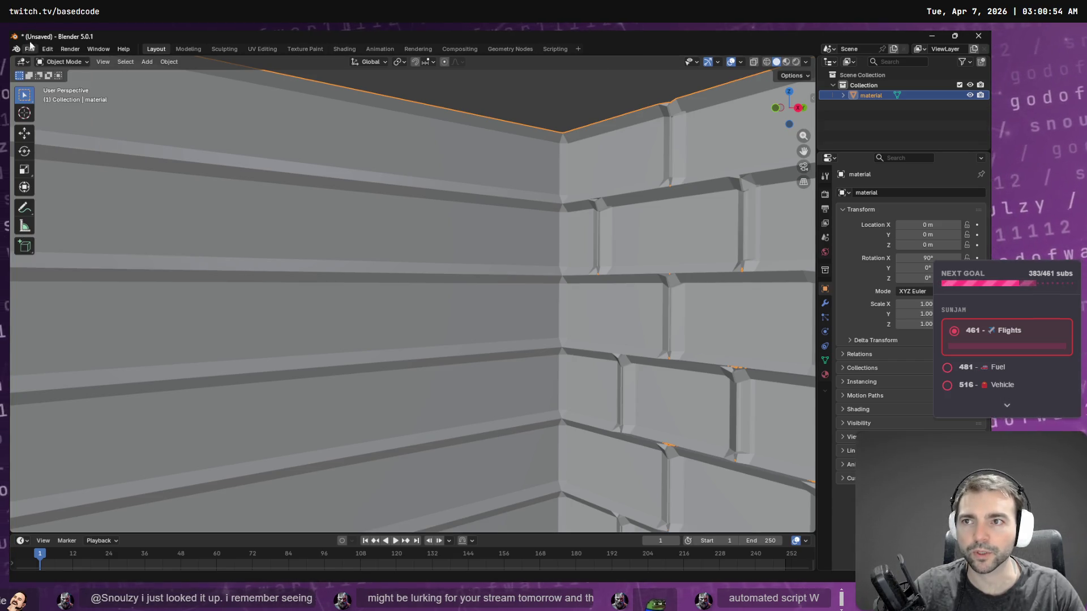
{"action": "left_click", "coordinate": [29, 49]}
{"action": "mouse_move", "coordinate": [67, 202]}
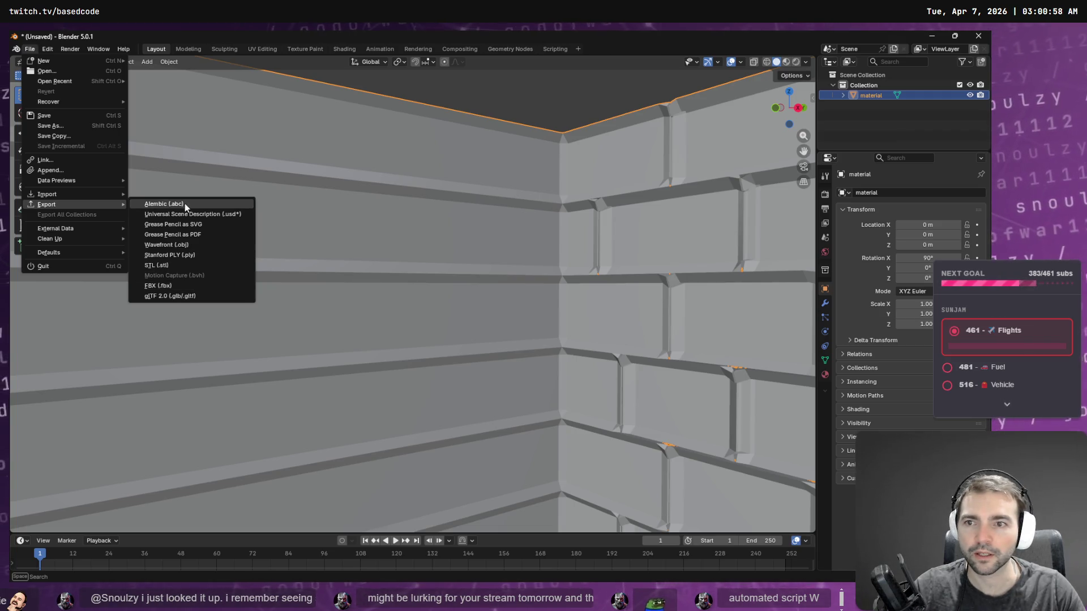
{"action": "left_click", "coordinate": [190, 244]}
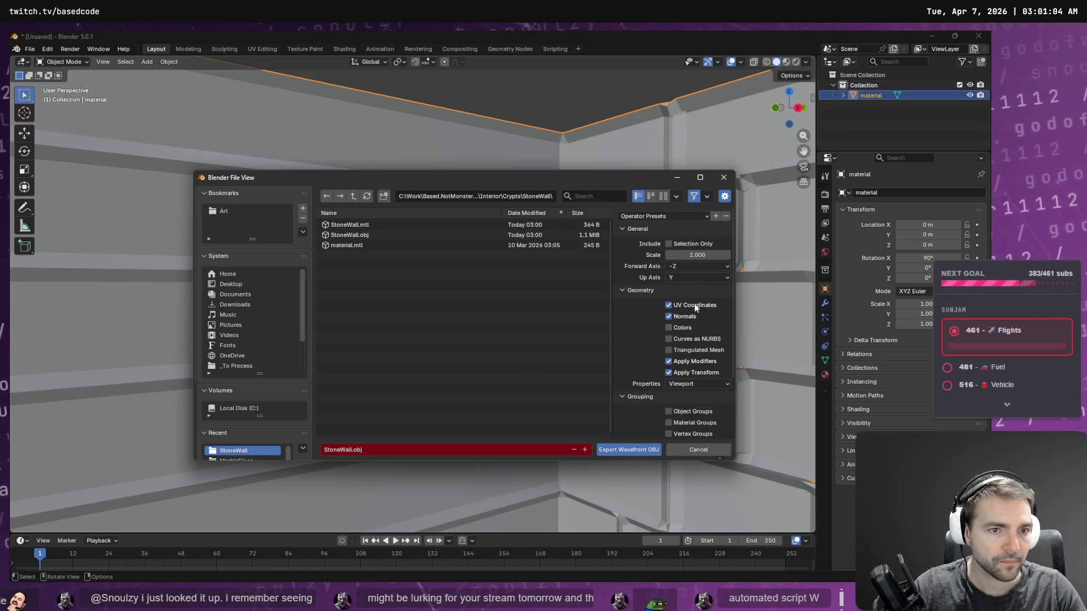
{"action": "scroll", "coordinate": [699, 294], "scroll_direction": "down", "scroll_amount": 3}
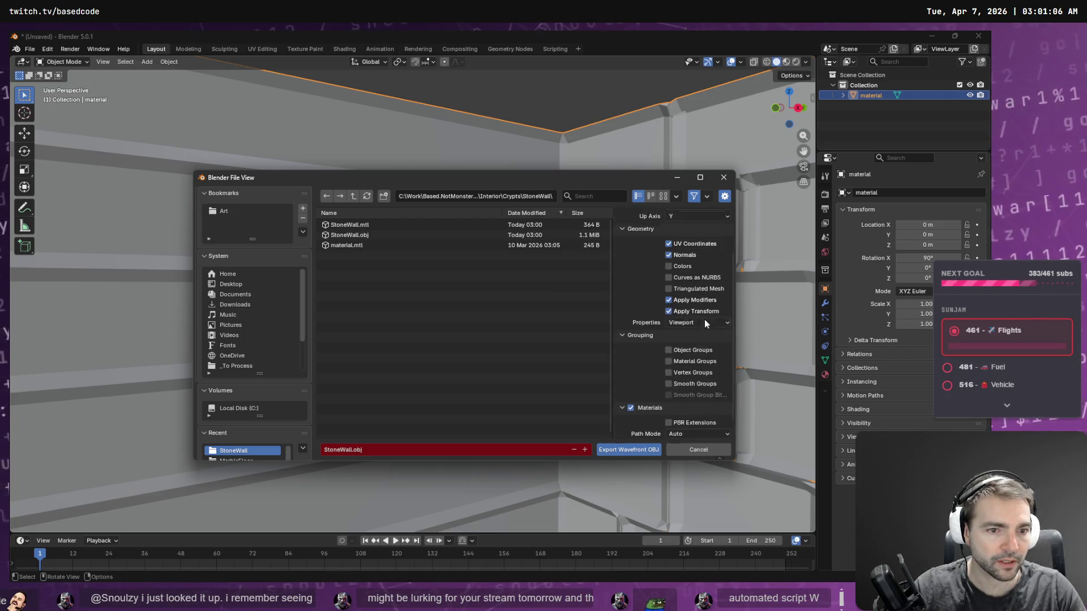
{"action": "left_click", "coordinate": [629, 451]}
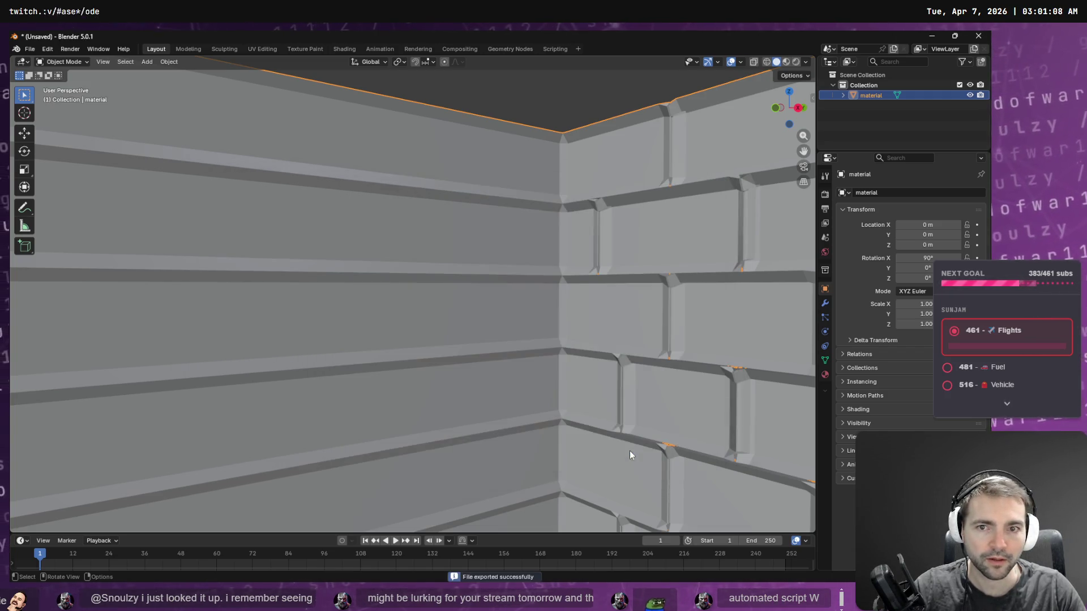
{"action": "key", "text": "alt+Tab"}
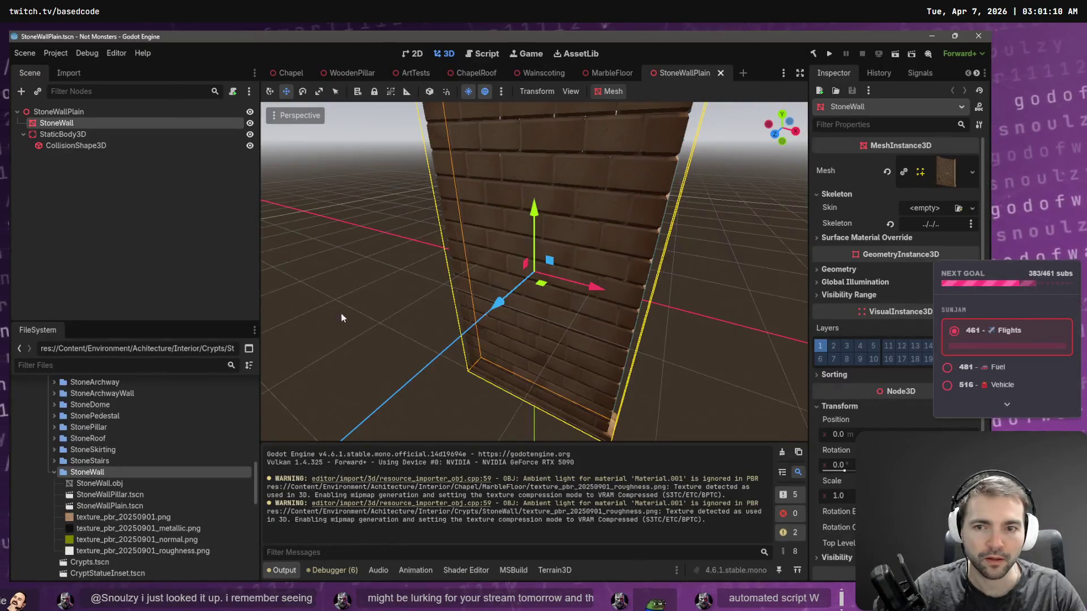
Step: Reimport StoneWall.obj from the FileSystem dock and look over the skeleton and material override properties
{"action": "right_click", "coordinate": [109, 482]}
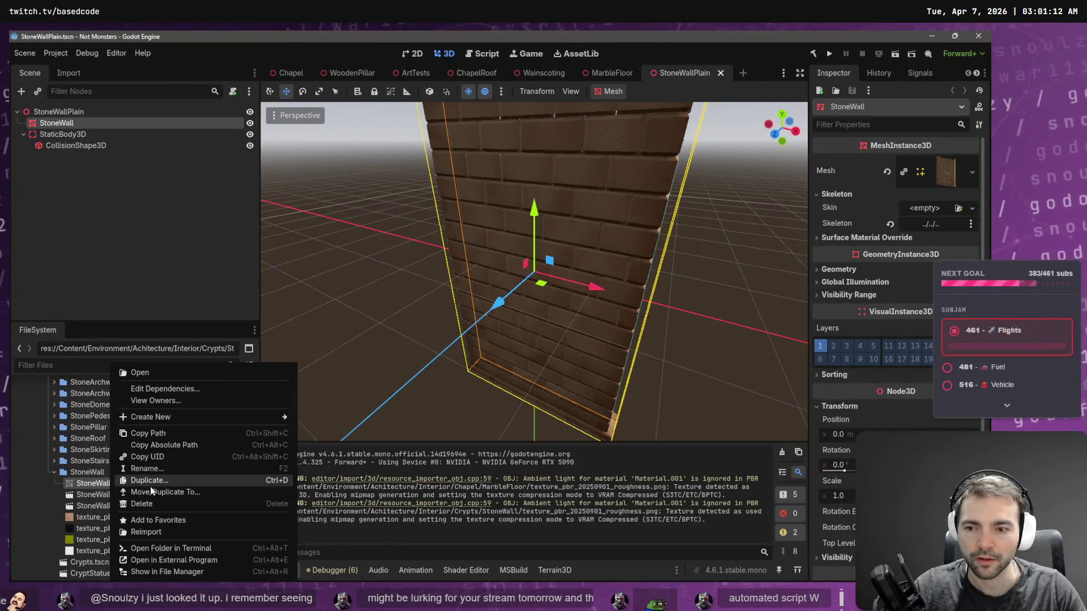
{"action": "left_click", "coordinate": [172, 533]}
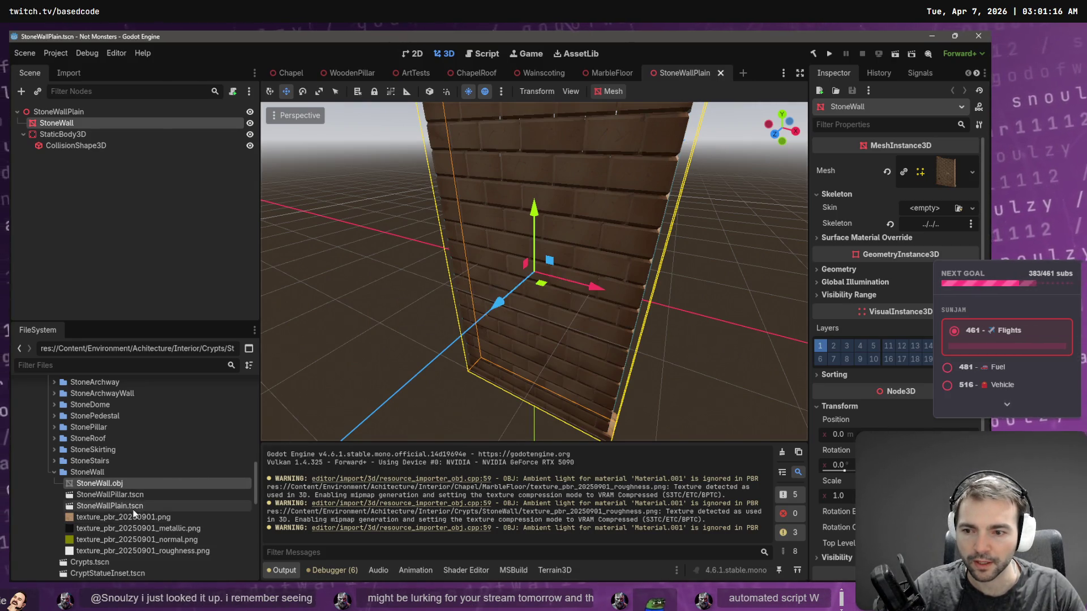
{"action": "left_click", "coordinate": [817, 193]}
{"action": "left_click", "coordinate": [858, 207]}
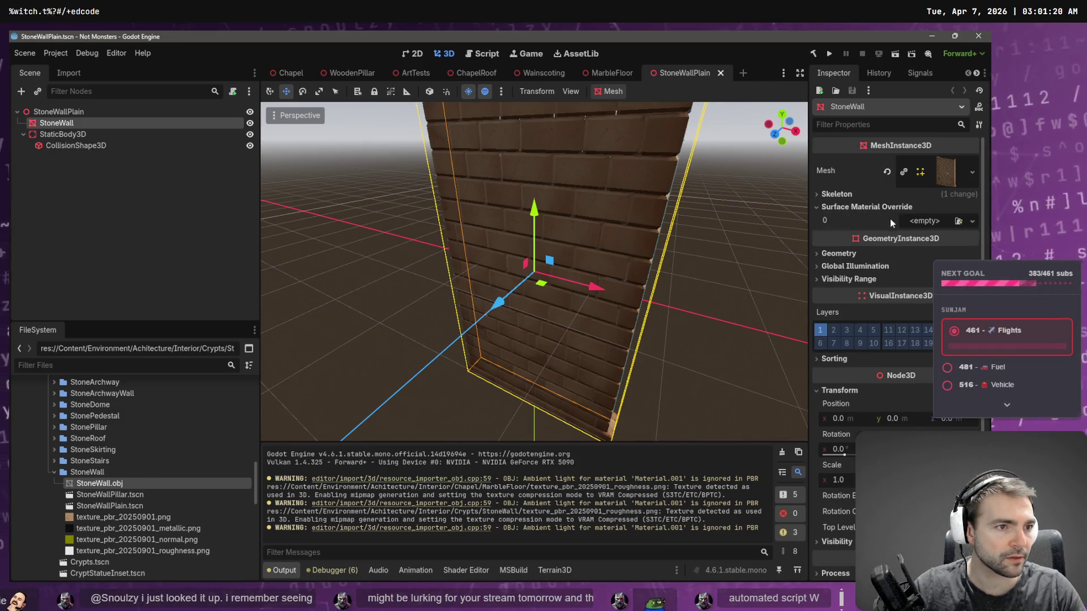
{"action": "left_click", "coordinate": [842, 195]}
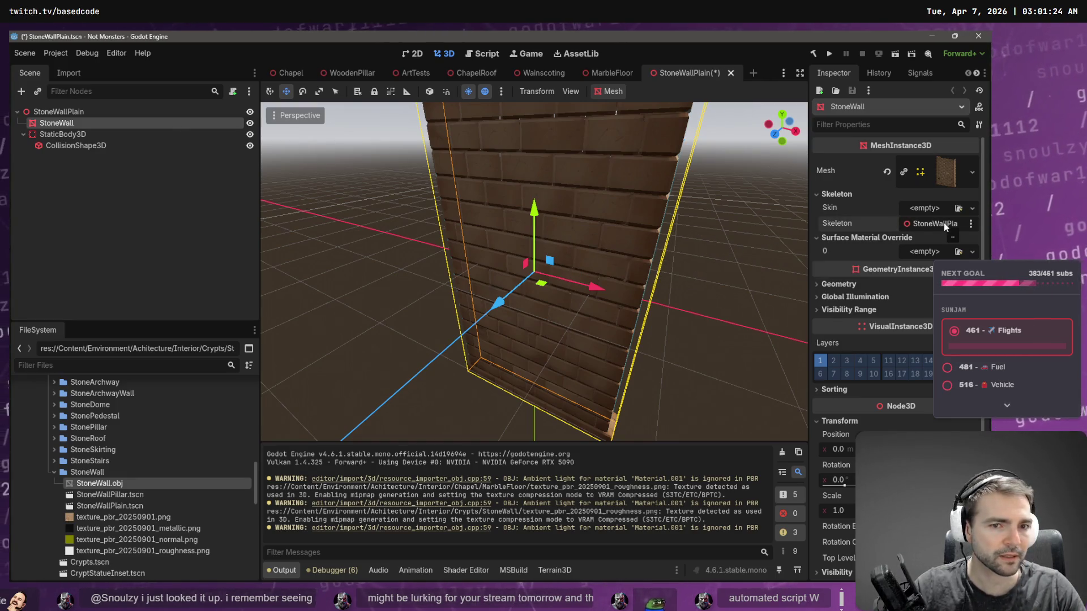
{"action": "left_click", "coordinate": [816, 194]}
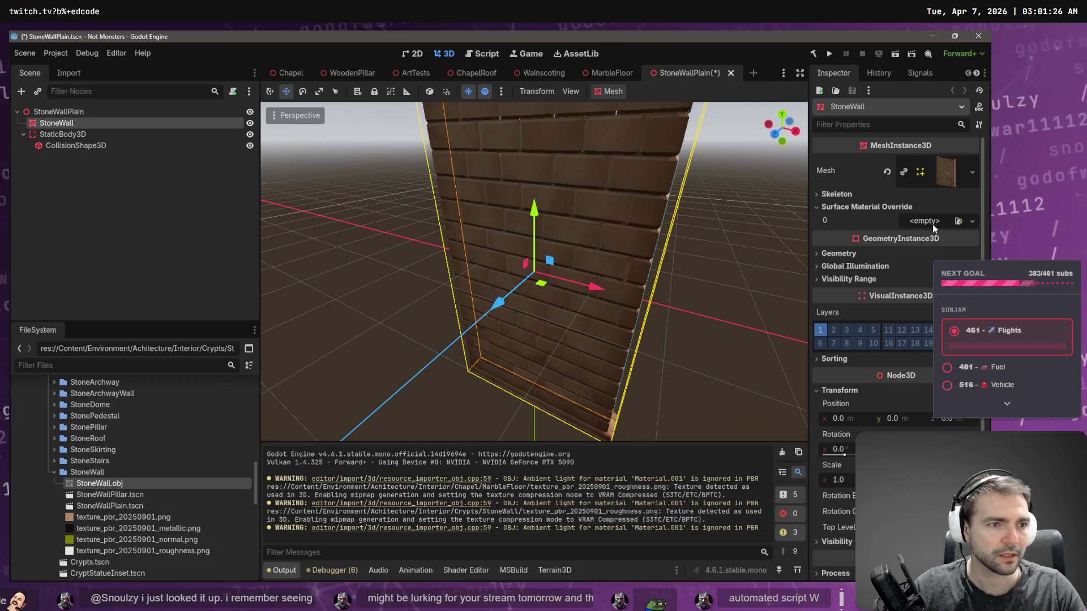
Step: Check the surface slot 0 material choices and StoneWall.obj's Import settings, then return to the Scene tree
{"action": "left_click", "coordinate": [971, 222]}
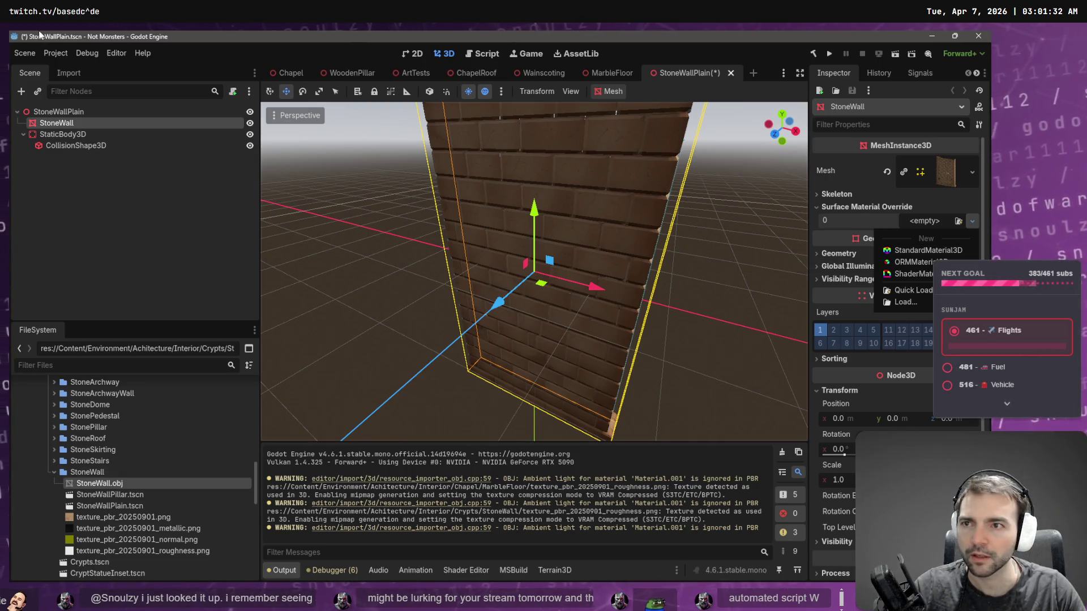
{"action": "left_click", "coordinate": [68, 73]}
{"action": "left_click", "coordinate": [68, 73]}
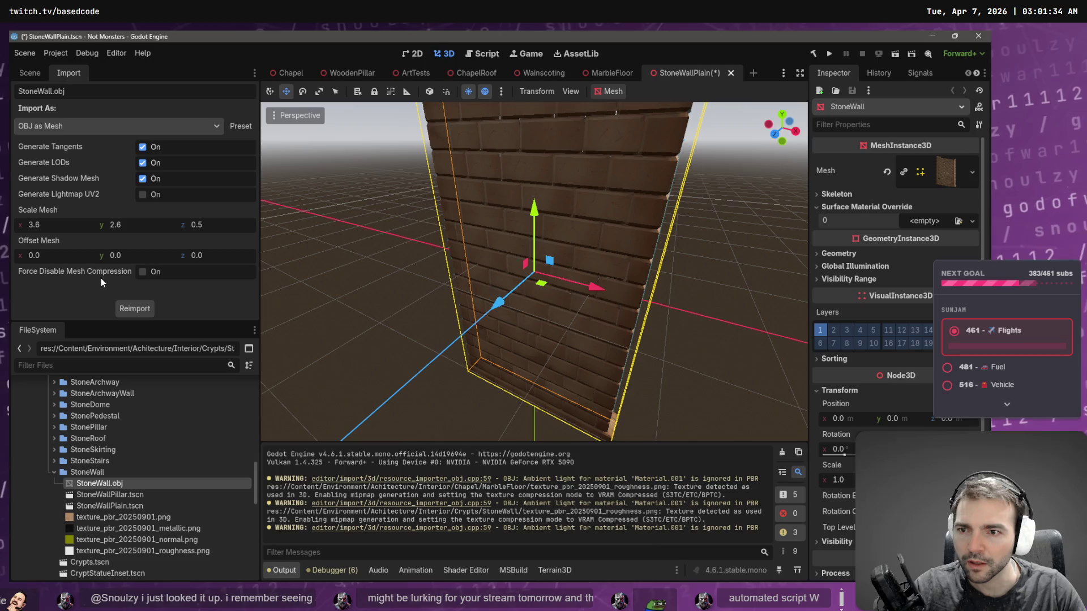
{"action": "left_click", "coordinate": [29, 73]}
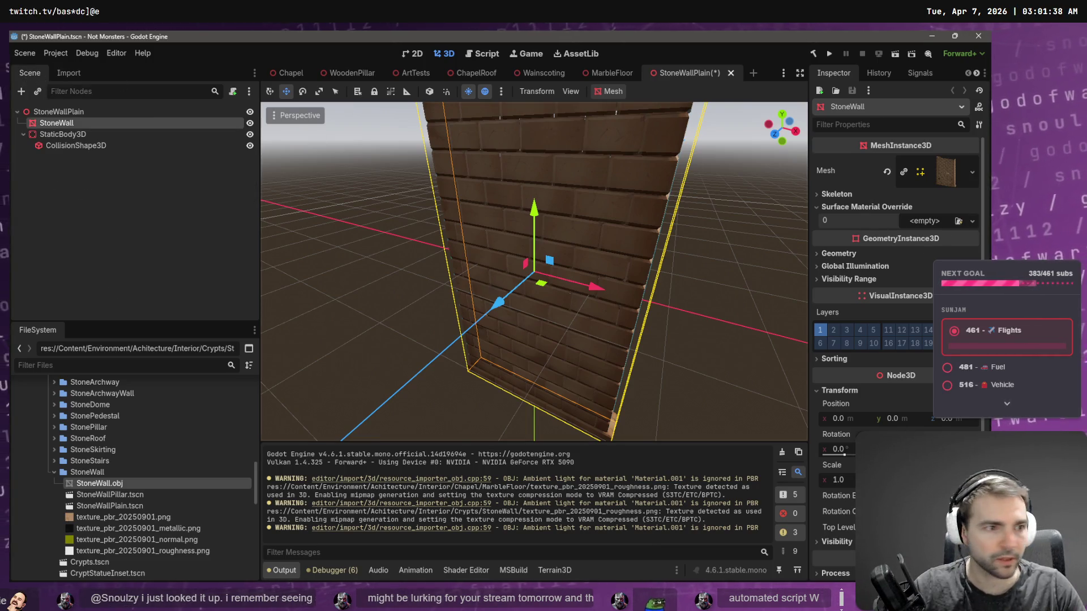
Step: Give Surface Material Override 0 a new StandardMaterial3D with the brick image as its albedo texture
{"action": "left_click", "coordinate": [972, 221]}
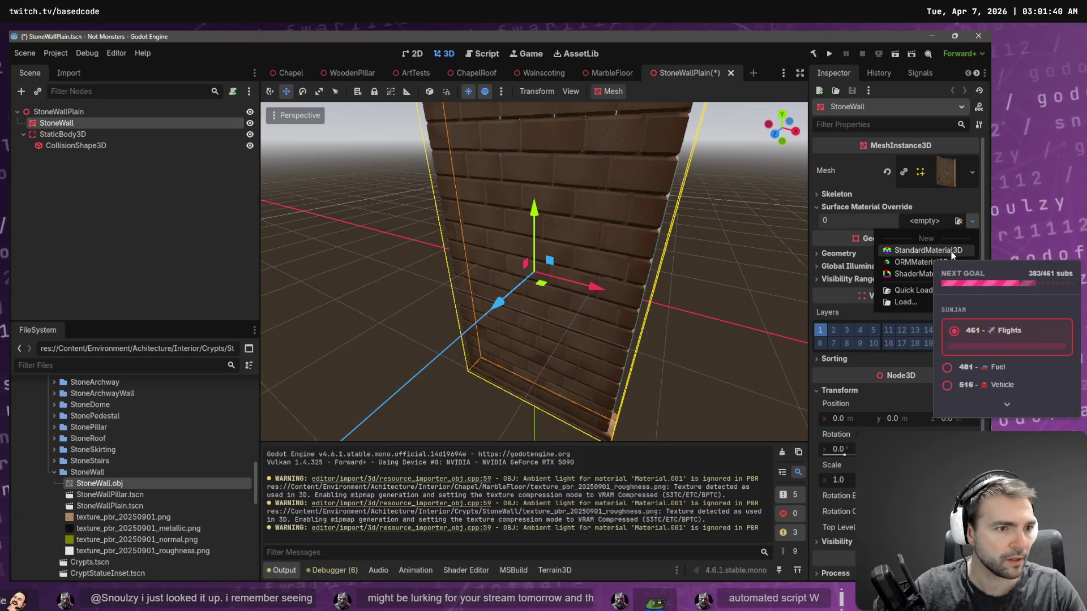
{"action": "left_click", "coordinate": [945, 251]}
{"action": "left_click", "coordinate": [970, 232]}
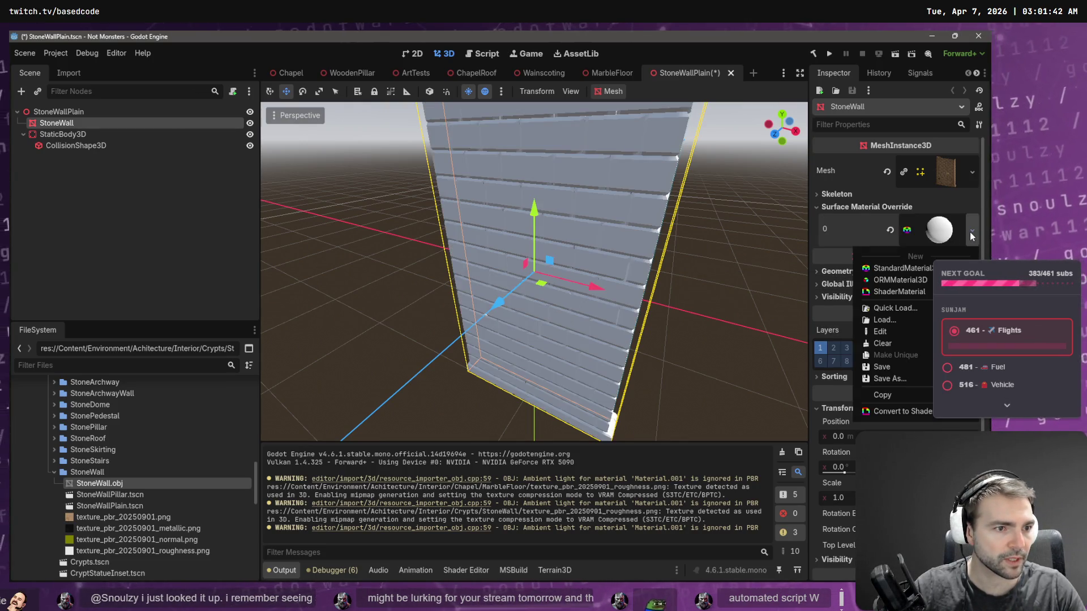
{"action": "left_click", "coordinate": [880, 332]}
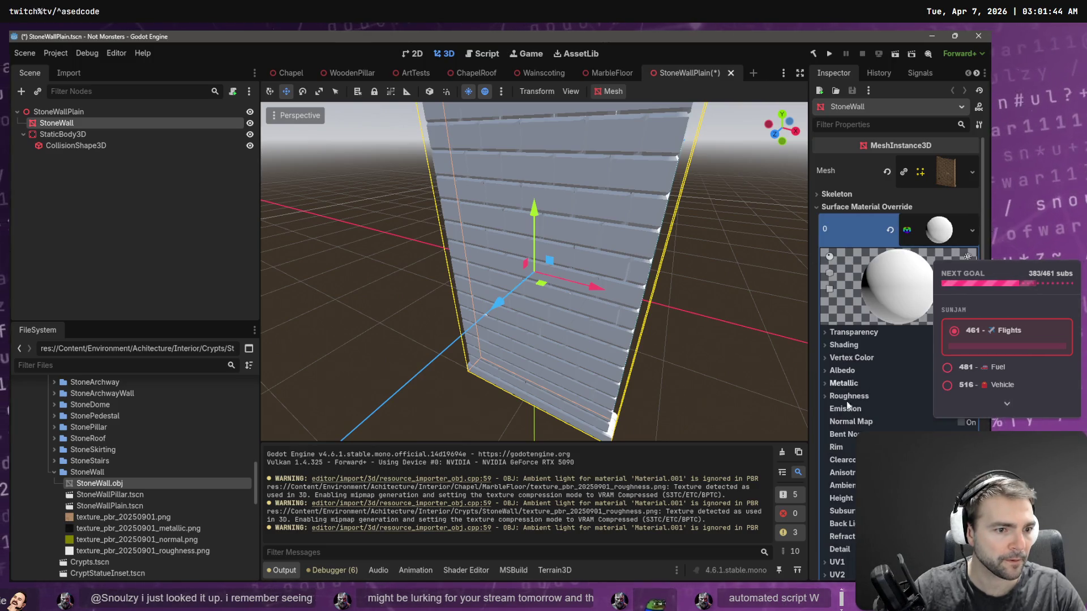
{"action": "left_click", "coordinate": [827, 371]}
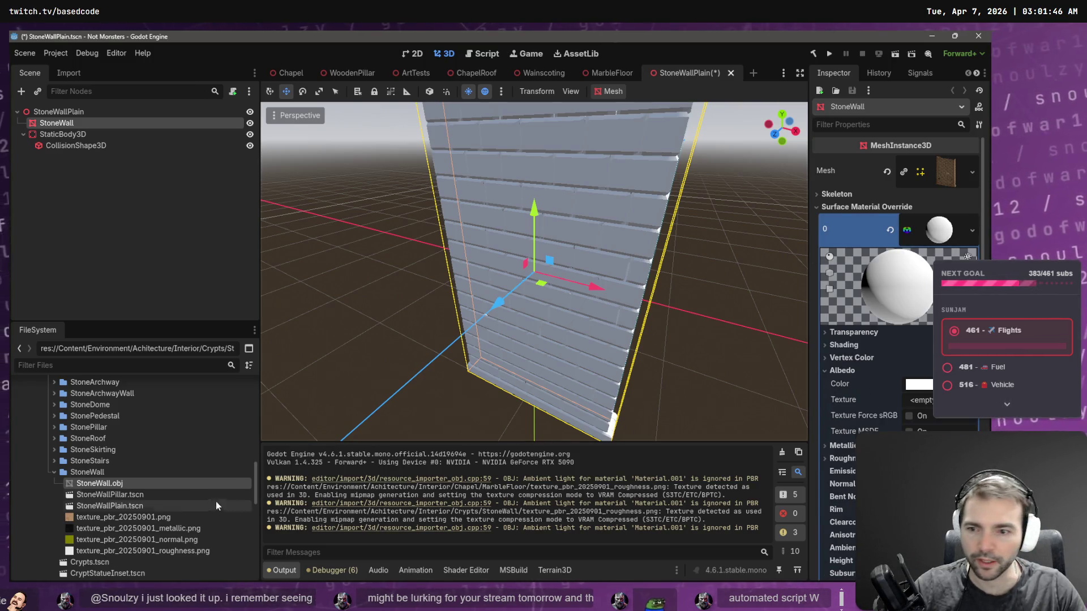
{"action": "mouse_move", "coordinate": [168, 516]}
{"action": "left_mouse_down"}
{"action": "mouse_move", "coordinate": [419, 508]}
{"action": "mouse_move", "coordinate": [923, 402]}
{"action": "left_mouse_up"}
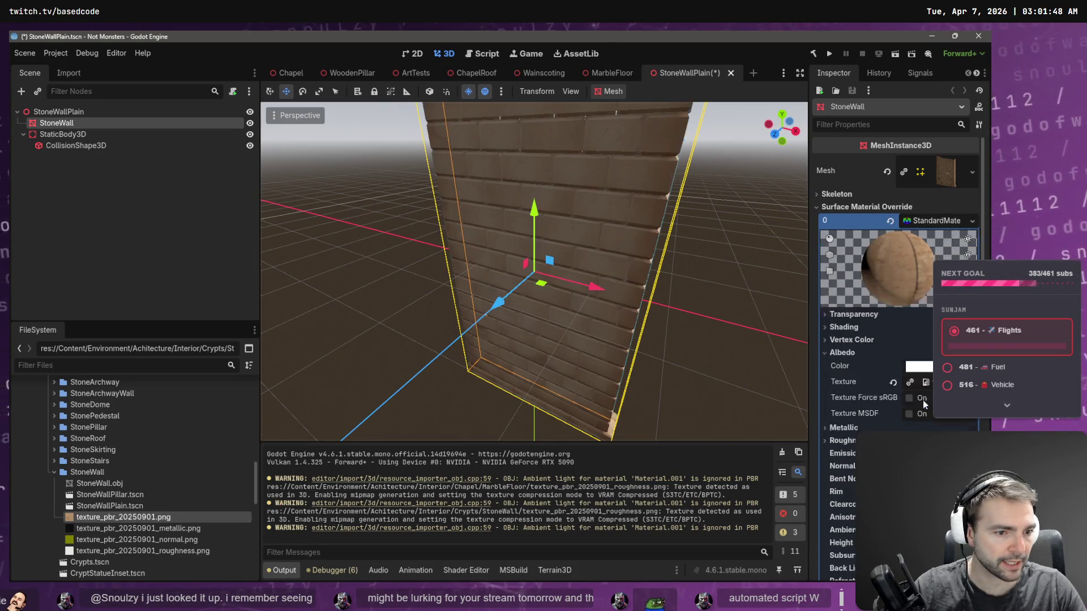
Step: Assign the metallic, normal map and roughness brick textures to the material
{"action": "left_click", "coordinate": [827, 466]}
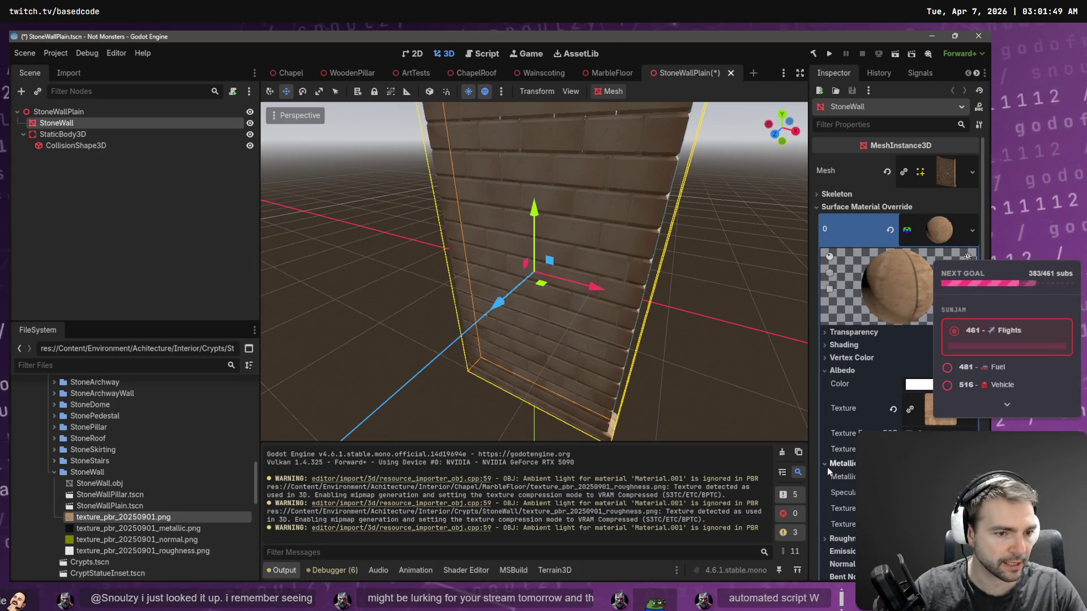
{"action": "left_click", "coordinate": [173, 530]}
{"action": "mouse_move", "coordinate": [173, 529]}
{"action": "left_mouse_down"}
{"action": "mouse_move", "coordinate": [543, 510]}
{"action": "mouse_move", "coordinate": [917, 509]}
{"action": "left_mouse_up"}
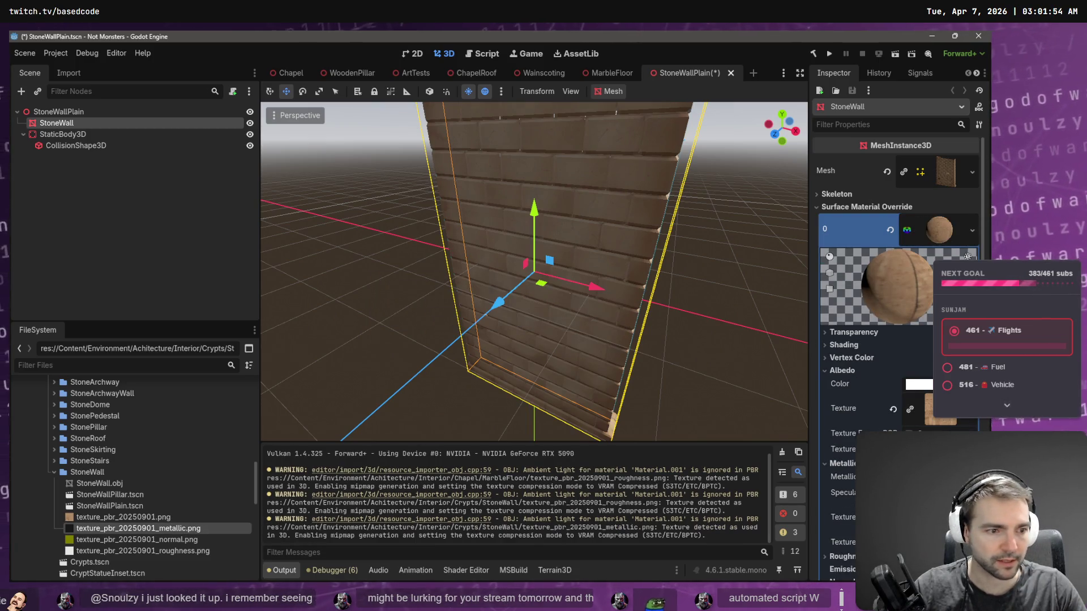
{"action": "scroll", "coordinate": [900, 340], "scroll_direction": "down", "scroll_amount": 5}
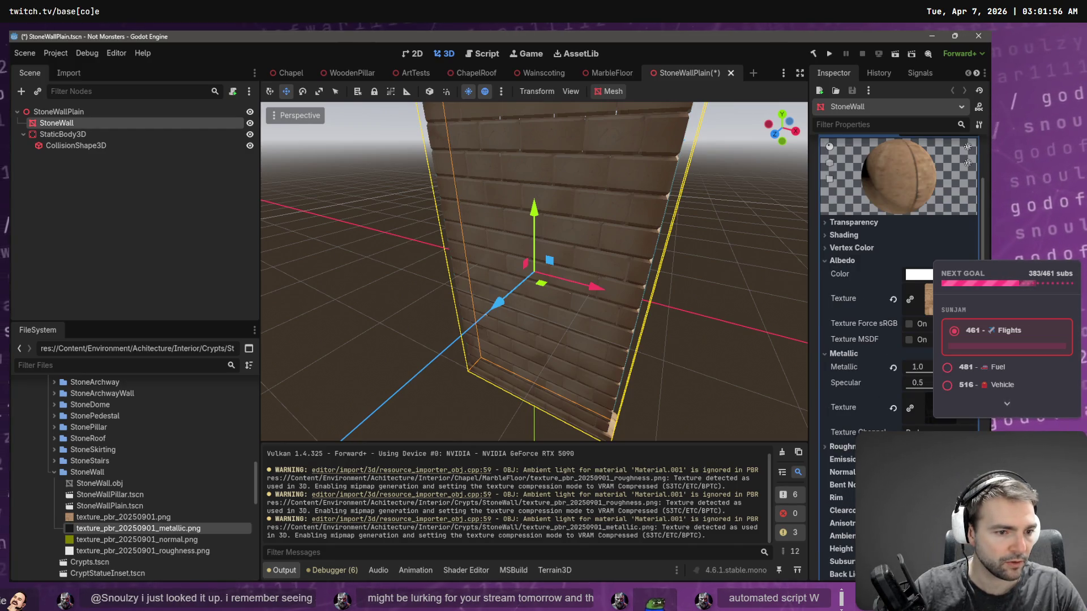
{"action": "left_click", "coordinate": [842, 472]}
{"action": "left_click_drag", "start_coordinate": [136, 540], "coordinate": [933, 501]}
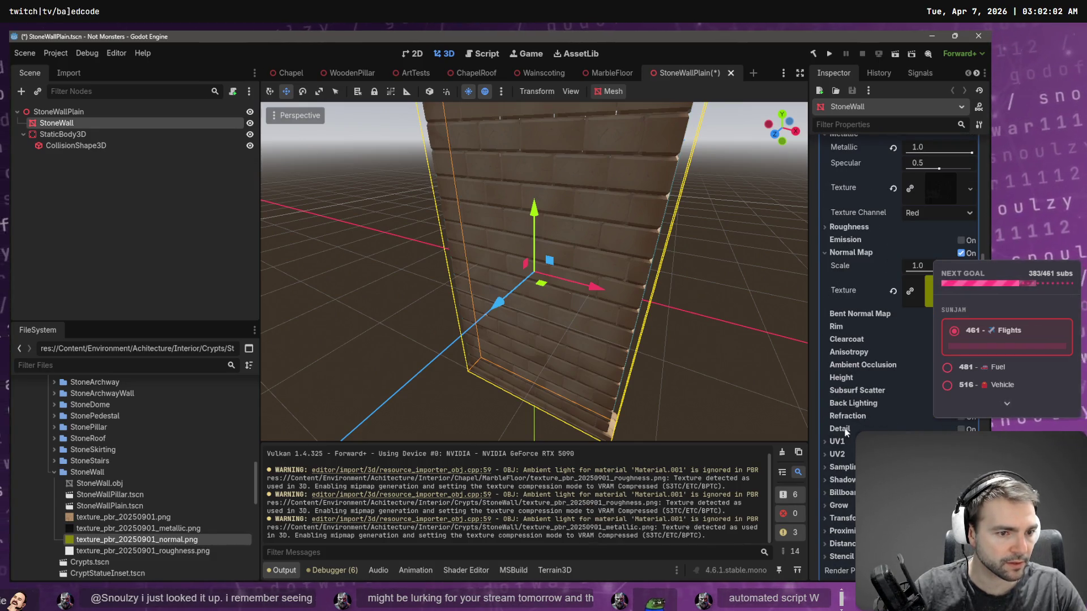
{"action": "left_click", "coordinate": [849, 226]}
{"action": "mouse_move", "coordinate": [124, 551]}
{"action": "left_mouse_down"}
{"action": "mouse_move", "coordinate": [126, 565]}
{"action": "mouse_move", "coordinate": [254, 538]}
{"action": "mouse_move", "coordinate": [921, 292]}
{"action": "mouse_move", "coordinate": [929, 262]}
{"action": "left_mouse_up"}
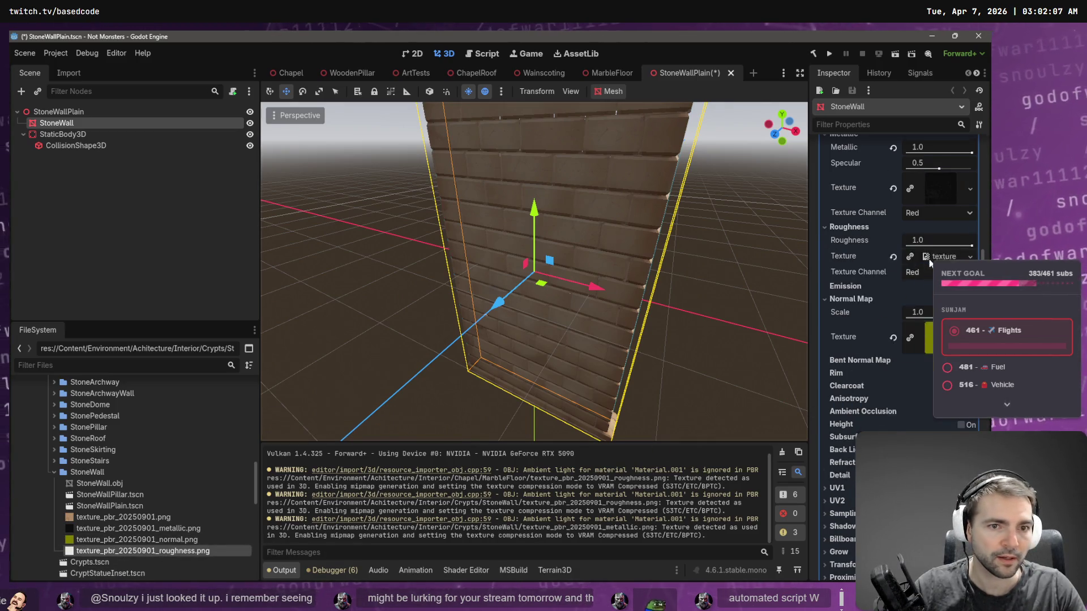
Step: Orbit around the lit, textured wall to check it and save the StoneWallPlain scene
{"action": "left_click", "coordinate": [712, 294]}
{"action": "mouse_move", "coordinate": [712, 294]}
{"action": "middle_mouse_down"}
{"action": "mouse_move", "coordinate": [706, 237]}
{"action": "mouse_move", "coordinate": [769, 221]}
{"action": "mouse_move", "coordinate": [786, 181]}
{"action": "mouse_move", "coordinate": [692, 175]}
{"action": "mouse_move", "coordinate": [772, 213]}
{"action": "middle_mouse_up"}
{"action": "middle_click_drag", "start_coordinate": [678, 230], "coordinate": [798, 256]}
{"action": "mouse_move", "coordinate": [347, 290]}
{"action": "middle_mouse_down"}
{"action": "mouse_move", "coordinate": [493, 245]}
{"action": "mouse_move", "coordinate": [395, 291]}
{"action": "mouse_move", "coordinate": [441, 283]}
{"action": "middle_mouse_up"}
{"action": "key", "text": "ctrl+s"}
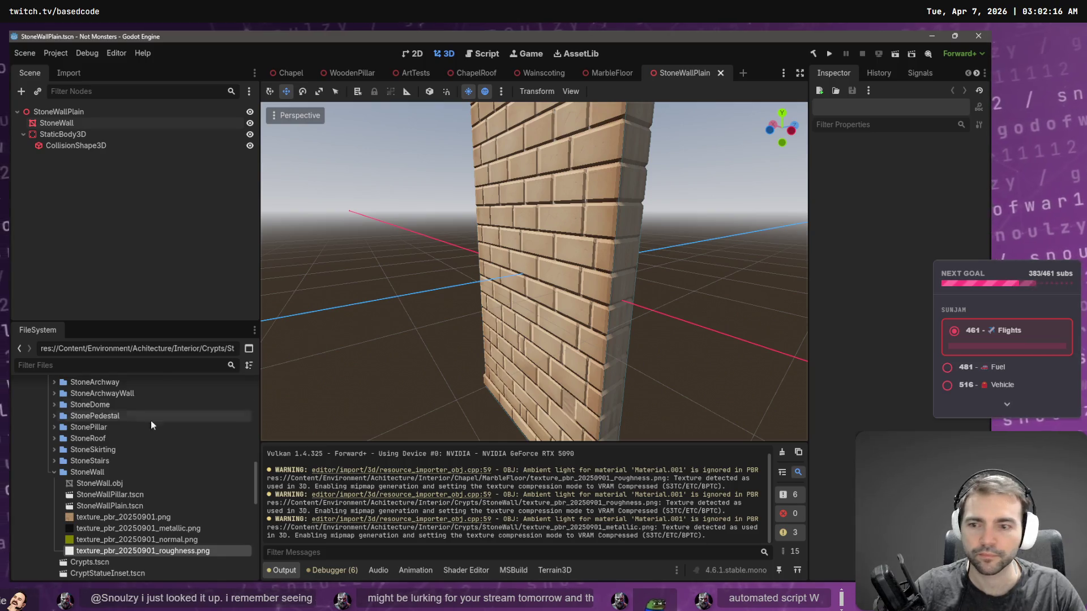
Step: Open the StoneWall.obj mesh resource and rotate its preview to check the mesh
{"action": "left_click", "coordinate": [123, 485]}
{"action": "double_click", "coordinate": [114, 484]}
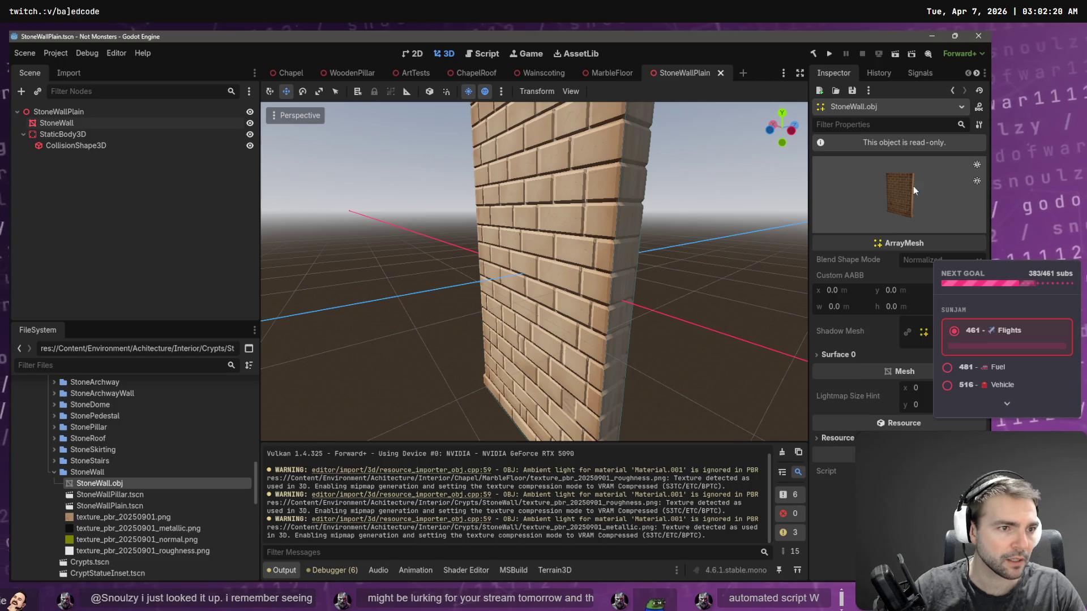
{"action": "left_click_drag", "start_coordinate": [915, 208], "coordinate": [951, 203]}
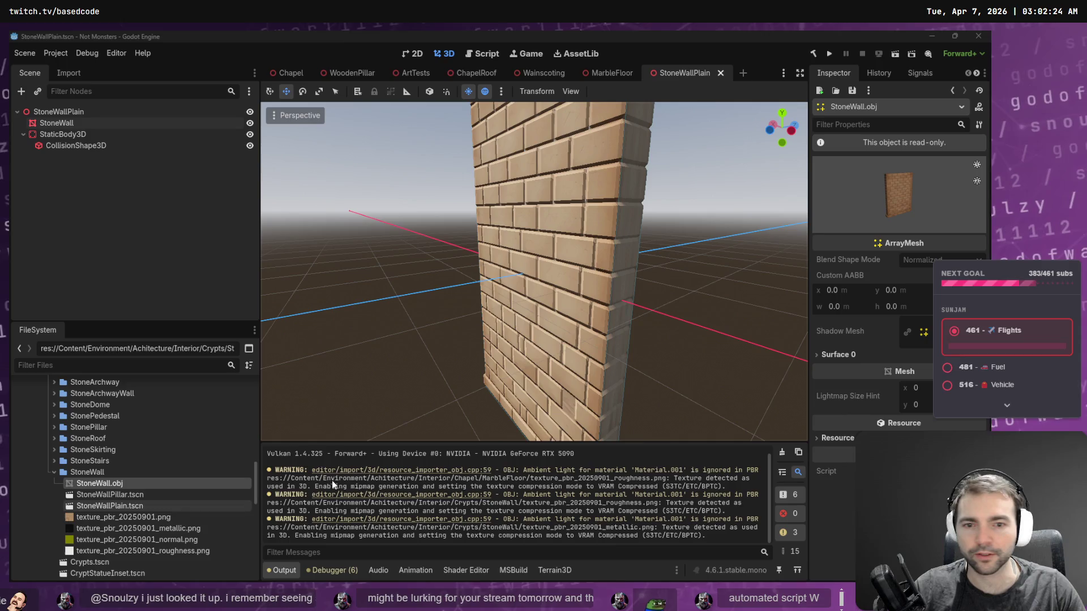
{"action": "key", "text": "alt+Tab"}
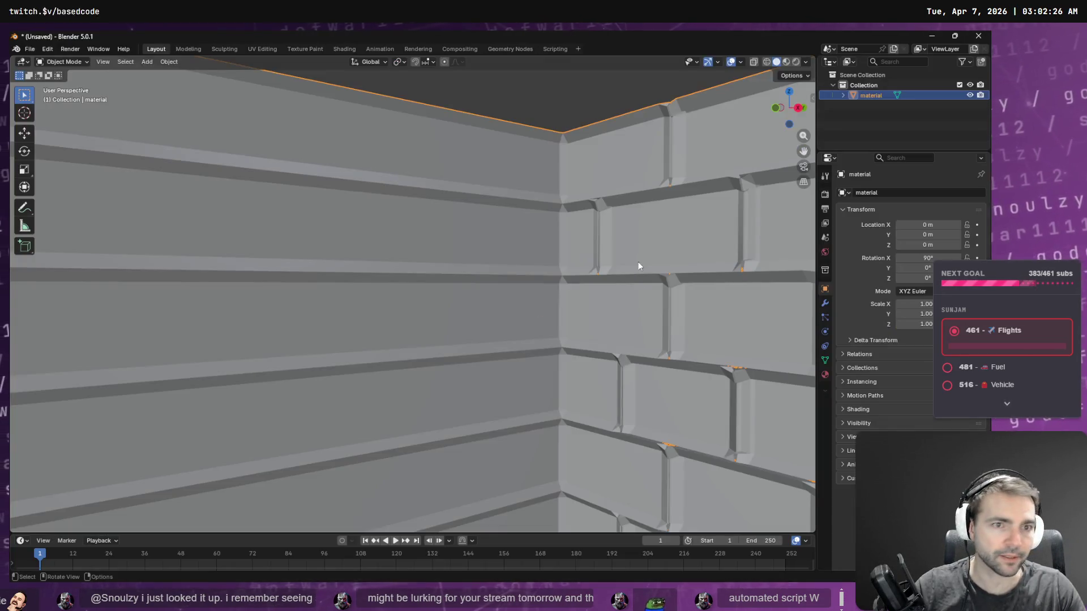
Step: Orbit closely along the brick wall's edge to spot remaining gaps, then switch to the Scripting workspace
{"action": "key", "text": "alt+a"}
{"action": "right_click", "coordinate": [566, 176]}
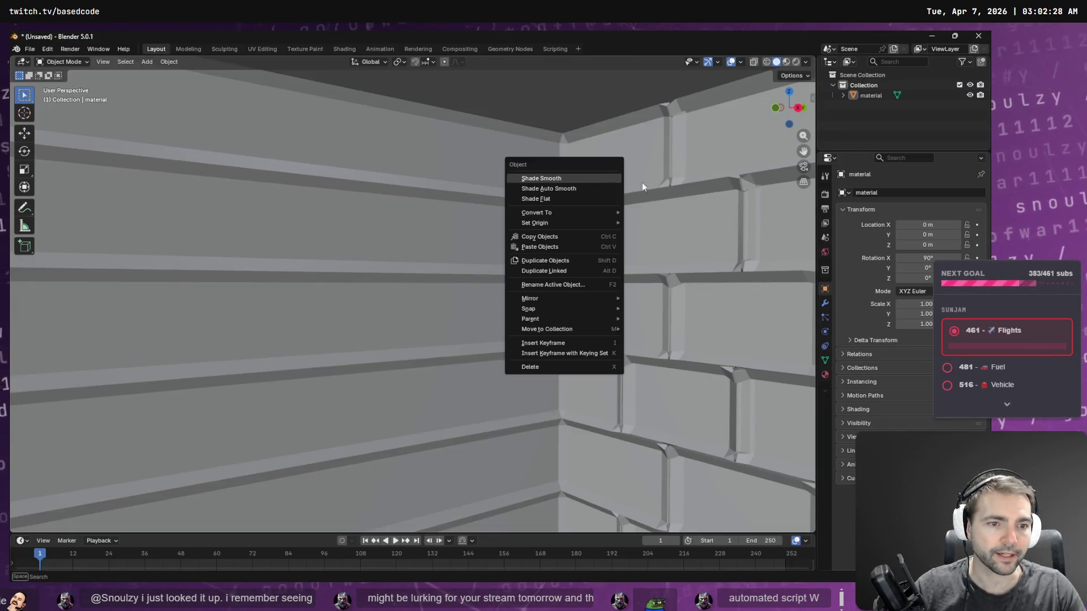
{"action": "mouse_move", "coordinate": [688, 193]}
{"action": "middle_mouse_down"}
{"action": "mouse_move", "coordinate": [755, 202]}
{"action": "mouse_move", "coordinate": [703, 229]}
{"action": "middle_mouse_up"}
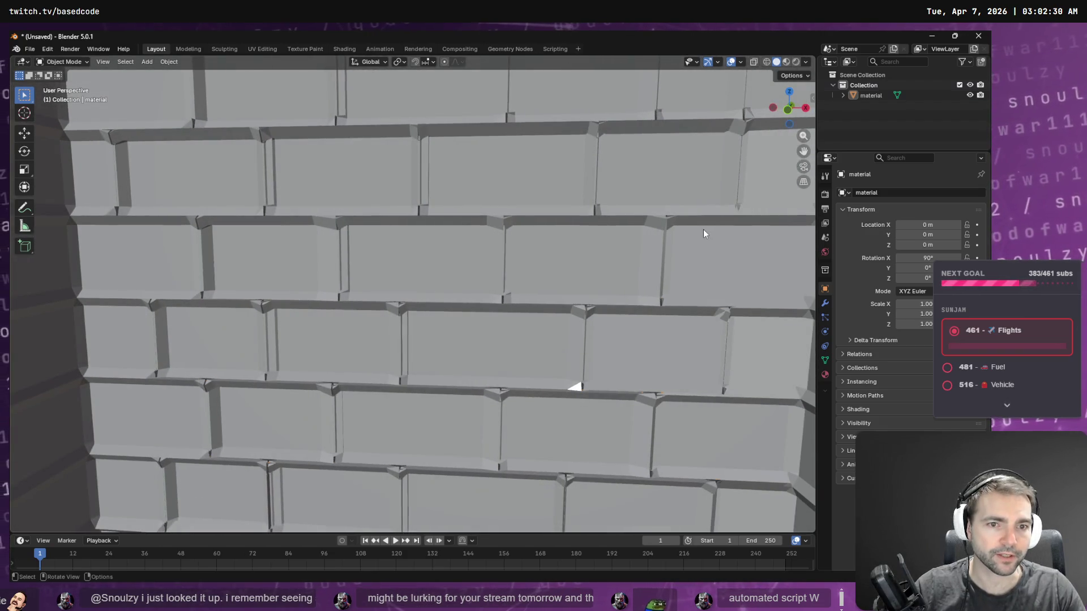
{"action": "left_click", "coordinate": [704, 283]}
{"action": "mouse_move", "coordinate": [705, 283]}
{"action": "middle_mouse_down"}
{"action": "mouse_move", "coordinate": [451, 318]}
{"action": "mouse_move", "coordinate": [334, 311]}
{"action": "mouse_move", "coordinate": [310, 263]}
{"action": "mouse_move", "coordinate": [228, 312]}
{"action": "middle_mouse_up"}
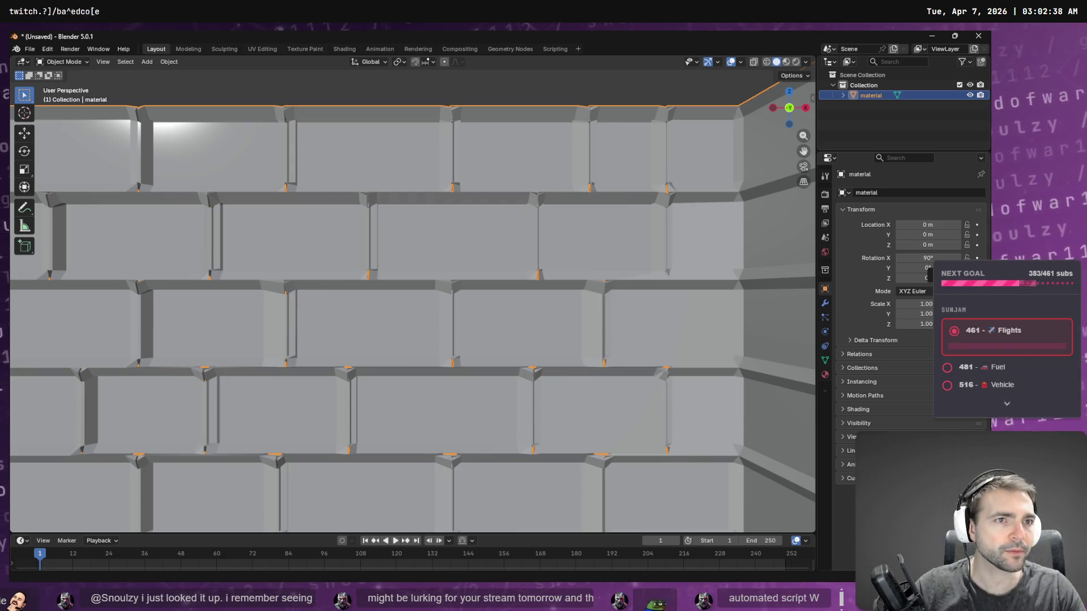
{"action": "left_click", "coordinate": [555, 49]}
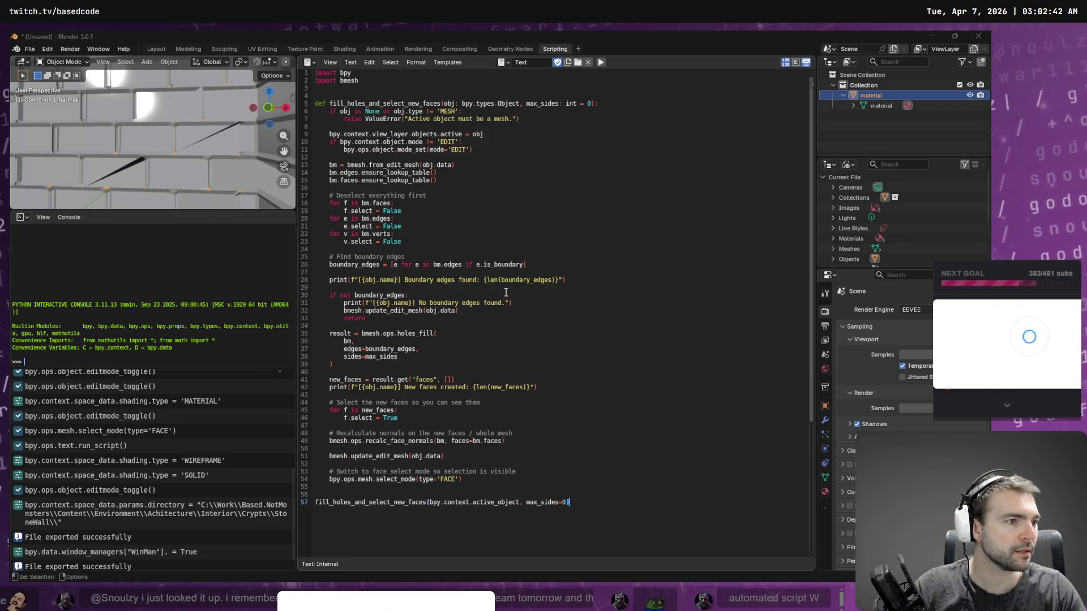
Step: Find the 'Stronger cleanup version' Python block in ChatGPT and copy it
{"action": "key", "text": "alt+Tab"}
{"action": "scroll", "coordinate": [526, 486], "scroll_direction": "down", "scroll_amount": 2}
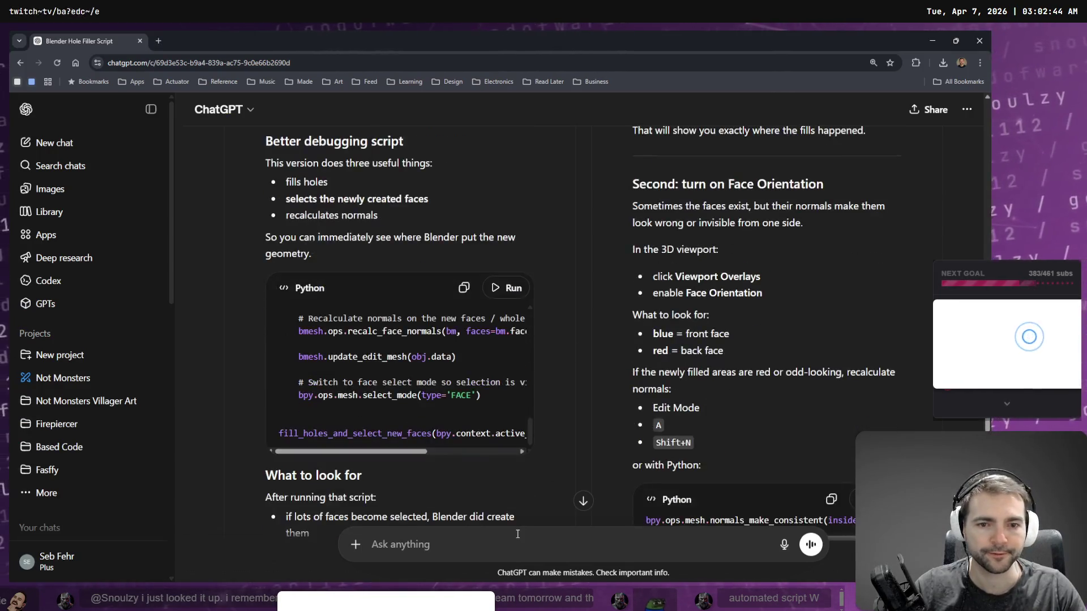
{"action": "scroll", "coordinate": [585, 329], "scroll_direction": "down", "scroll_amount": 5}
{"action": "scroll", "coordinate": [585, 326], "scroll_direction": "down", "scroll_amount": 10}
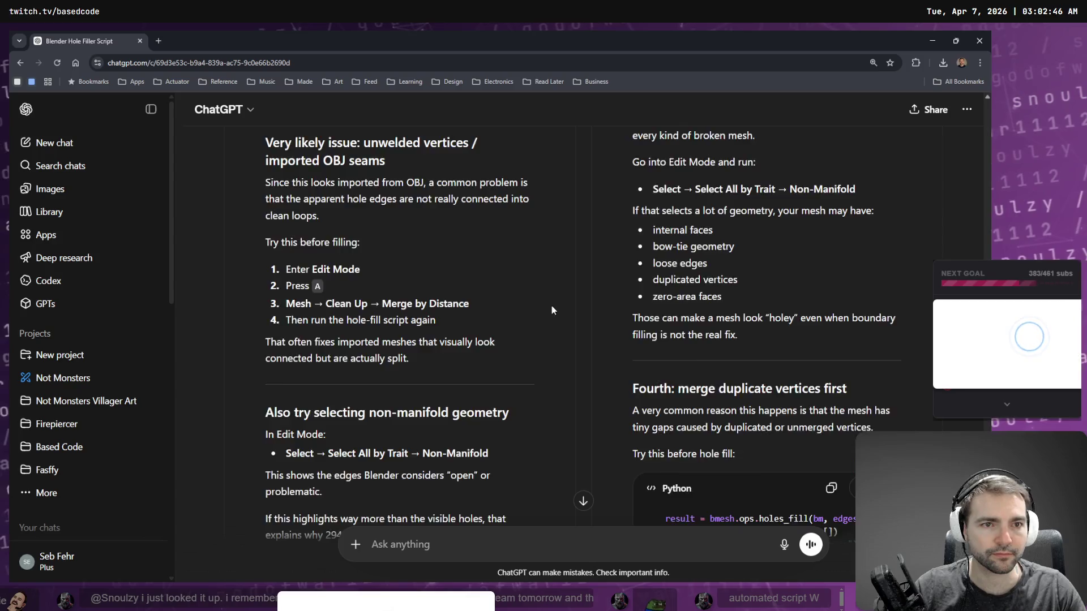
{"action": "scroll", "coordinate": [526, 330], "scroll_direction": "up", "scroll_amount": 1}
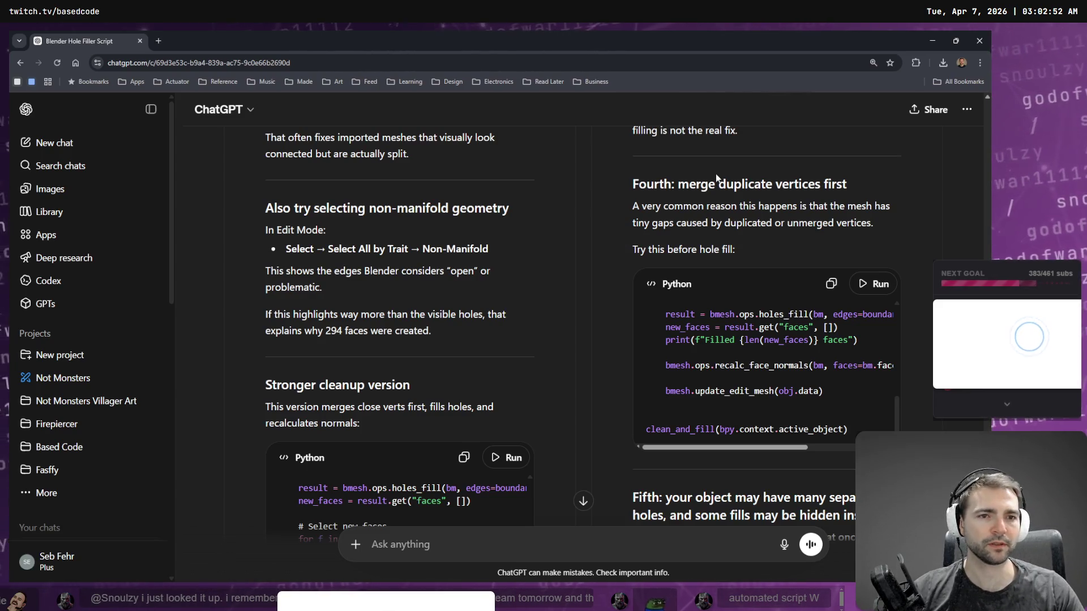
{"action": "scroll", "coordinate": [718, 210], "scroll_direction": "down", "scroll_amount": 3}
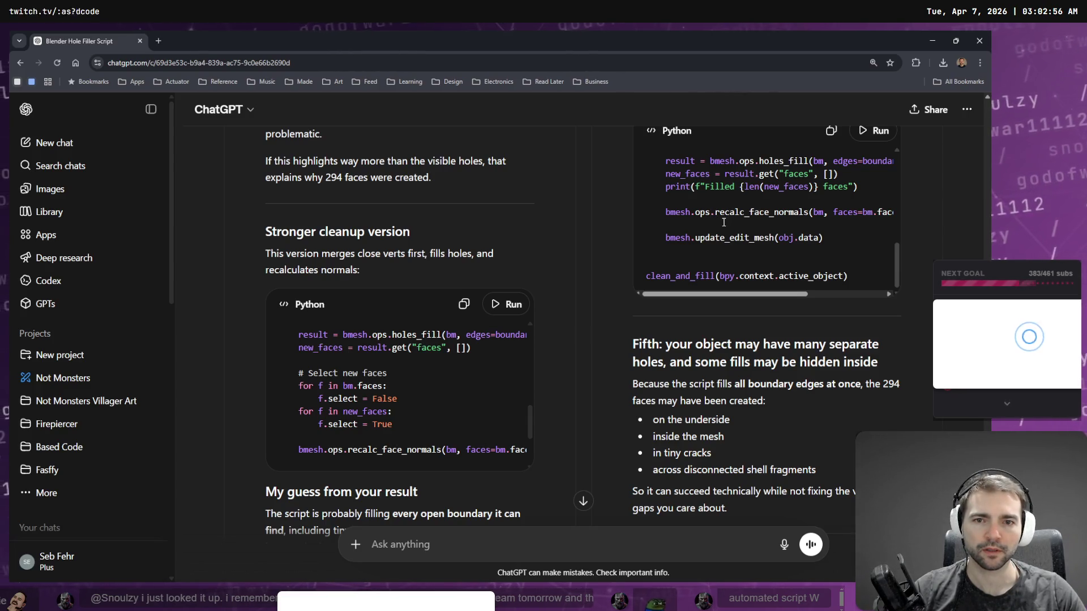
{"action": "left_click", "coordinate": [464, 304]}
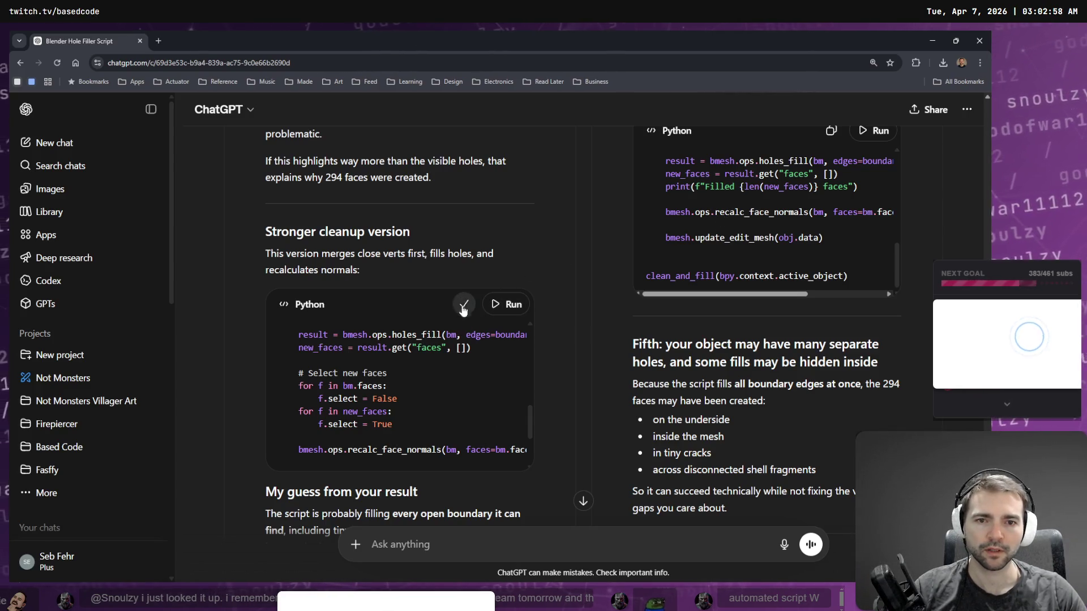
Step: Replace the editor text with the stronger cleanup script and run it on the wall
{"action": "key", "text": "alt+Tab"}
{"action": "key", "text": "ctrl+a"}
{"action": "key", "text": "ctrl+v"}
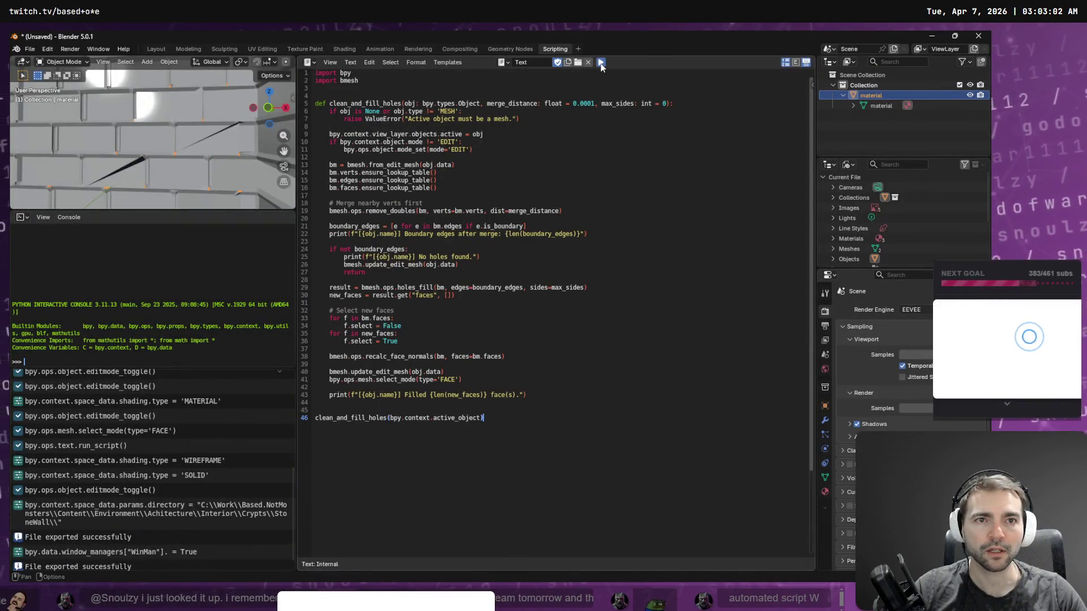
{"action": "left_click", "coordinate": [601, 63]}
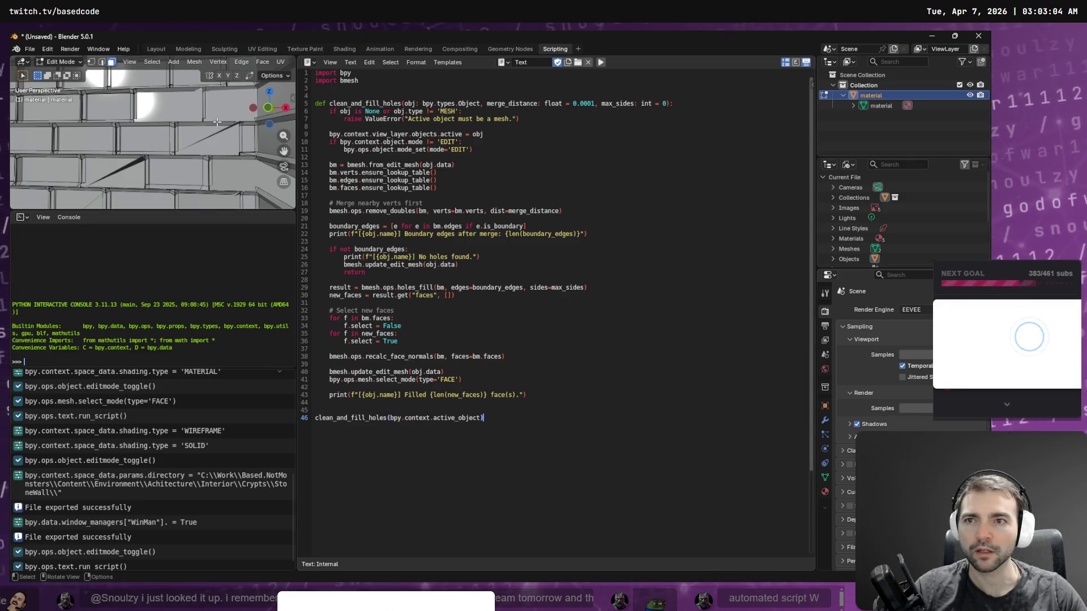
Step: In Layout, inspect the bricks from several angles in wireframe, solid and textured shading
{"action": "left_click", "coordinate": [160, 50]}
{"action": "mouse_move", "coordinate": [585, 276]}
{"action": "middle_mouse_down"}
{"action": "mouse_move", "coordinate": [383, 262]}
{"action": "mouse_move", "coordinate": [588, 139]}
{"action": "middle_mouse_up"}
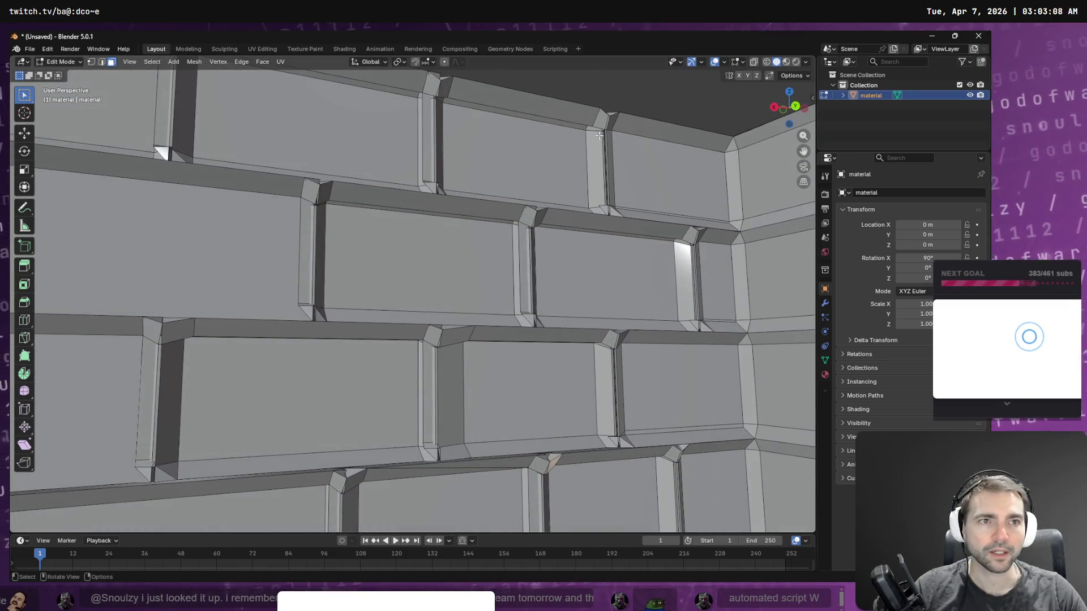
{"action": "left_click", "coordinate": [766, 64]}
{"action": "left_click", "coordinate": [775, 64]}
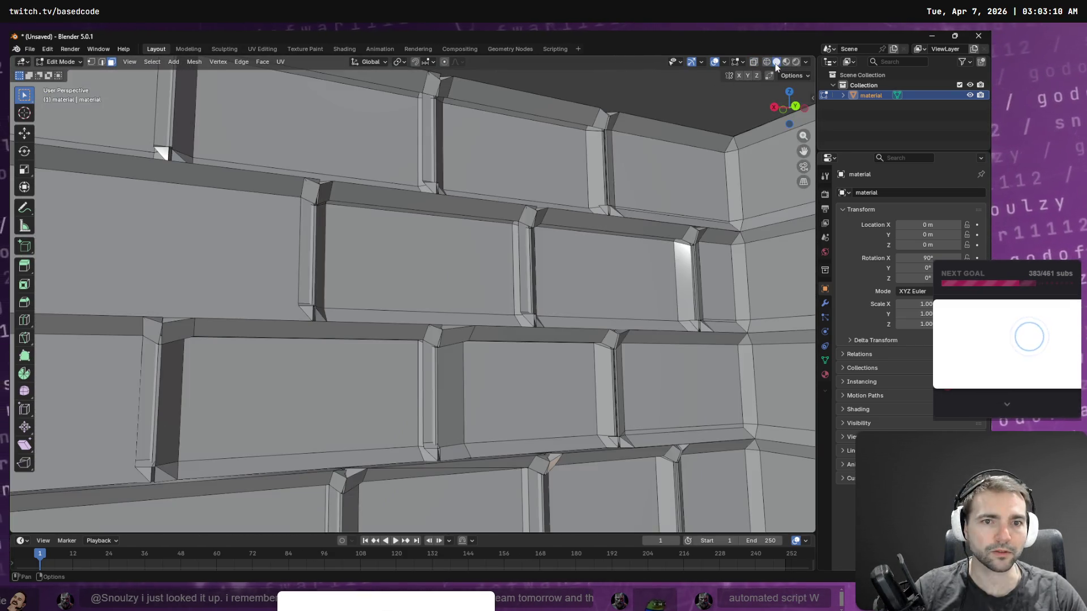
{"action": "middle_click_drag", "start_coordinate": [696, 210], "coordinate": [684, 224]}
{"action": "right_click", "coordinate": [683, 223]}
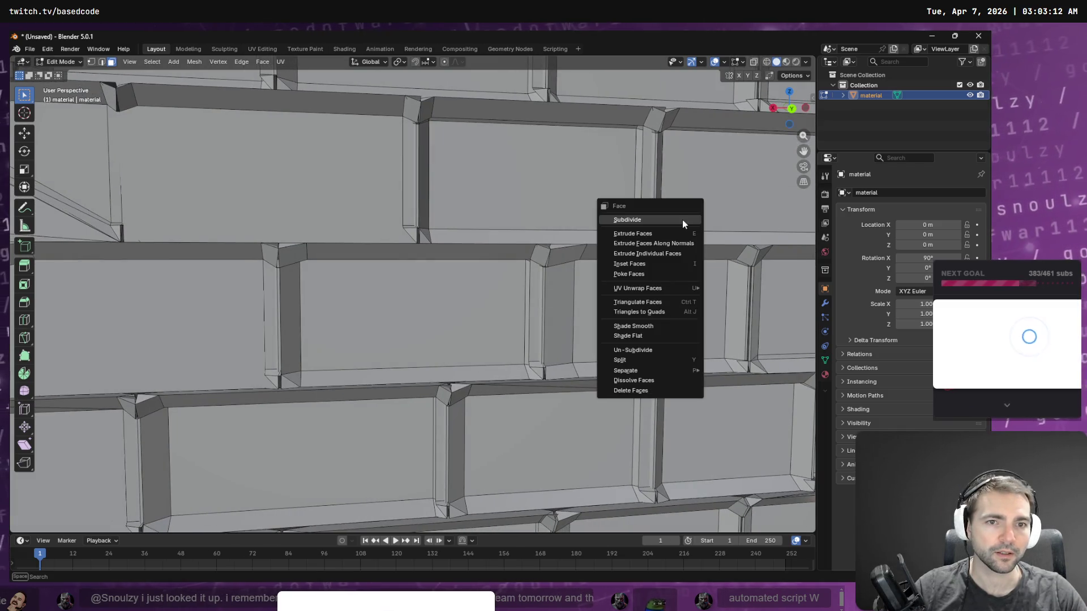
{"action": "left_click", "coordinate": [789, 64]}
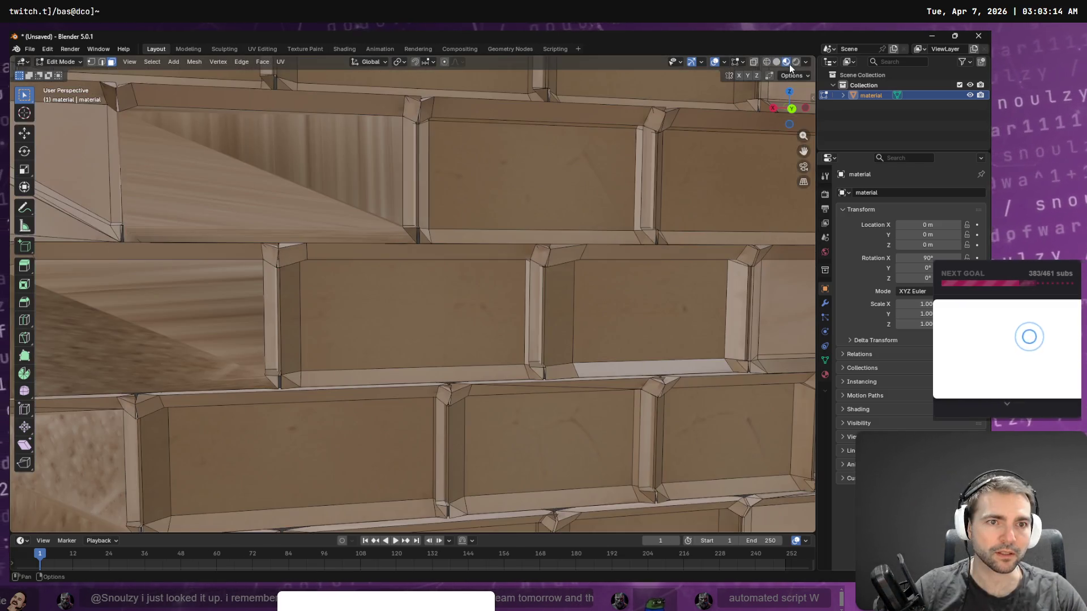
{"action": "left_click", "coordinate": [776, 62]}
Step: Return the wall to Object Mode, orbit once more, then read ChatGPT's boundary-edge diagnostic script
{"action": "right_click", "coordinate": [614, 195]}
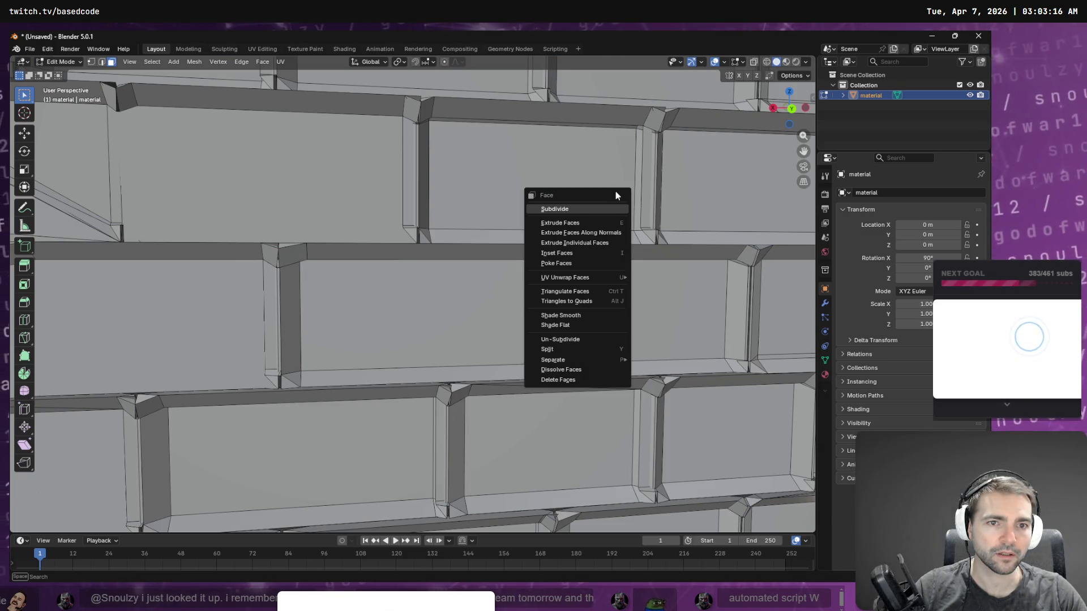
{"action": "key", "text": "Tab"}
{"action": "mouse_move", "coordinate": [579, 157]}
{"action": "middle_mouse_down"}
{"action": "mouse_move", "coordinate": [551, 128]}
{"action": "mouse_move", "coordinate": [518, 149]}
{"action": "mouse_move", "coordinate": [564, 152]}
{"action": "middle_mouse_up"}
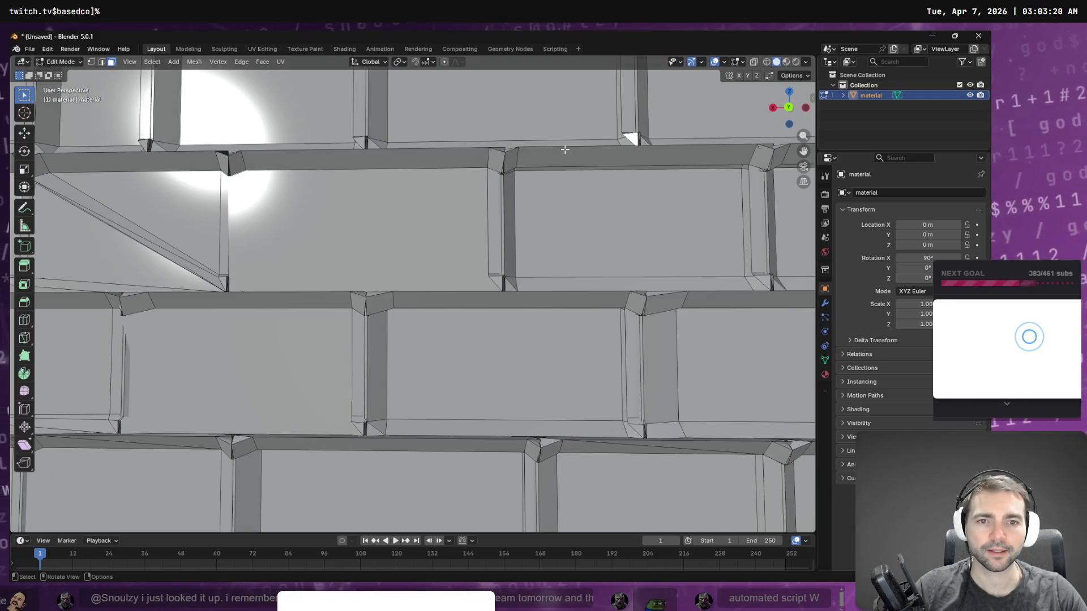
{"action": "key", "text": "alt+Tab"}
{"action": "scroll", "coordinate": [479, 369], "scroll_direction": "down", "scroll_amount": 4}
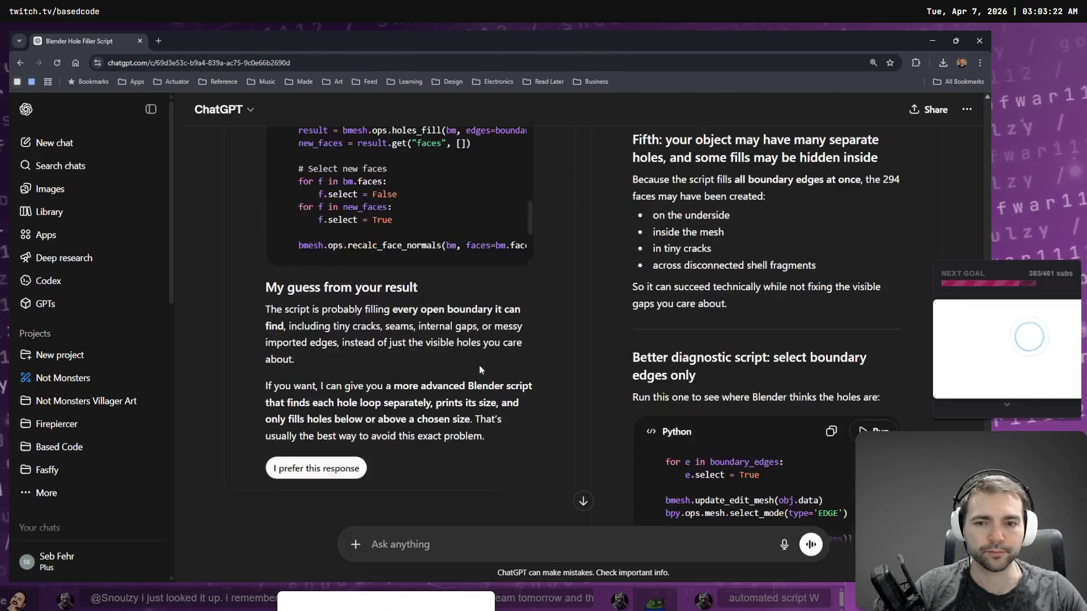
Step: Copy the 'Fourth: merge duplicate vertices first' clean_and_fill script from ChatGPT
{"action": "scroll", "coordinate": [752, 428], "scroll_direction": "down", "scroll_amount": 2}
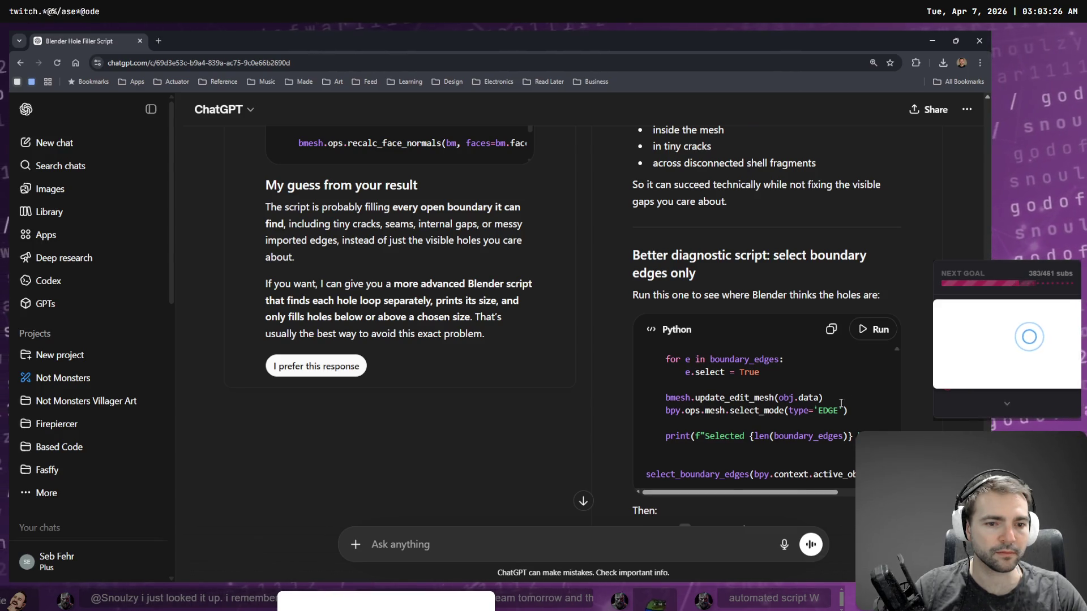
{"action": "scroll", "coordinate": [908, 375], "scroll_direction": "down", "scroll_amount": 12}
{"action": "scroll", "coordinate": [921, 382], "scroll_direction": "up", "scroll_amount": 7}
{"action": "scroll", "coordinate": [927, 295], "scroll_direction": "up", "scroll_amount": 12}
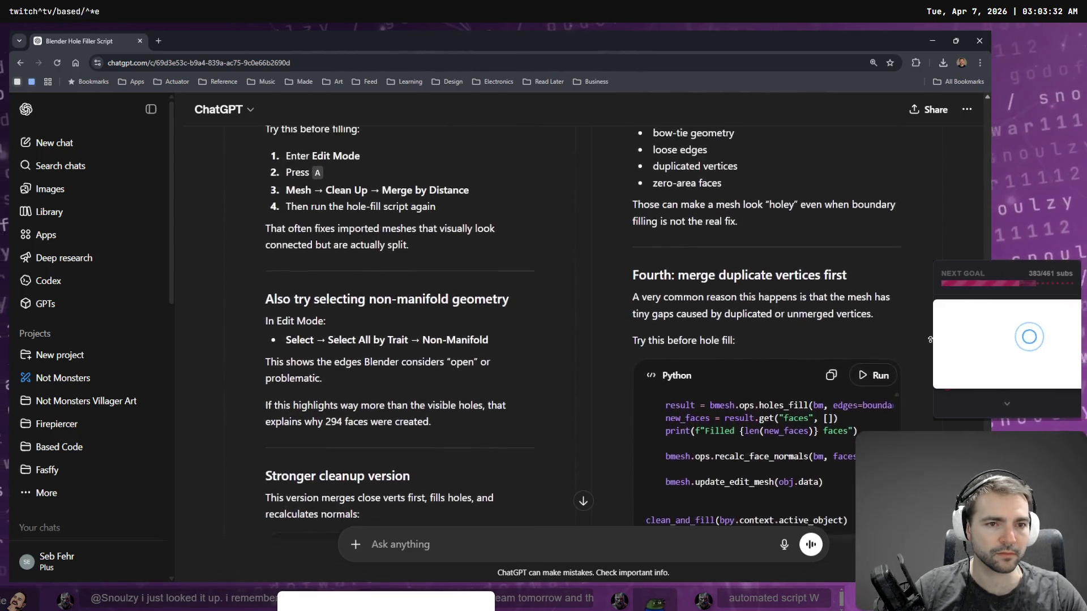
{"action": "scroll", "coordinate": [929, 339], "scroll_direction": "up", "scroll_amount": 1}
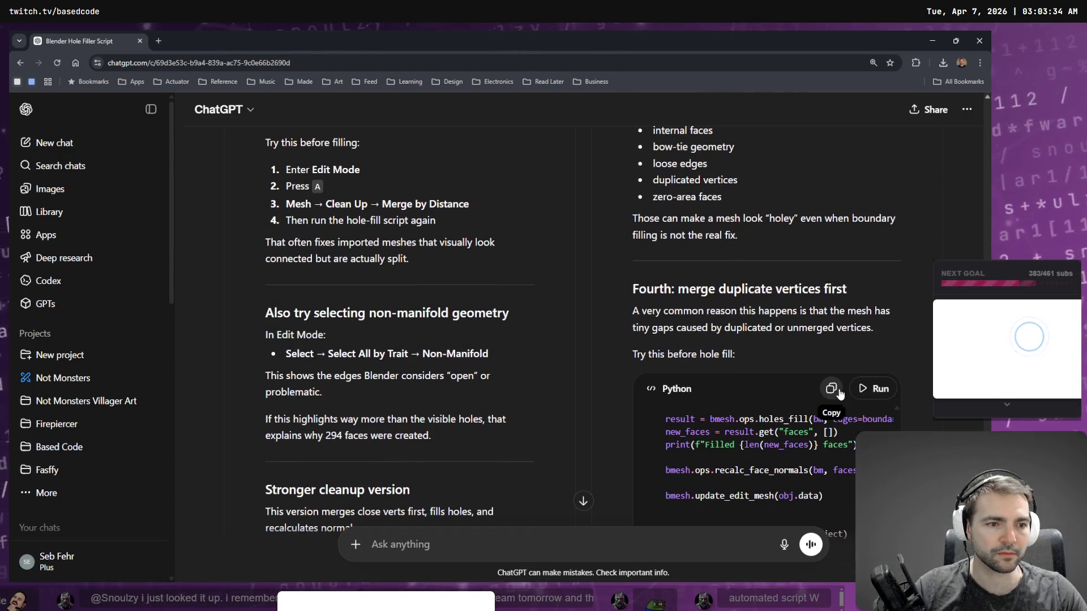
{"action": "left_click", "coordinate": [831, 387]}
Step: Run the merge-duplicate-vertices script in Blender's Scripting workspace, then return to ChatGPT
{"action": "key", "text": "alt+Tab"}
{"action": "key", "text": "alt+Tab"}
{"action": "key", "text": "alt+Tab"}
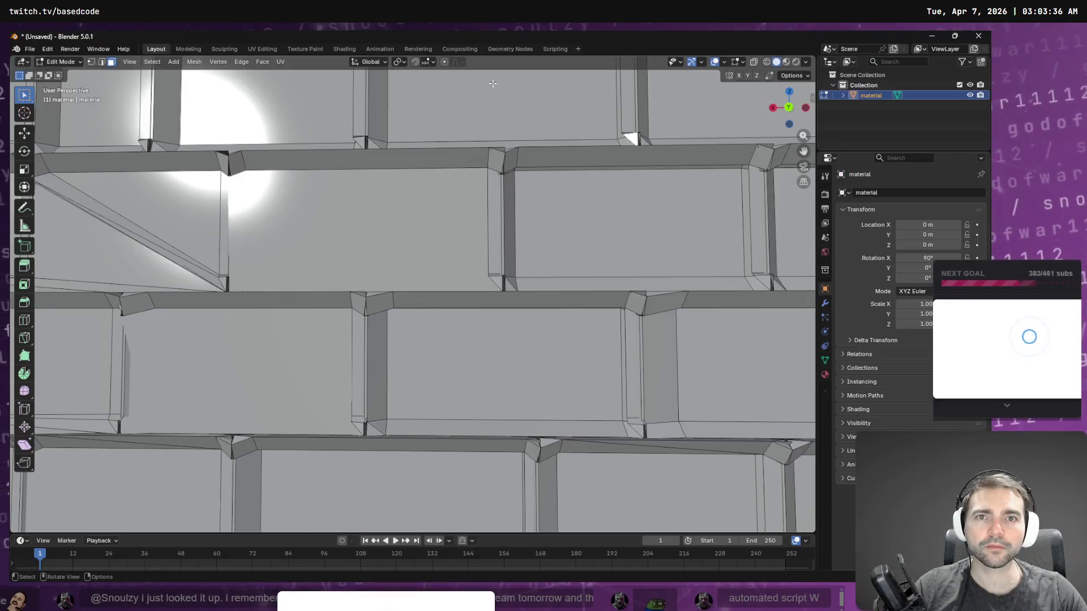
{"action": "left_click", "coordinate": [555, 49]}
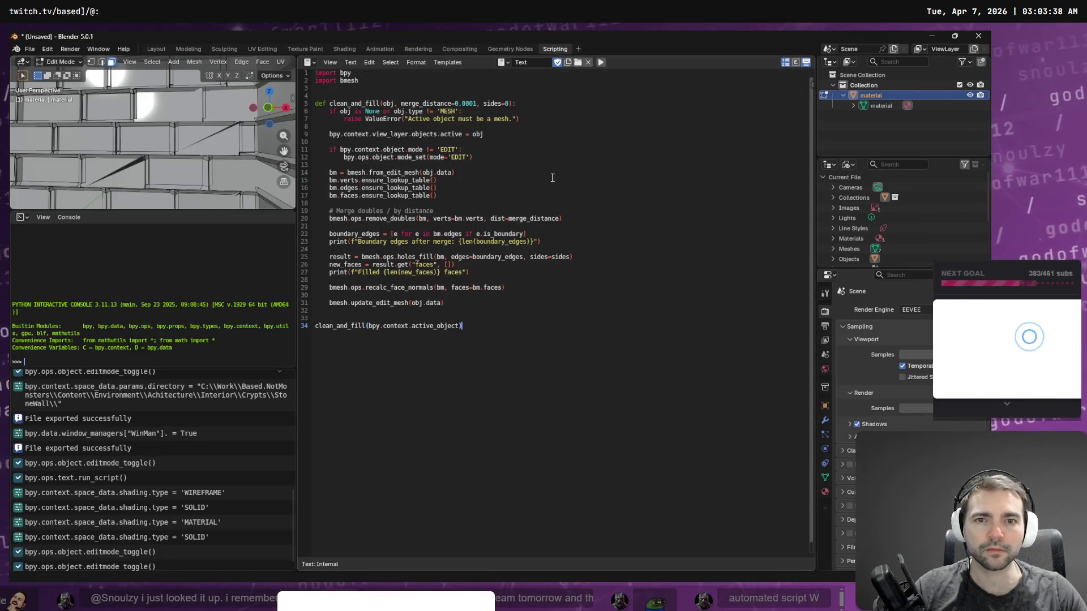
{"action": "left_click", "coordinate": [601, 63]}
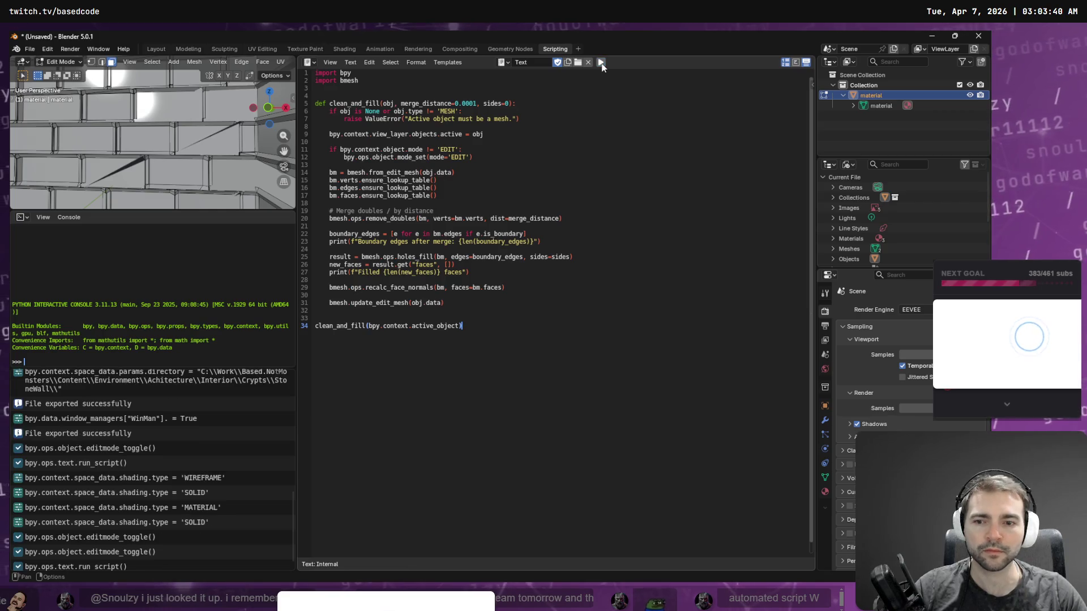
{"action": "key", "text": "alt+Tab"}
{"action": "scroll", "coordinate": [566, 238], "scroll_direction": "down", "scroll_amount": 10}
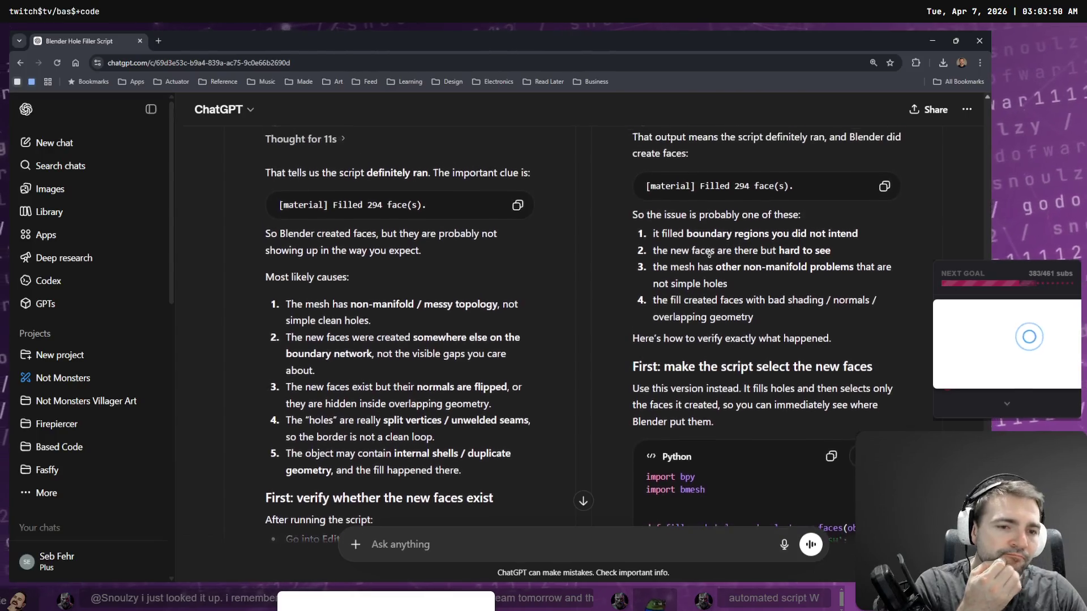
Step: Mark Response 1 as the preferred answer in ChatGPT's comparison, then return to Blender
{"action": "scroll", "coordinate": [708, 248], "scroll_direction": "up", "scroll_amount": 3}
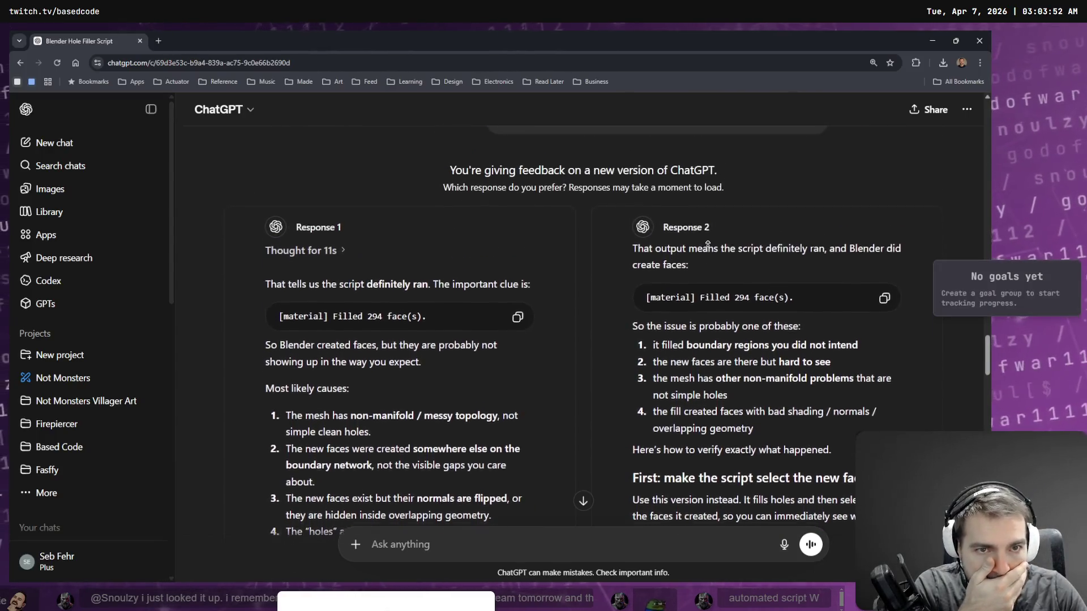
{"action": "scroll", "coordinate": [715, 306], "scroll_direction": "down", "scroll_amount": 15}
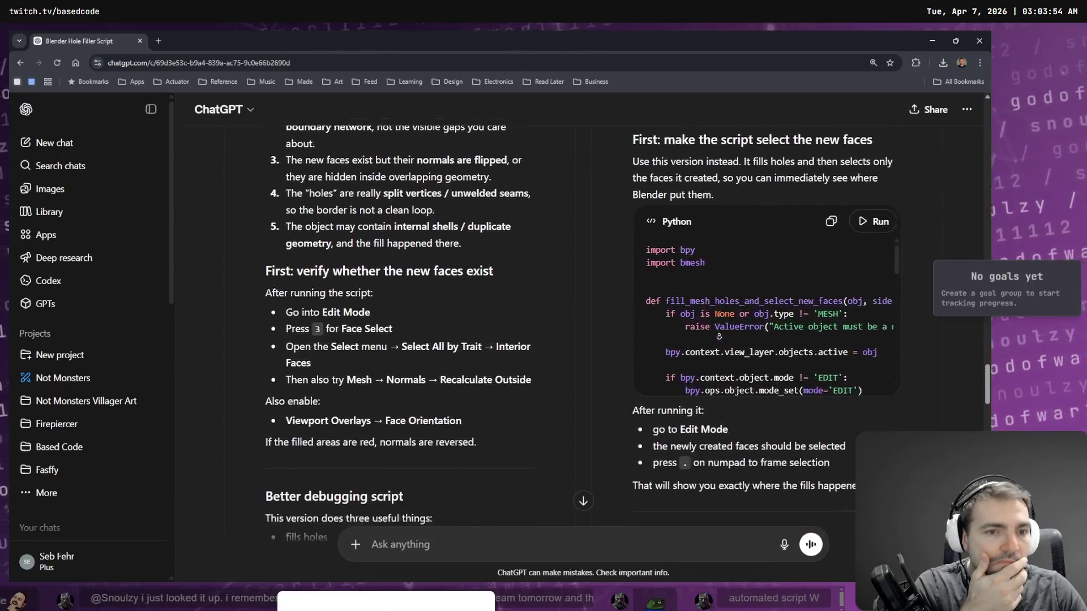
{"action": "scroll", "coordinate": [721, 361], "scroll_direction": "down", "scroll_amount": 15}
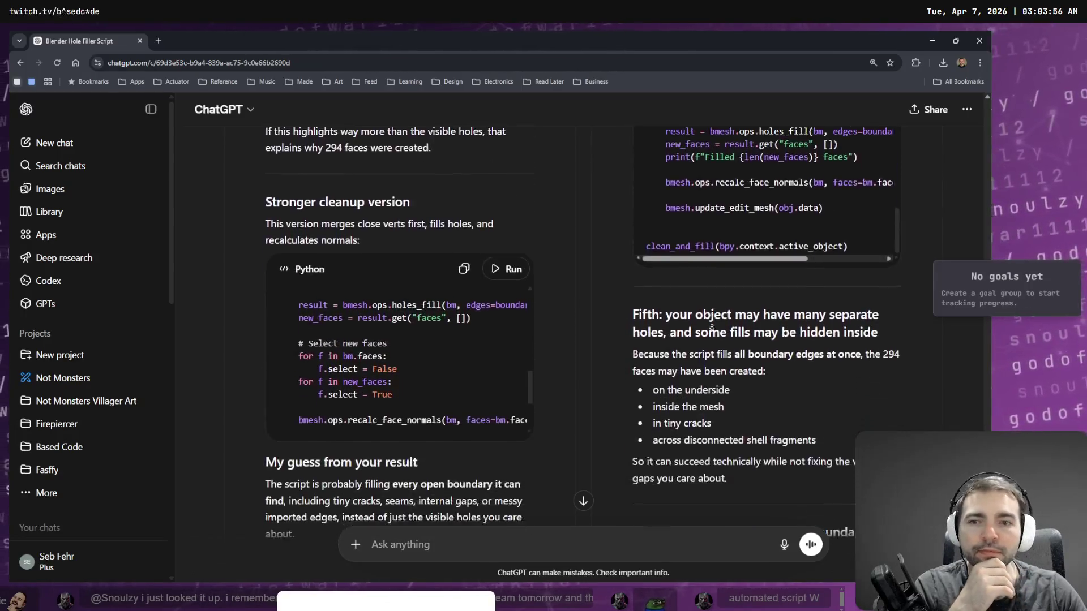
{"action": "scroll", "coordinate": [688, 257], "scroll_direction": "down", "scroll_amount": 15}
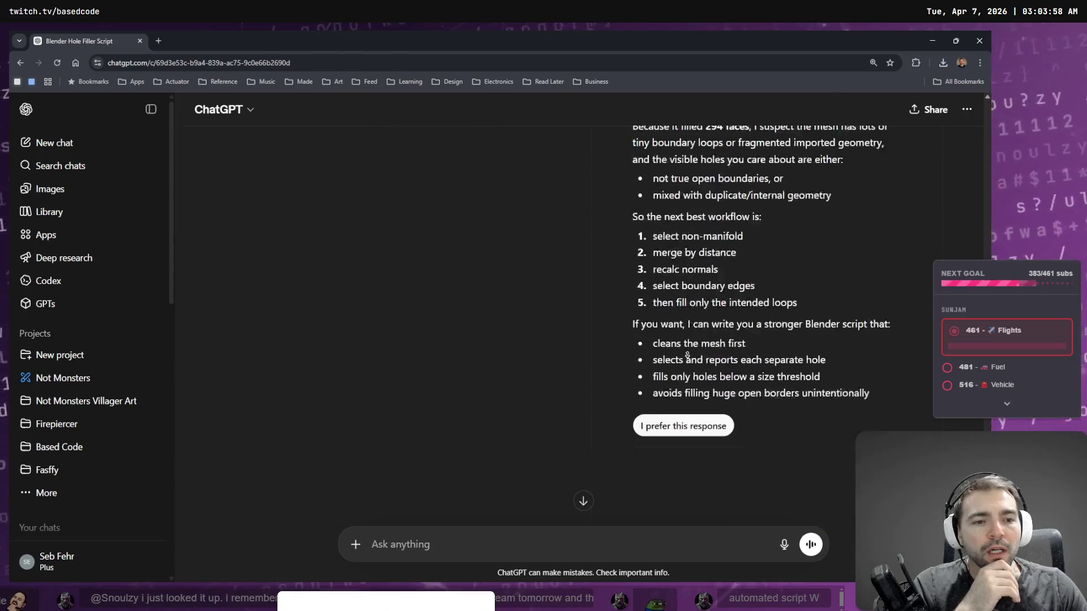
{"action": "scroll", "coordinate": [527, 297], "scroll_direction": "up", "scroll_amount": 5}
{"action": "left_click", "coordinate": [309, 302]}
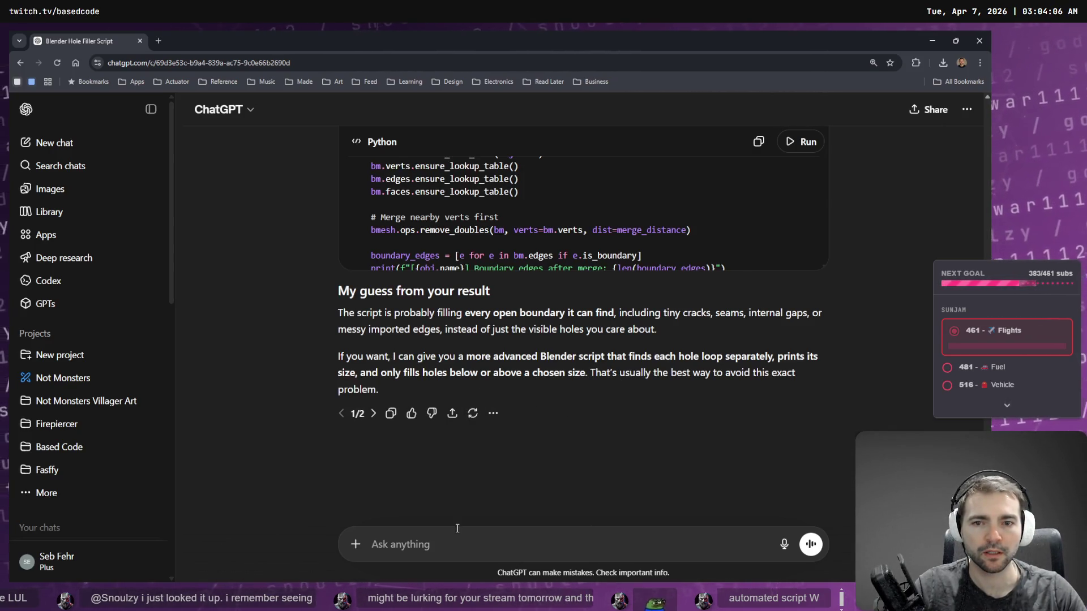
{"action": "key", "text": "alt+Tab"}
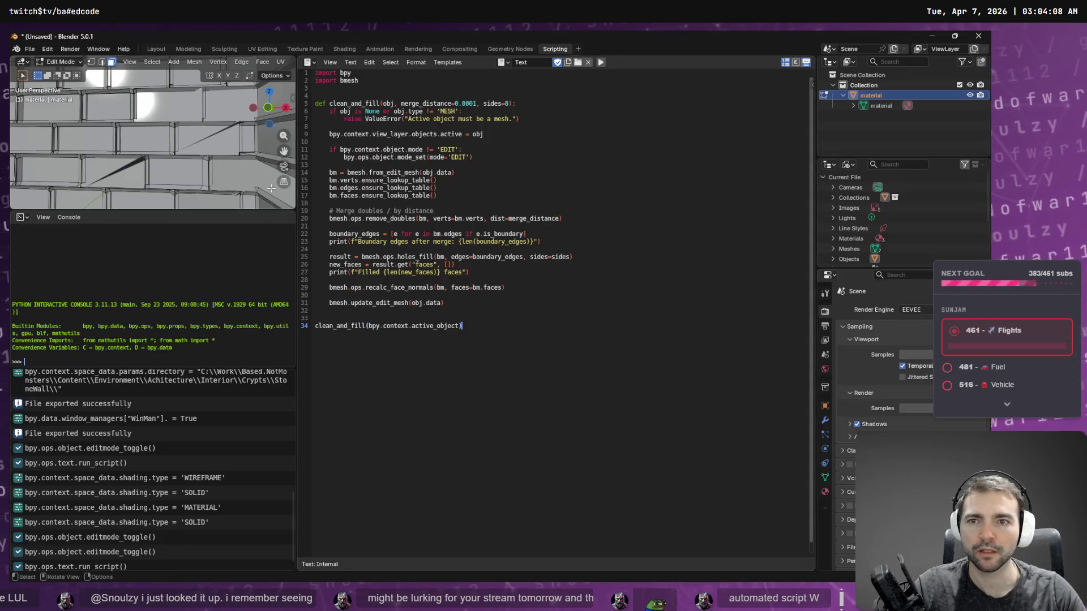
Step: Inspect the wall in wireframe and solid shading in Object Mode, then start dictating a ChatGPT follow-up
{"action": "left_click", "coordinate": [154, 49]}
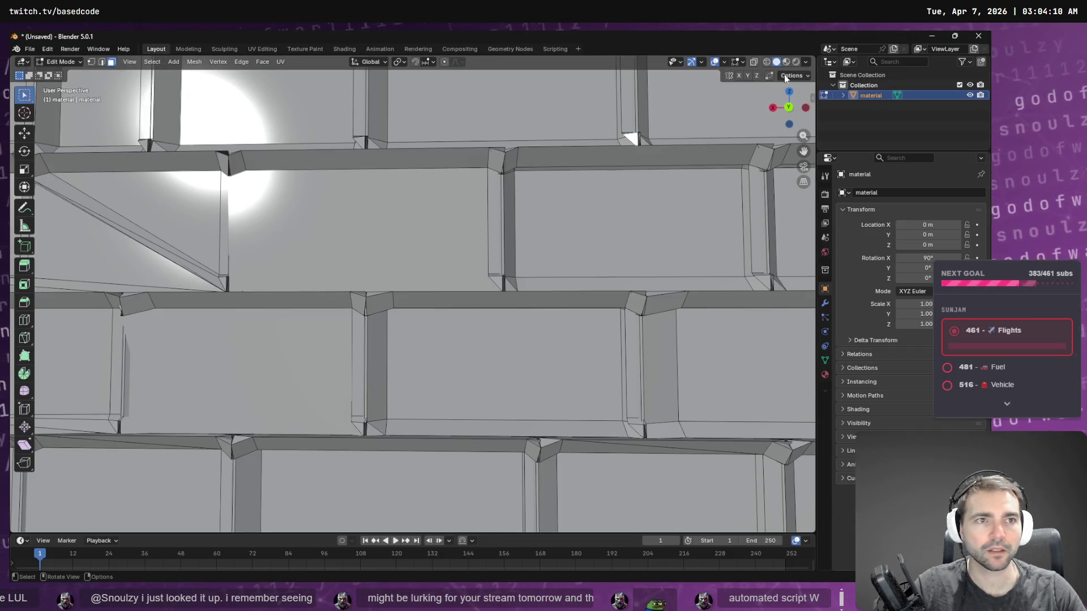
{"action": "left_click", "coordinate": [767, 64]}
{"action": "left_click", "coordinate": [777, 61]}
{"action": "key", "text": "Tab"}
{"action": "mouse_move", "coordinate": [697, 192]}
{"action": "middle_mouse_down"}
{"action": "mouse_move", "coordinate": [671, 157]}
{"action": "mouse_move", "coordinate": [713, 251]}
{"action": "middle_mouse_up"}
{"action": "key", "text": "alt+Tab"}
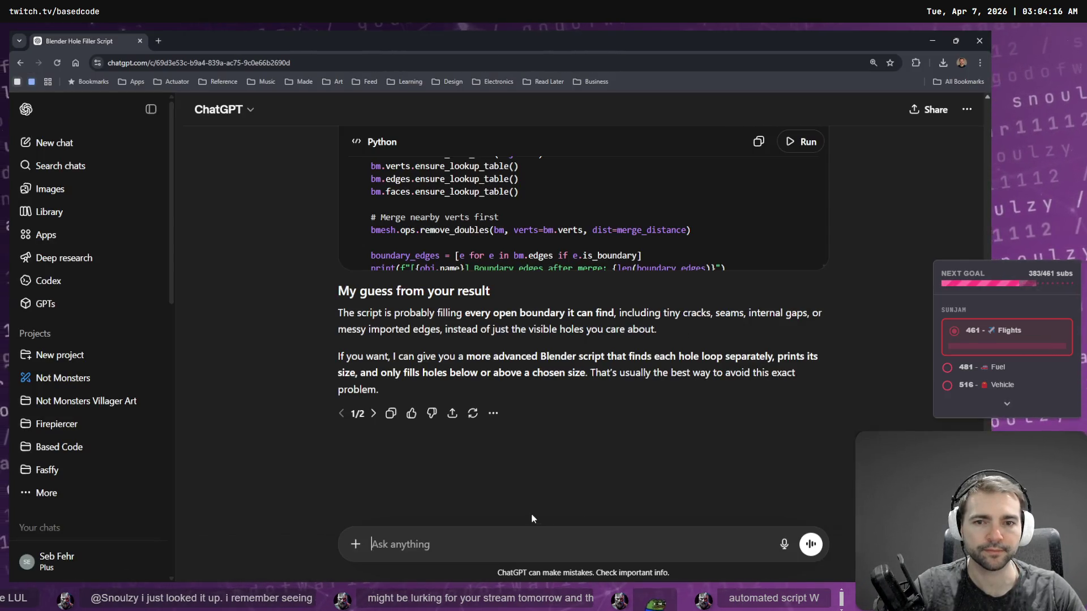
{"action": "key", "text": "super+h"}
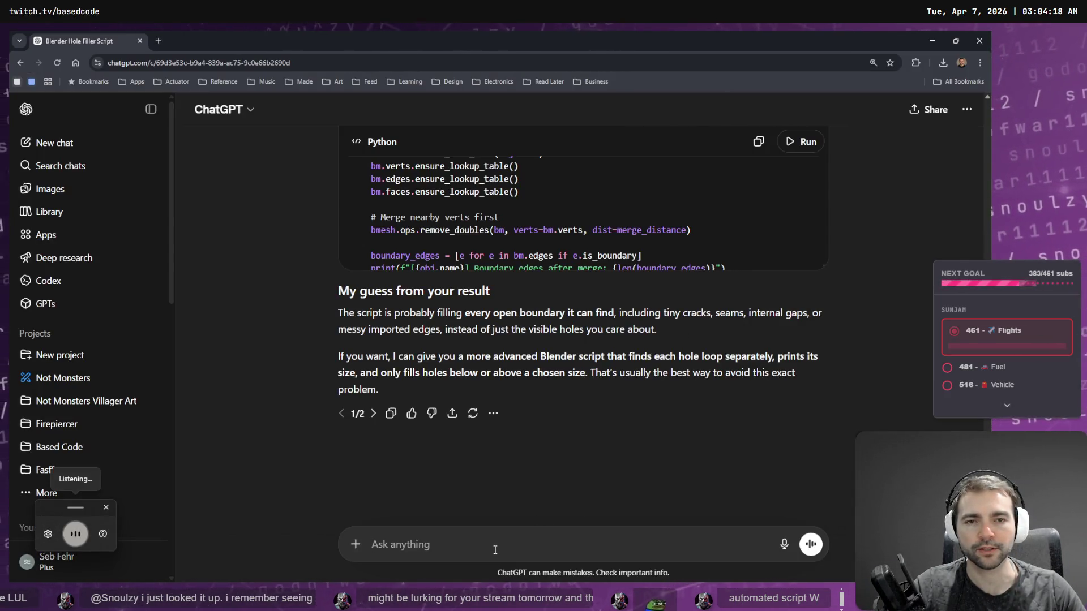
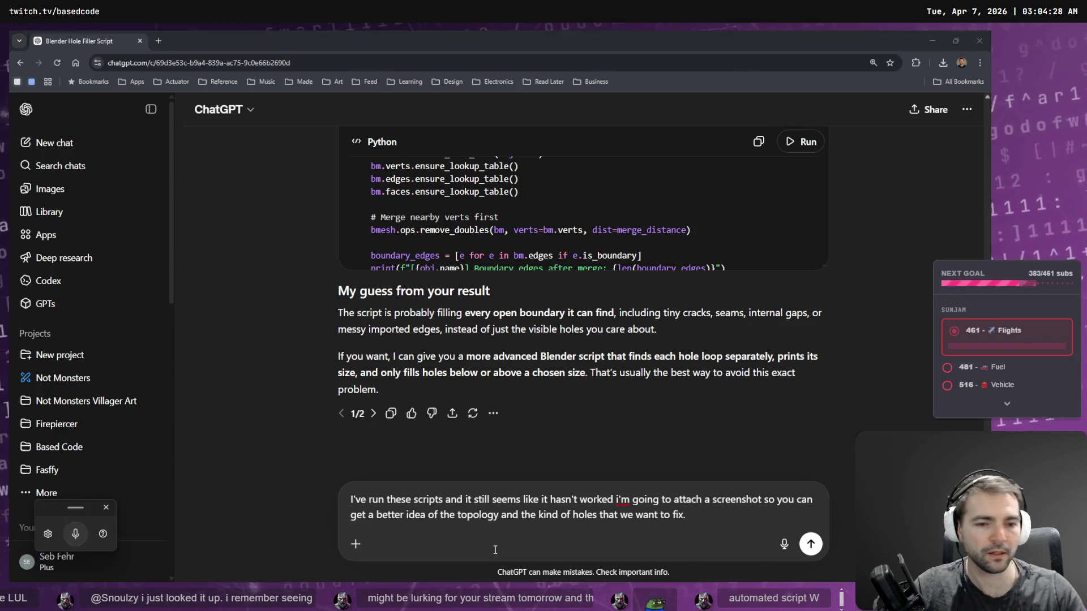
Step: Use walk navigation in Blender to fly up close to the brick wall's orange crack marks
{"action": "key", "text": "alt+Tab"}
{"action": "middle_click_drag", "start_coordinate": [611, 357], "coordinate": [622, 304]}
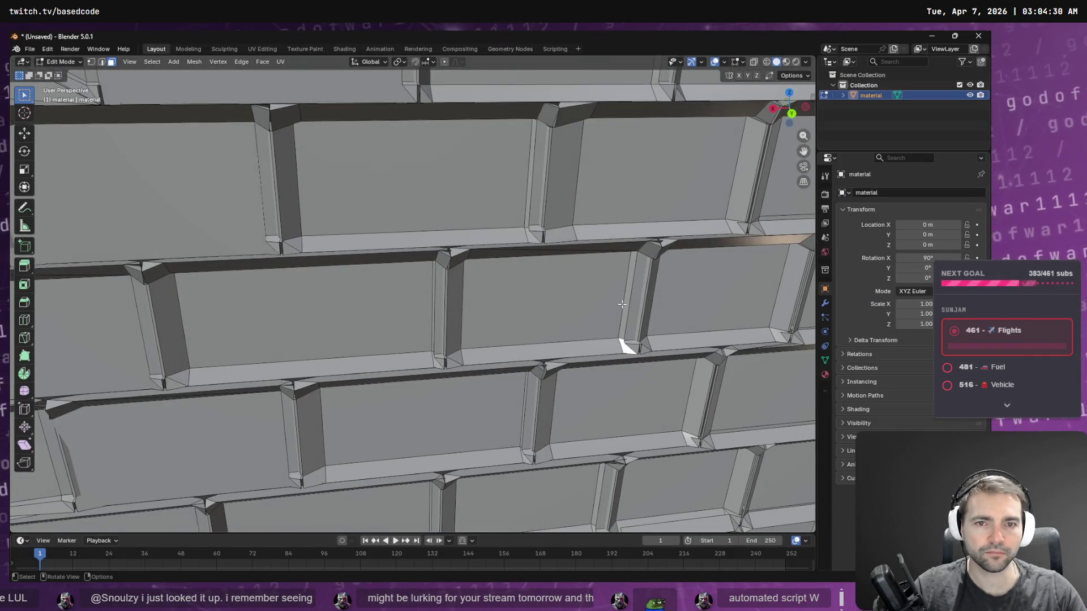
{"action": "key", "text": "shift+grave"}
{"action": "key", "text": "s"}
{"action": "key", "text": "w"}
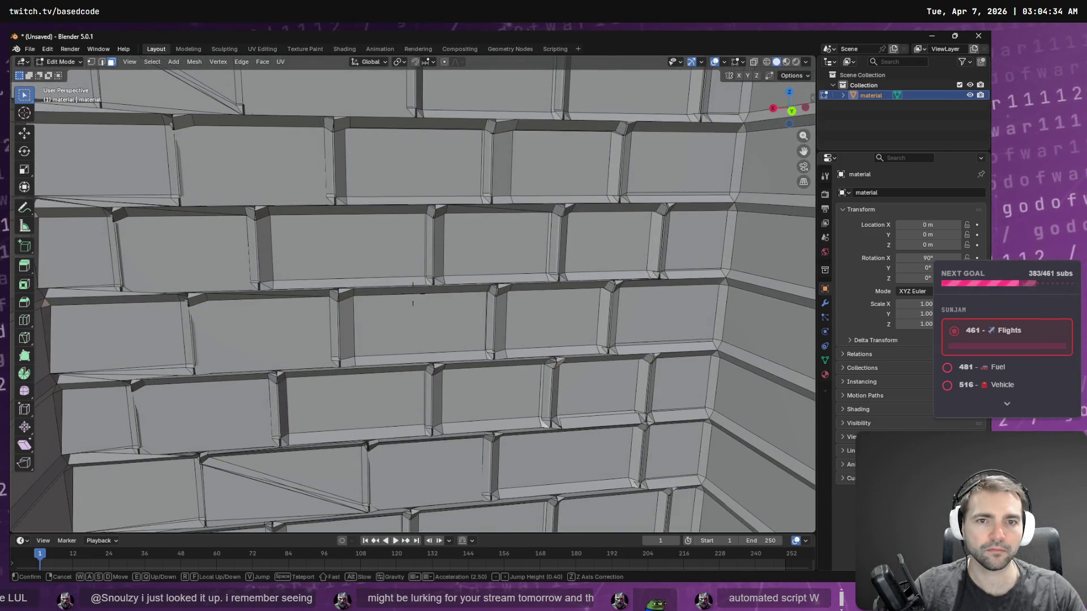
{"action": "key", "text": "e"}
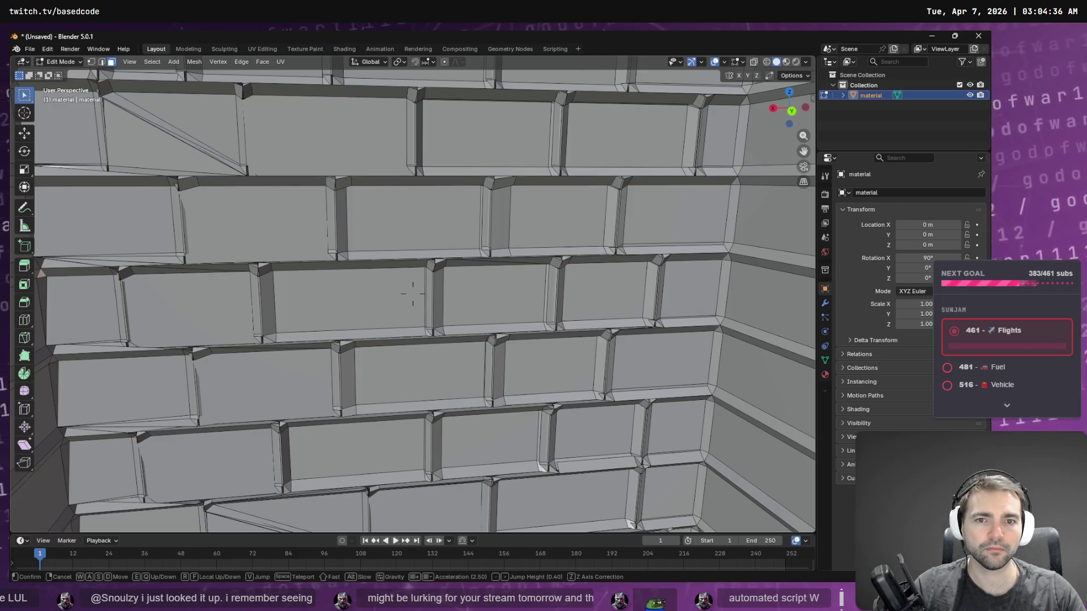
{"action": "key", "text": "w"}
{"action": "left_click", "coordinate": [622, 304]}
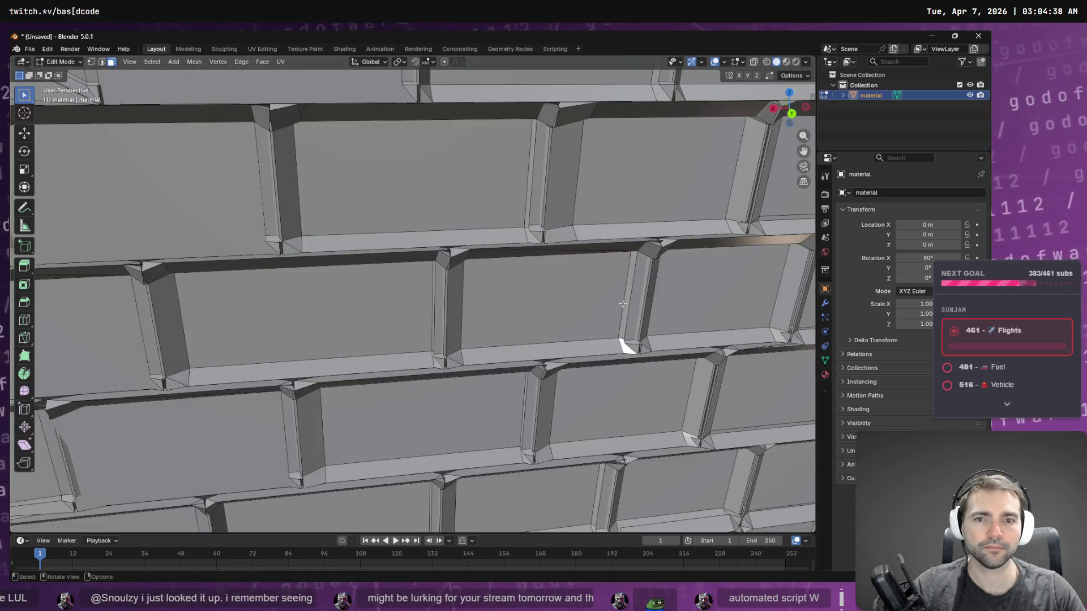
{"action": "right_click", "coordinate": [572, 265]}
{"action": "middle_click_drag", "start_coordinate": [588, 178], "coordinate": [583, 176]}
Step: Switch to Object Mode, snip the viewport and paste the screenshot into the ChatGPT message
{"action": "key", "text": "Tab"}
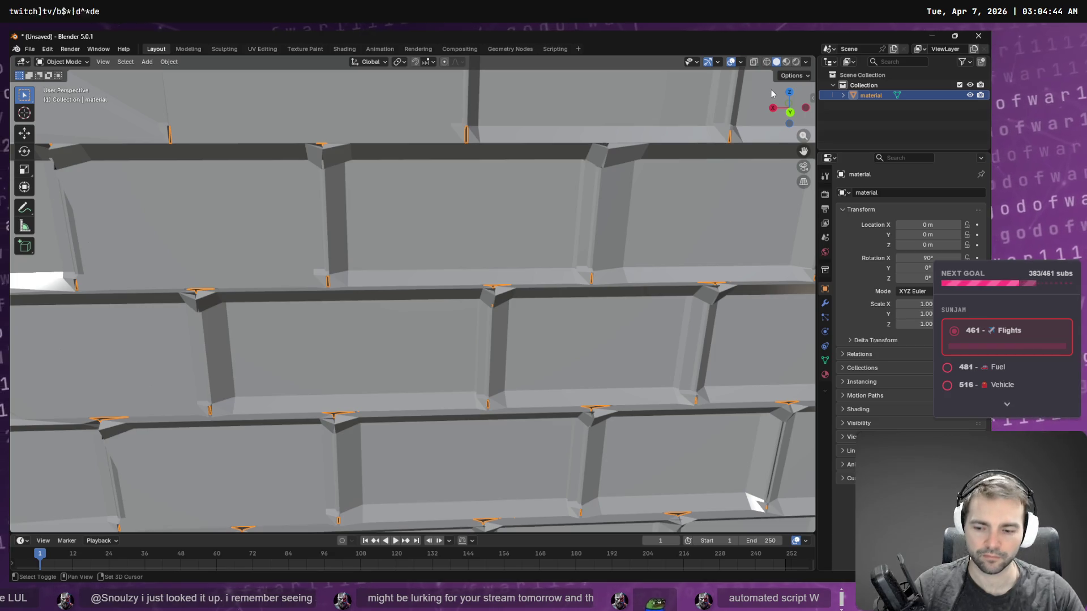
{"action": "key", "text": "shift+s"}
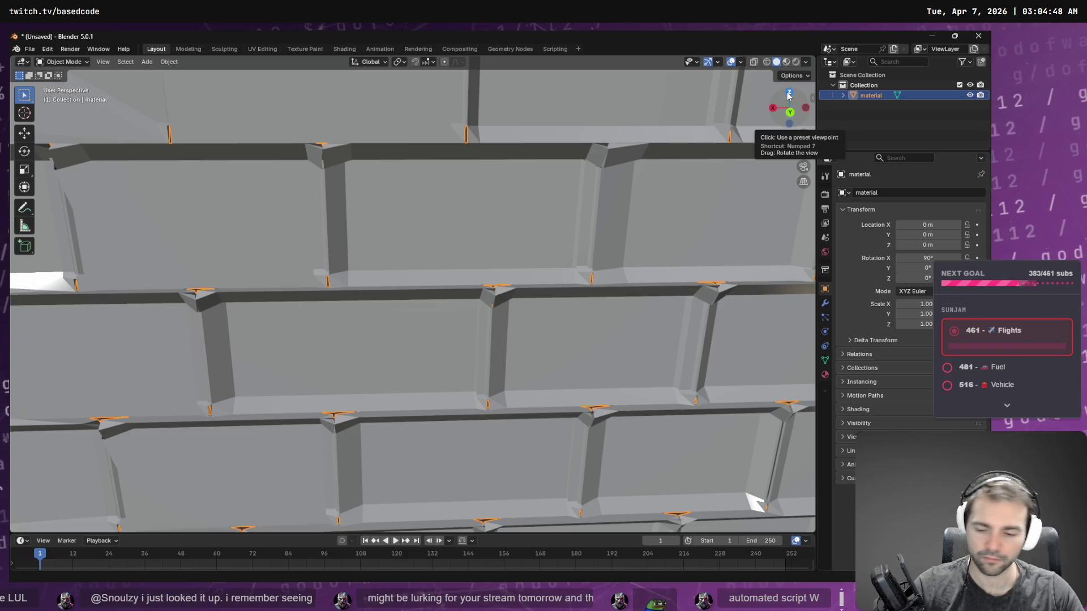
{"action": "key", "text": "super+shift+s"}
{"action": "mouse_move", "coordinate": [815, 60]}
{"action": "left_mouse_down"}
{"action": "mouse_move", "coordinate": [359, 413]}
{"action": "mouse_move", "coordinate": [73, 539]}
{"action": "mouse_move", "coordinate": [16, 542]}
{"action": "mouse_move", "coordinate": [13, 533]}
{"action": "left_mouse_up"}
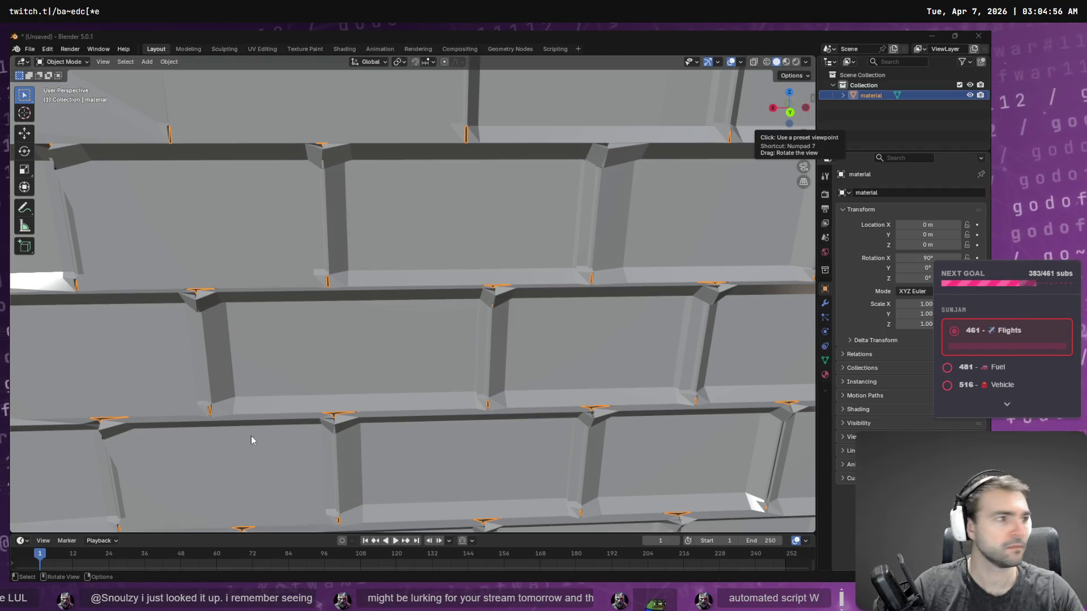
{"action": "key", "text": "alt+Tab"}
{"action": "left_click", "coordinate": [696, 514]}
{"action": "key", "text": "ctrl+v"}
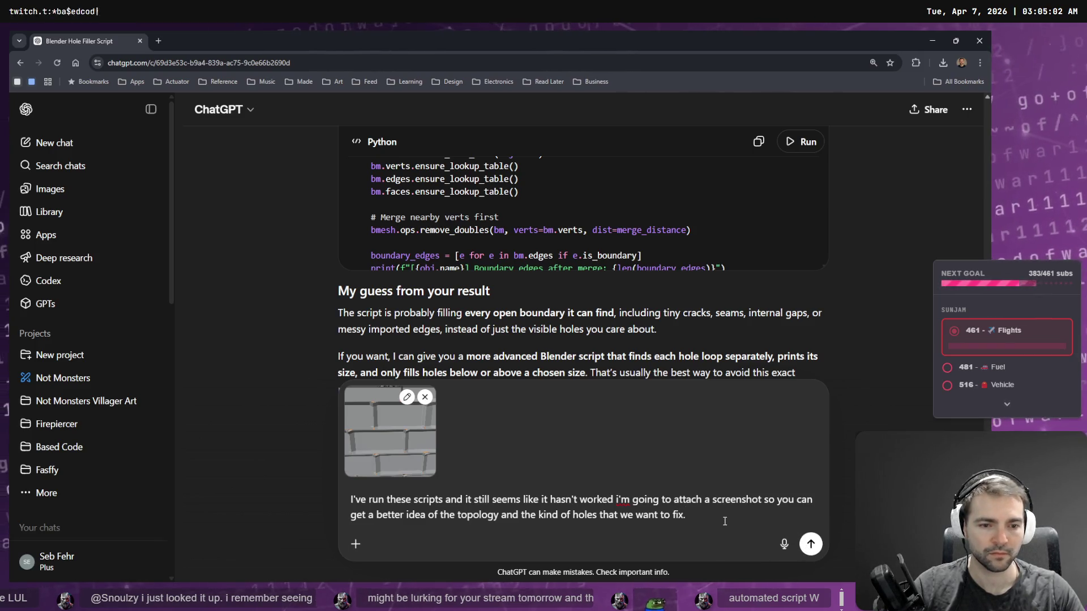
Step: Dictate the note, correct 'origin' to 'the' so it reads 'See the orange in the picture', and send
{"action": "key", "text": "super+h"}
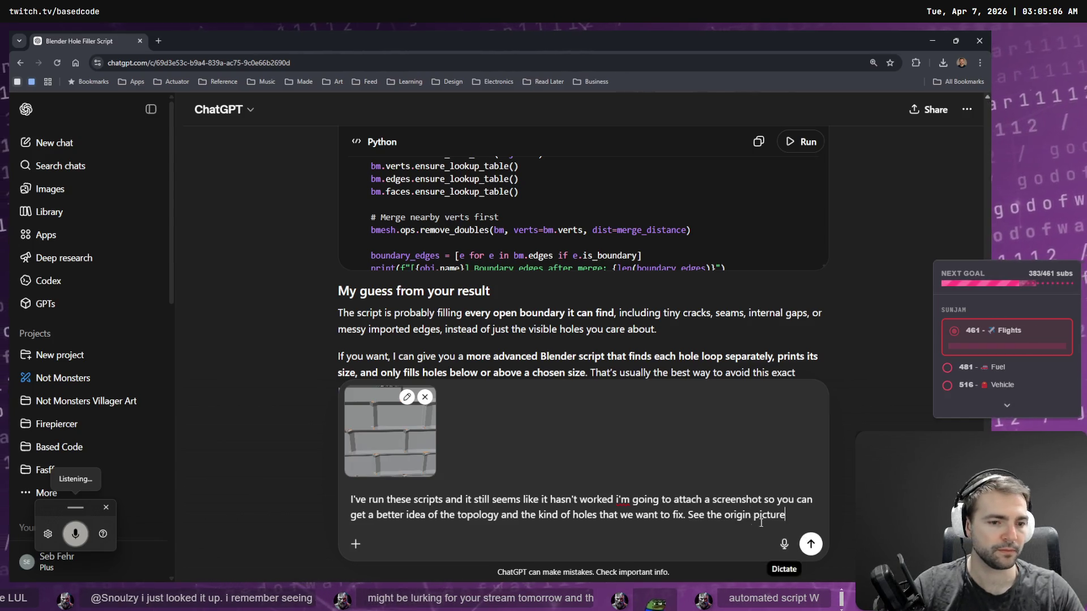
{"action": "double_click", "coordinate": [726, 515]}
{"action": "key", "text": "BackSpace"}
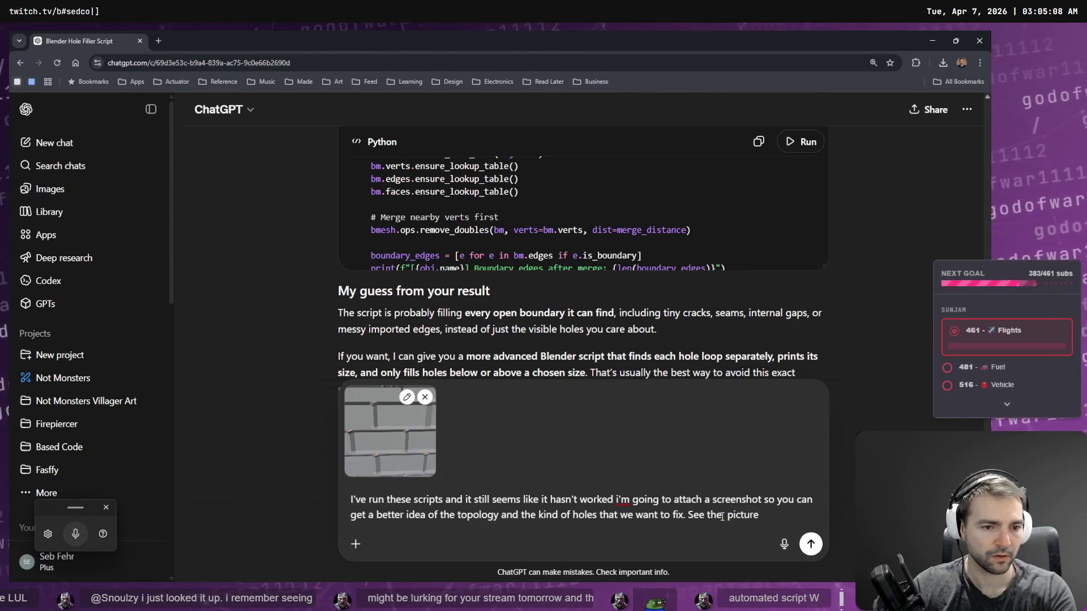
{"action": "type", "text": "orange in the"}
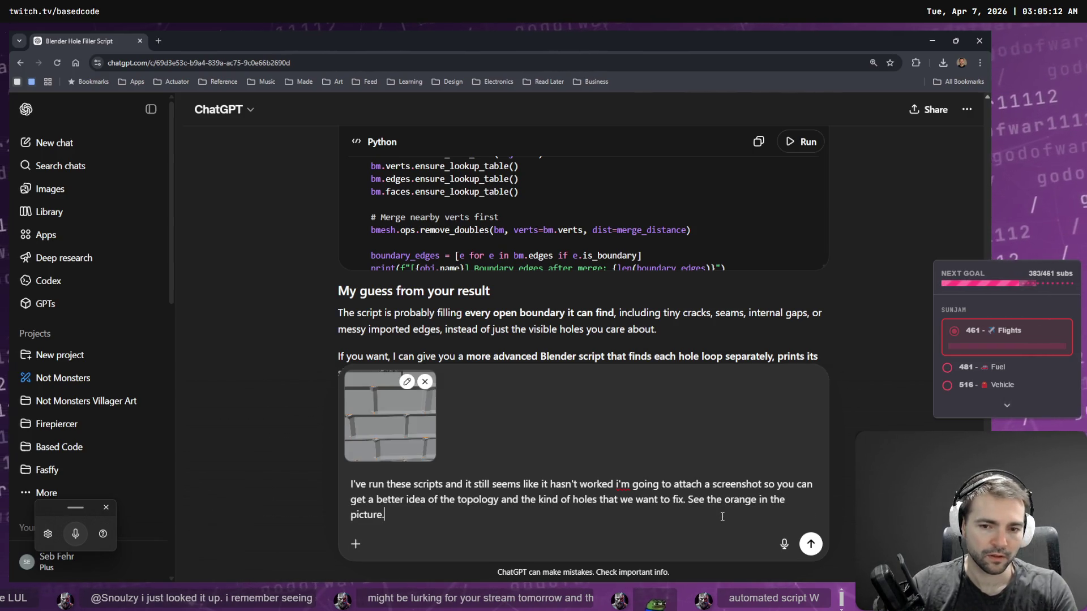
{"action": "key", "text": "Return"}
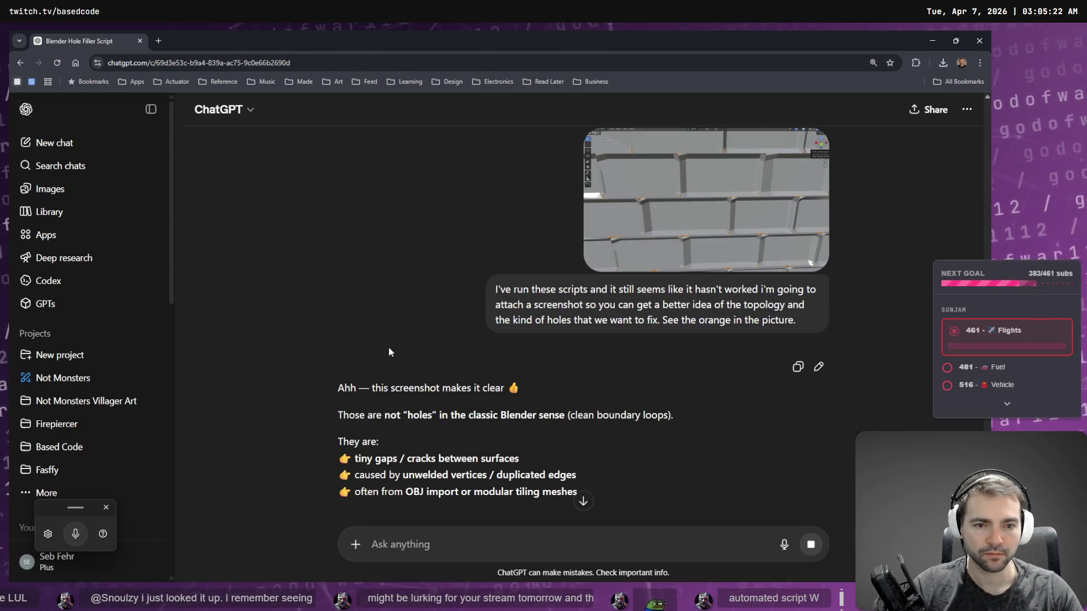
Step: Scroll down the reply and copy its fix_cracks_and_holes Python code block
{"action": "scroll", "coordinate": [392, 349], "scroll_direction": "down", "scroll_amount": 2}
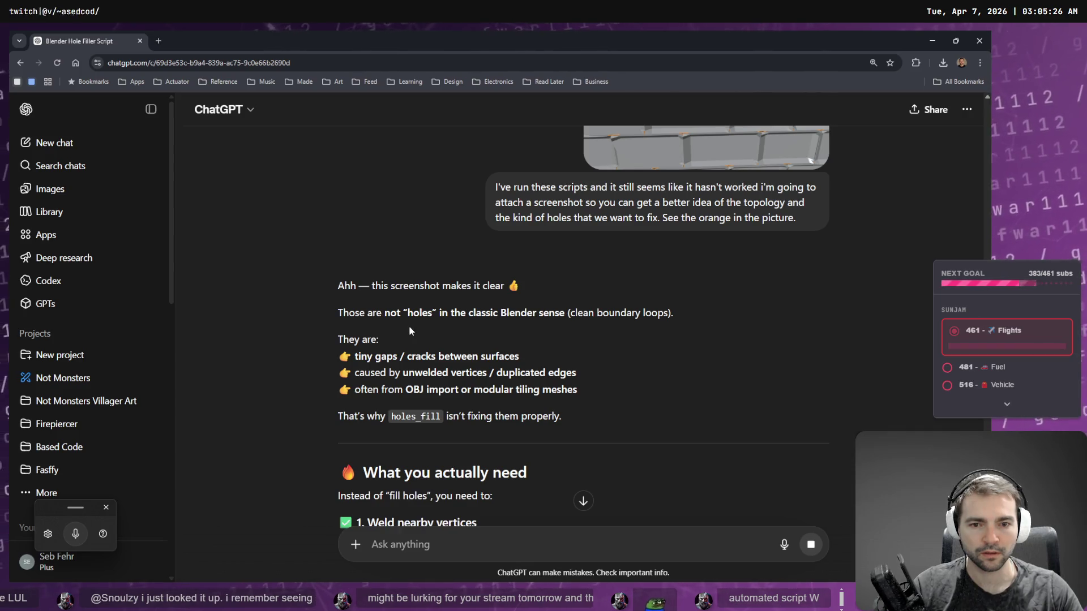
{"action": "scroll", "coordinate": [410, 326], "scroll_direction": "down", "scroll_amount": 3}
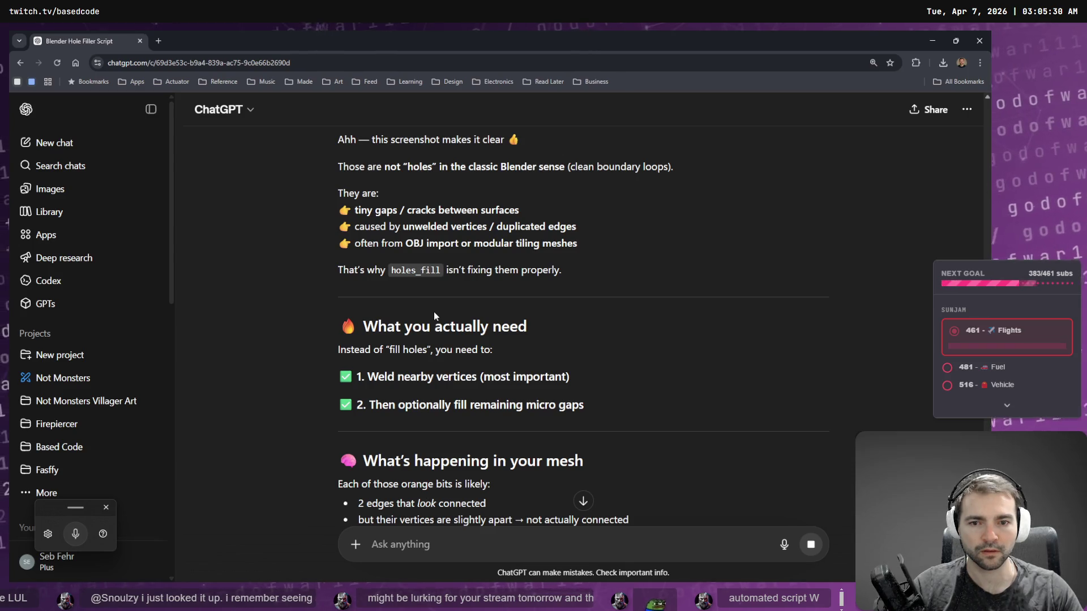
{"action": "scroll", "coordinate": [434, 311], "scroll_direction": "down", "scroll_amount": 2}
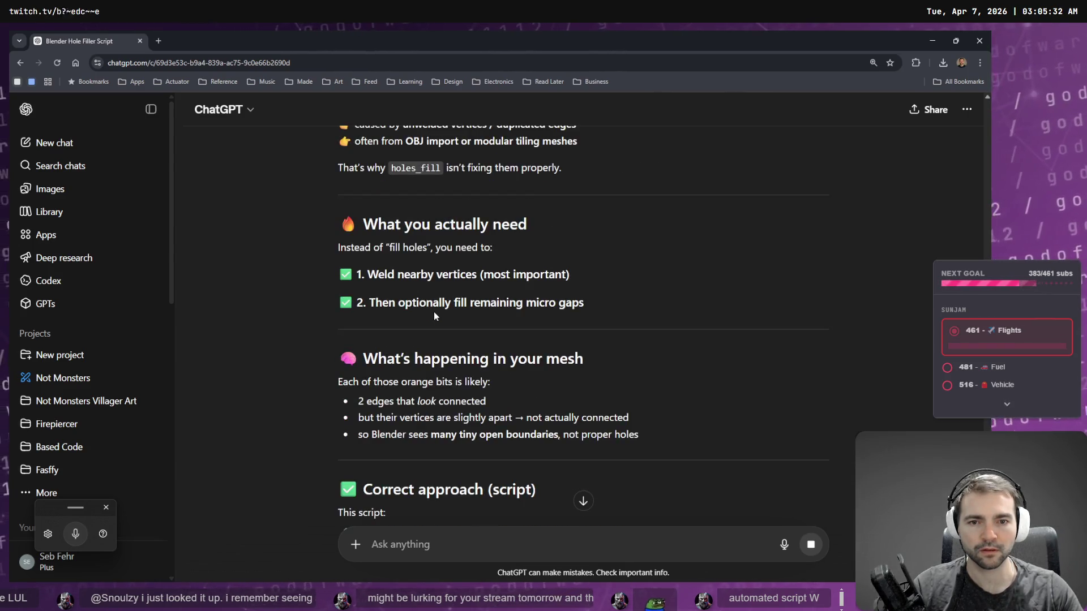
{"action": "scroll", "coordinate": [434, 311], "scroll_direction": "down", "scroll_amount": 2}
{"action": "scroll", "coordinate": [434, 312], "scroll_direction": "down", "scroll_amount": 6}
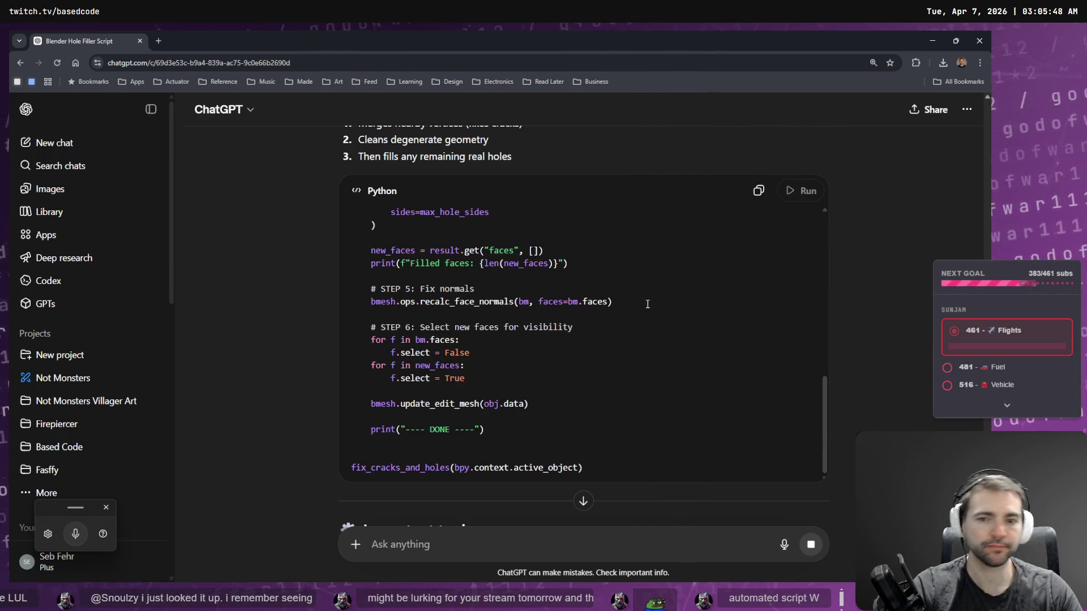
{"action": "left_click", "coordinate": [758, 191]}
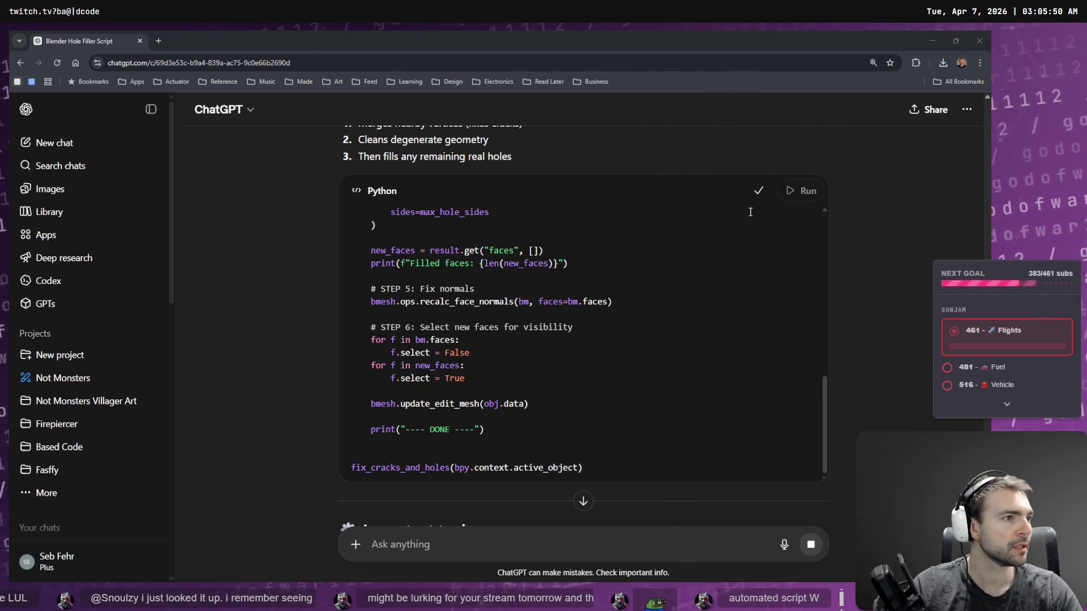
{"action": "key", "text": "alt+Tab"}
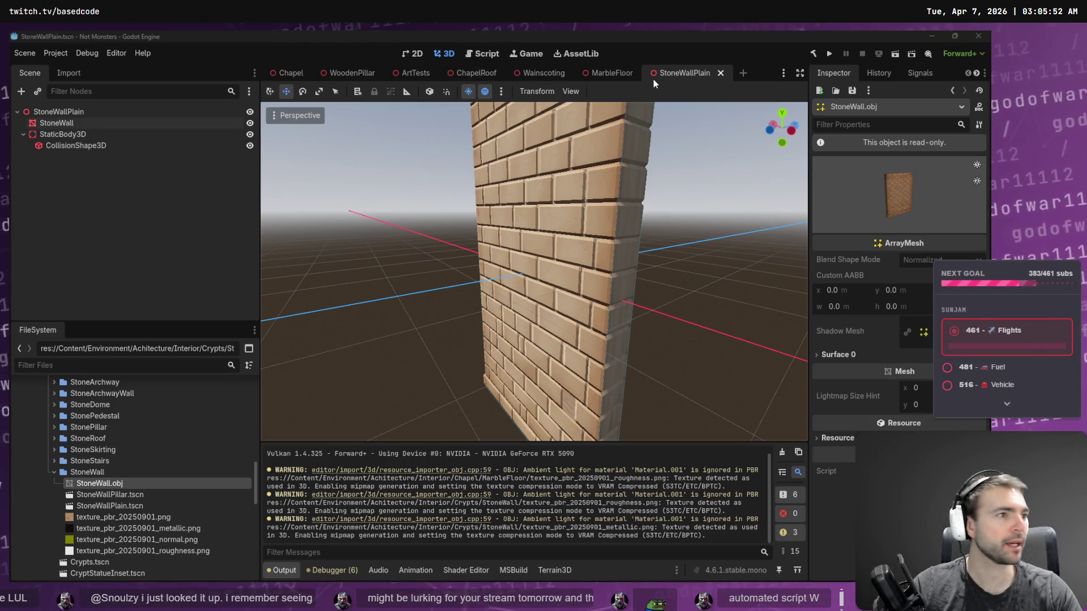
Step: Replace the old script in the Scripting workspace with fix_cracks_and_holes and run it
{"action": "key", "text": "alt+Tab"}
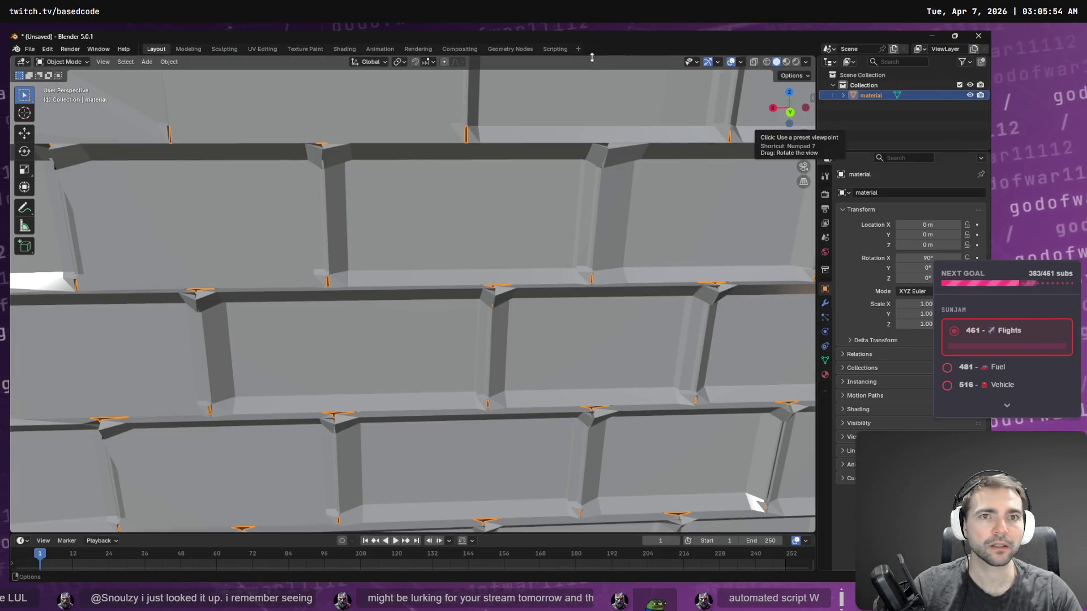
{"action": "left_click", "coordinate": [554, 49]}
{"action": "key", "text": "ctrl+a"}
{"action": "key", "text": "ctrl+v"}
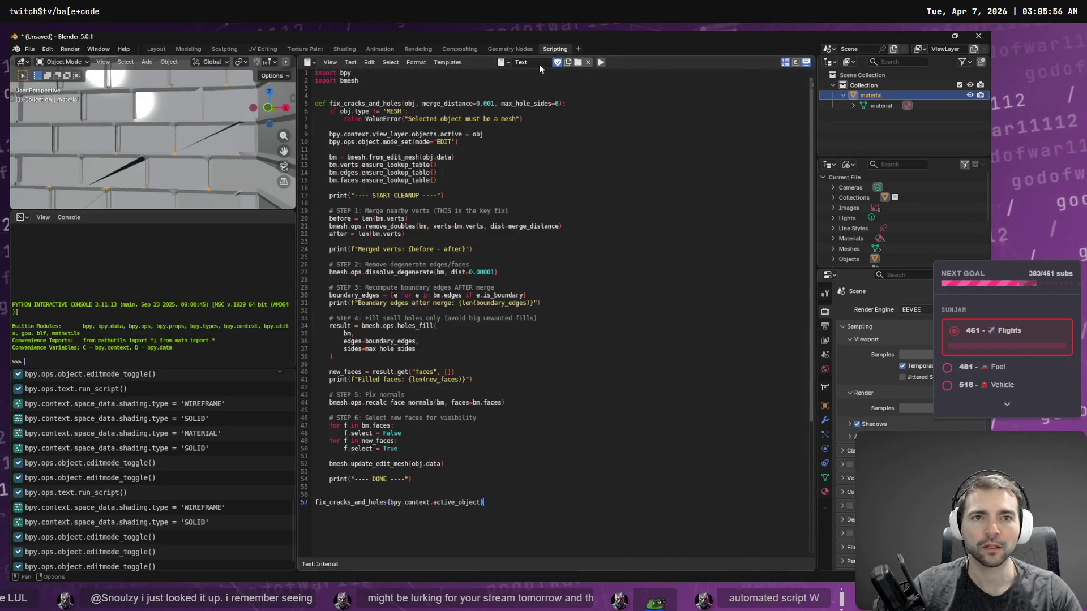
{"action": "left_click", "coordinate": [601, 63]}
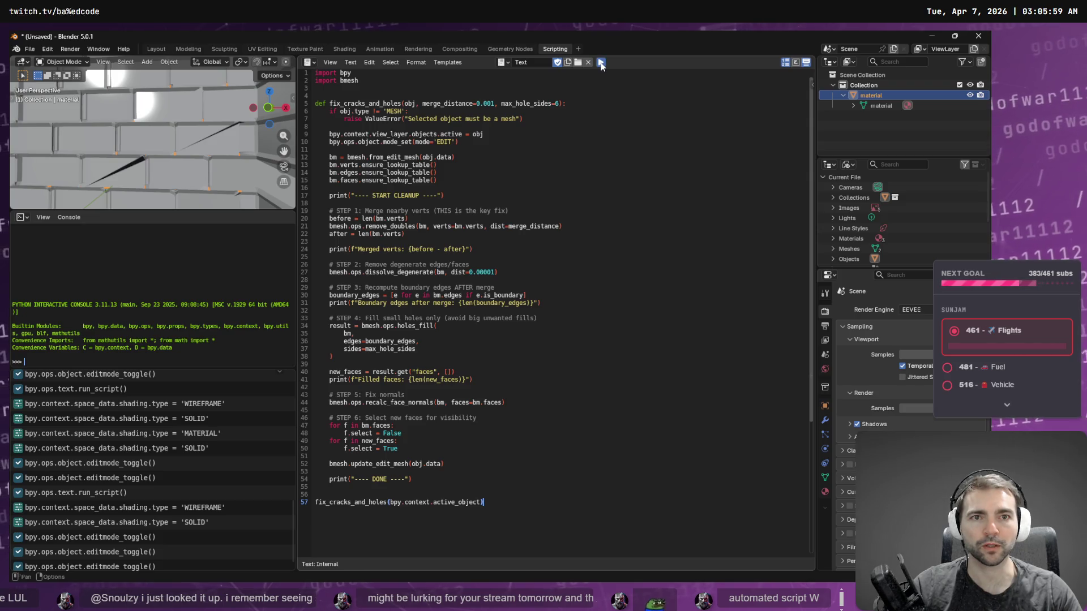
Step: Search the menus and show the script output via Window > Toggle System Console
{"action": "left_click", "coordinate": [330, 62]}
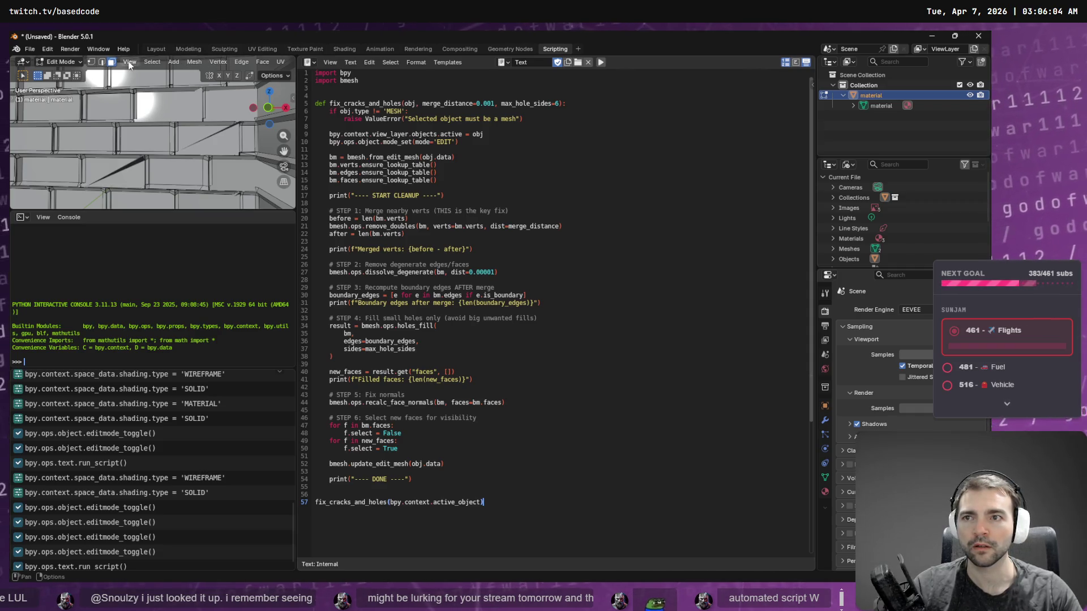
{"action": "left_click", "coordinate": [103, 51]}
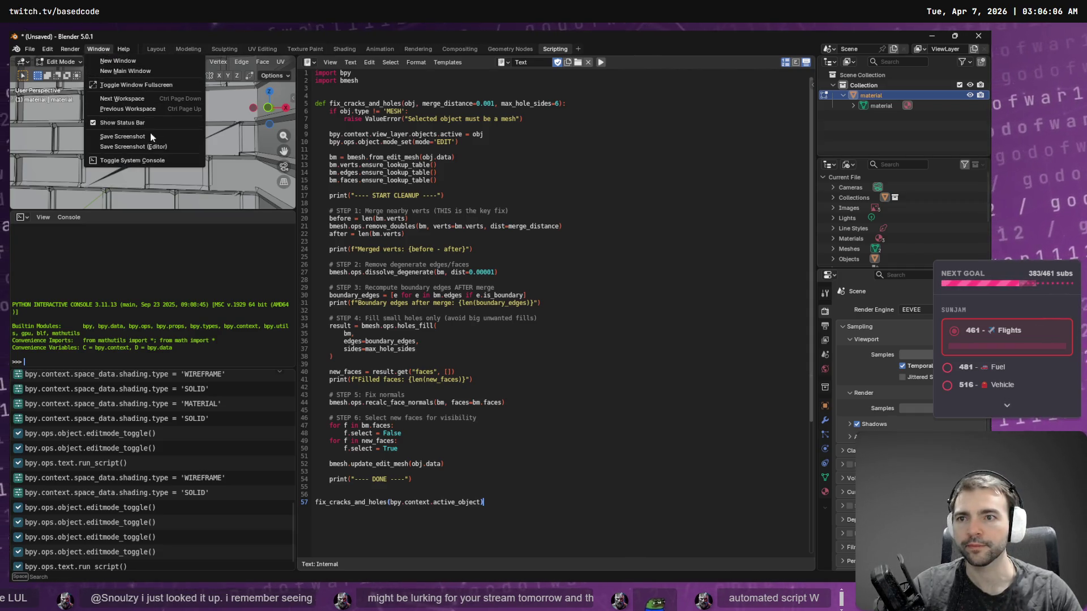
{"action": "left_click", "coordinate": [146, 160]}
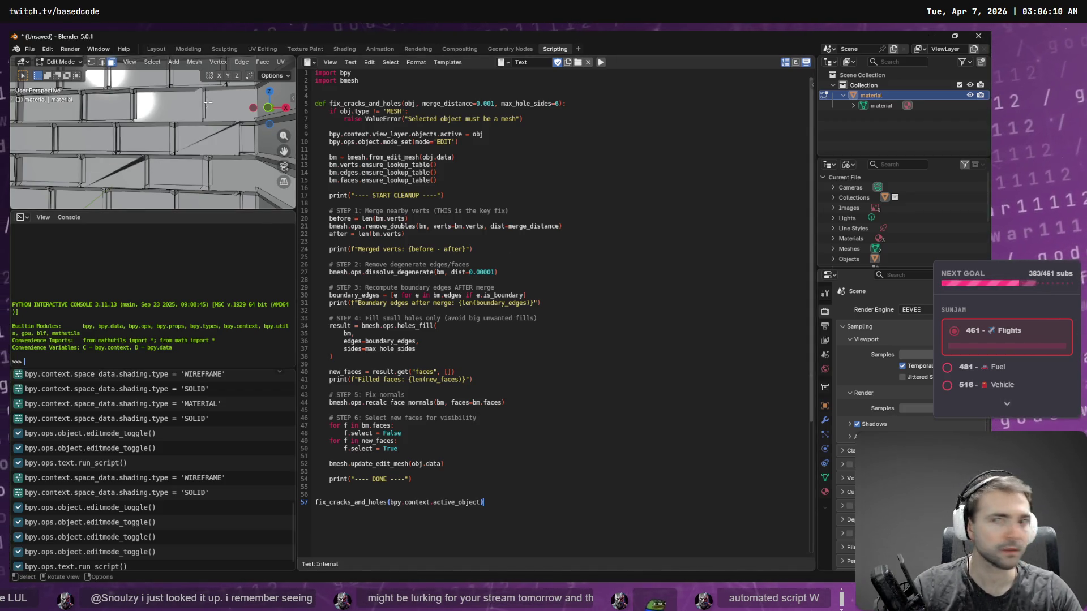
{"action": "left_click", "coordinate": [216, 62]}
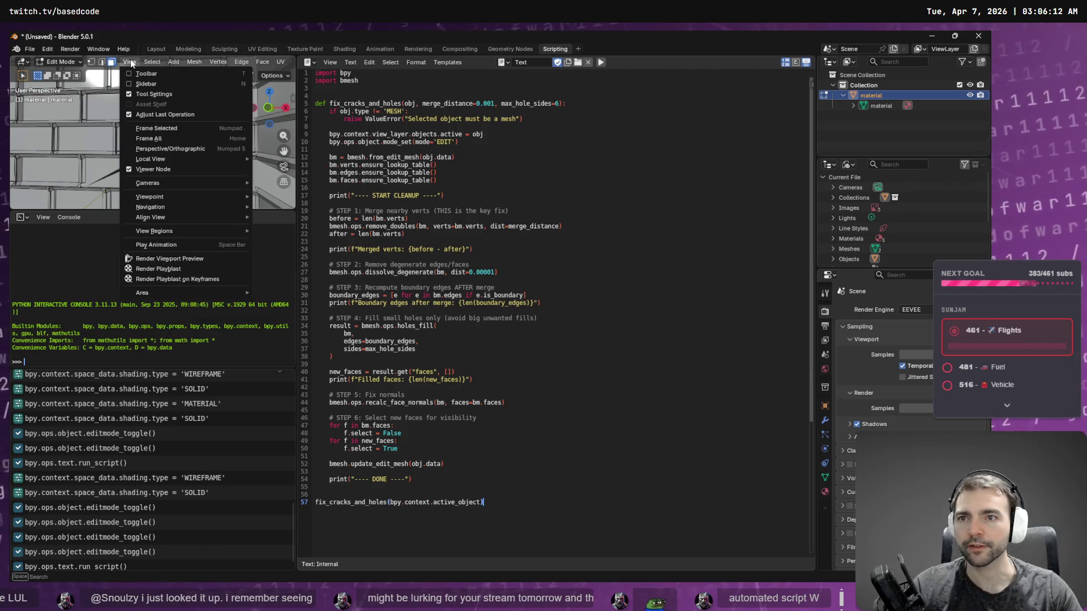
{"action": "left_click", "coordinate": [240, 62]}
{"action": "left_click", "coordinate": [216, 64]}
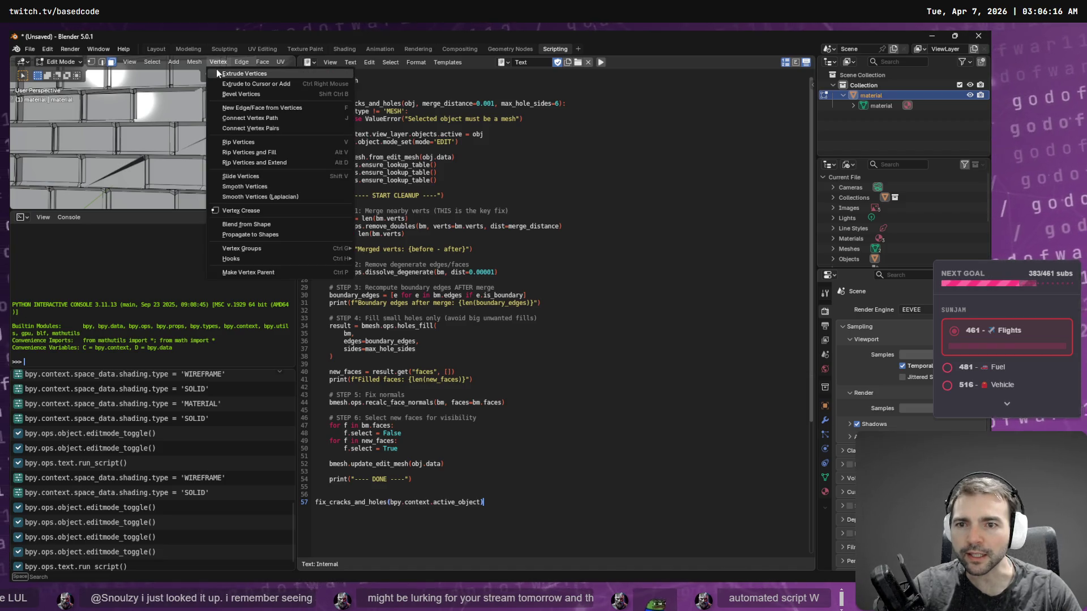
{"action": "left_click", "coordinate": [241, 62]}
{"action": "left_click", "coordinate": [241, 62]}
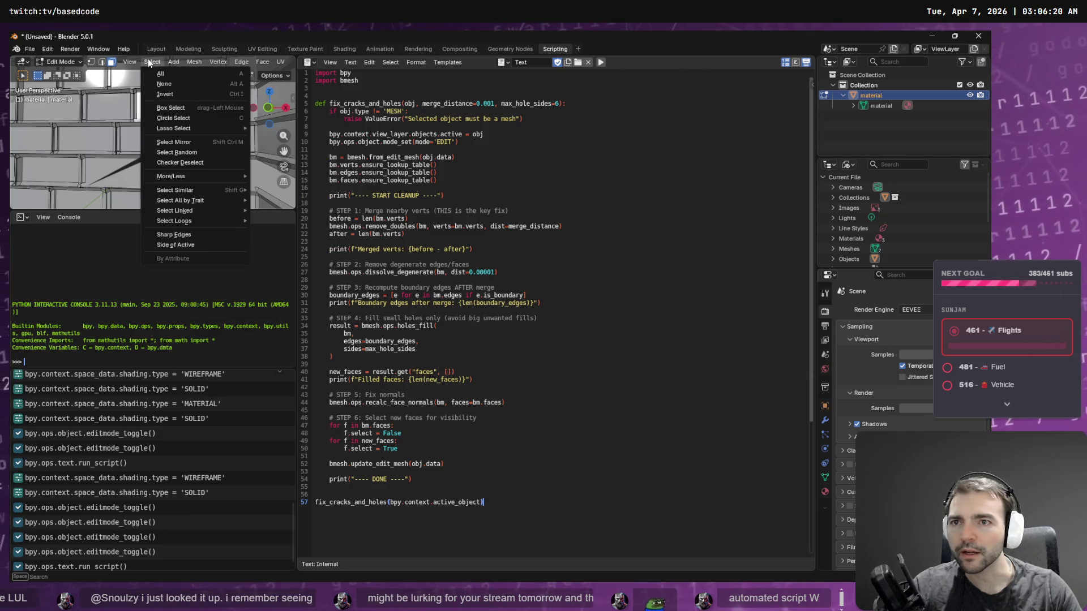
{"action": "mouse_move", "coordinate": [130, 64]}
{"action": "key", "text": "Escape"}
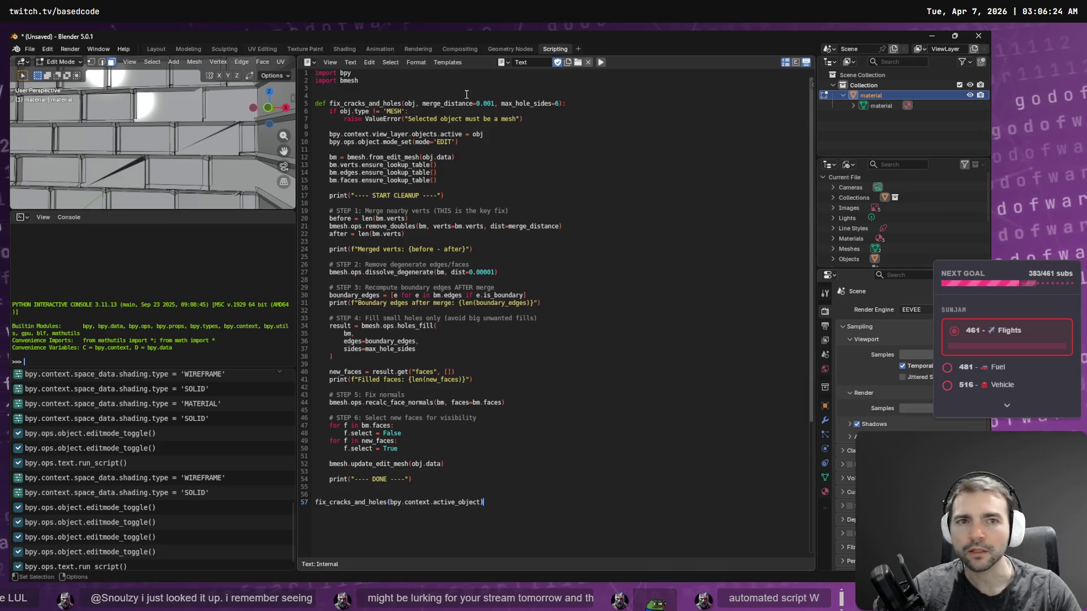
{"action": "left_click", "coordinate": [105, 48]}
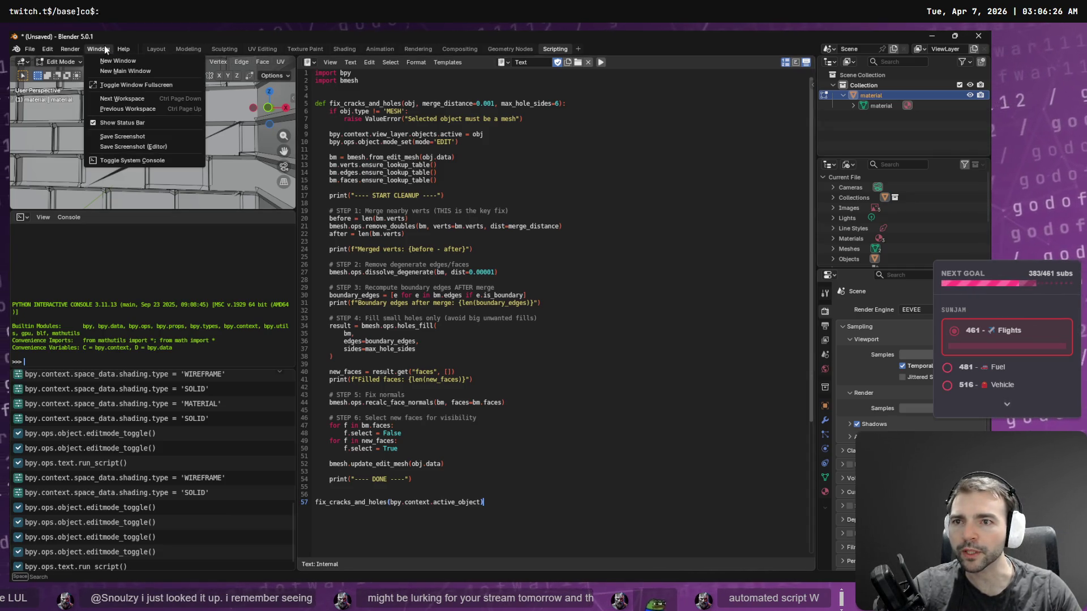
{"action": "left_click", "coordinate": [135, 162]}
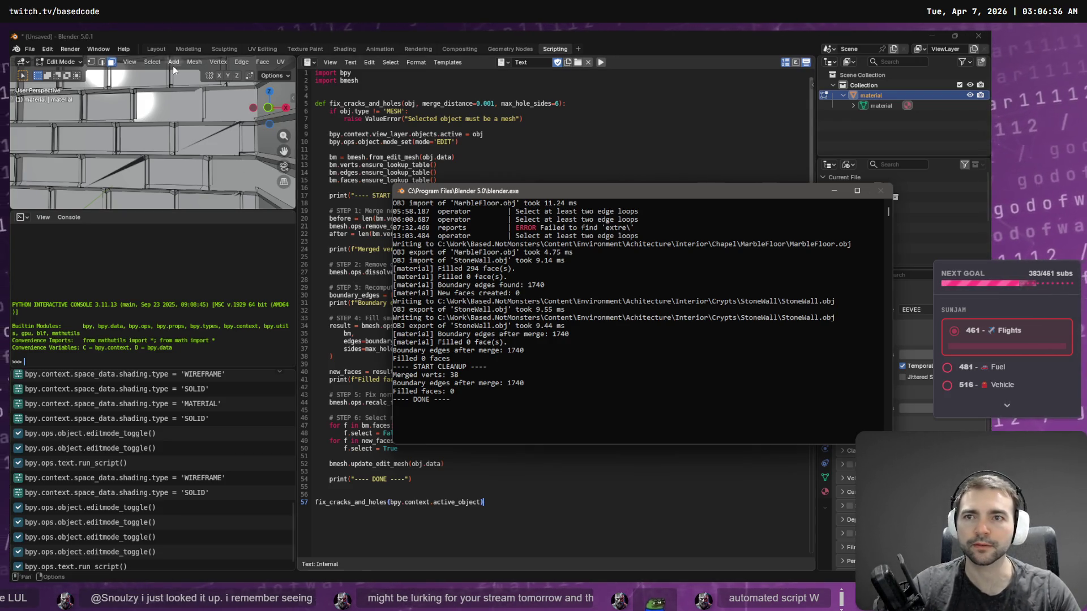
{"action": "left_click", "coordinate": [153, 50]}
Step: Copy the START CLEANUP to DONE report from the system console and return to ChatGPT
{"action": "middle_click_drag", "start_coordinate": [551, 254], "coordinate": [542, 245]}
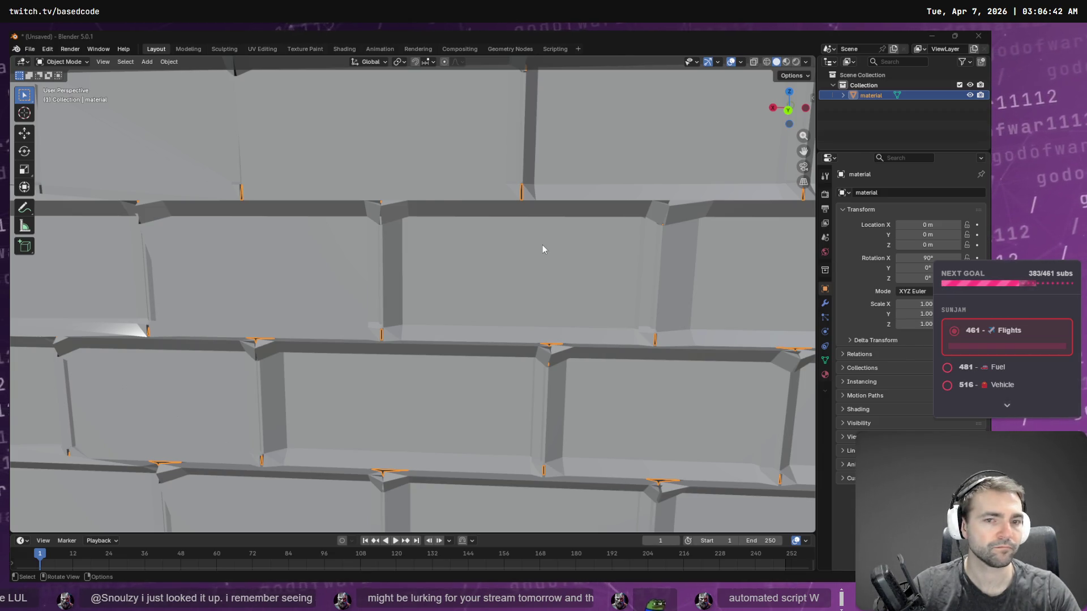
{"action": "key", "text": "alt+Tab"}
{"action": "left_click_drag", "start_coordinate": [463, 400], "coordinate": [385, 368]}
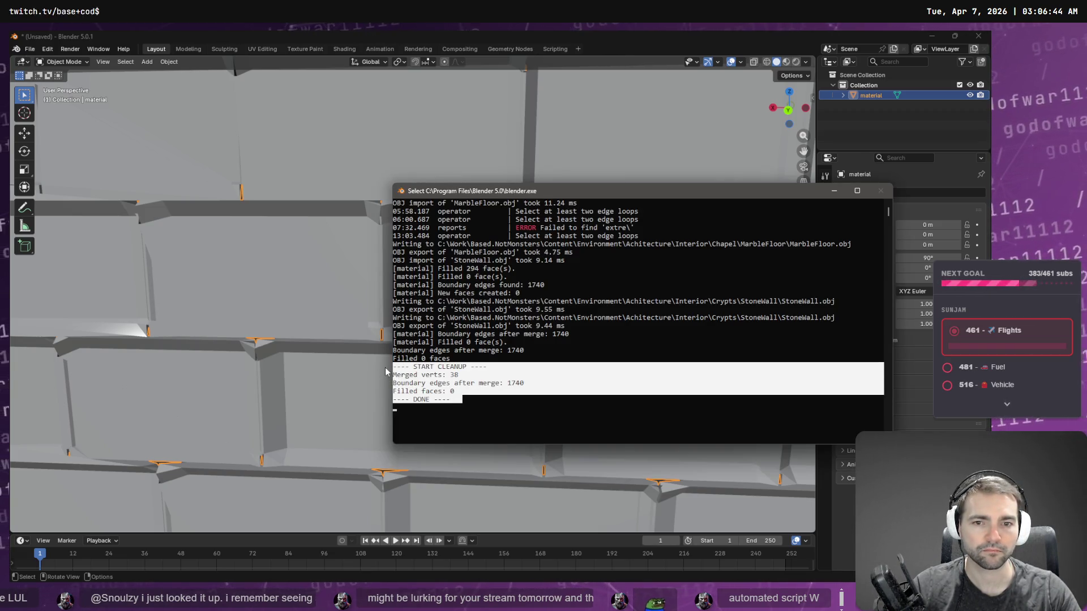
{"action": "key", "text": "ctrl+c"}
{"action": "key", "text": "alt+Tab"}
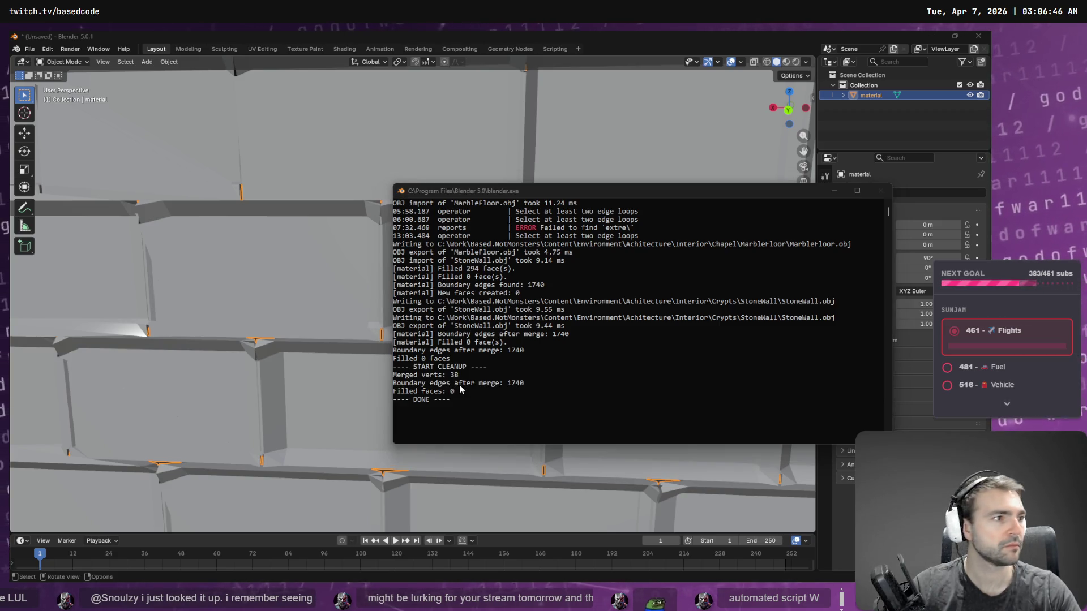
{"action": "key", "text": "alt+Tab"}
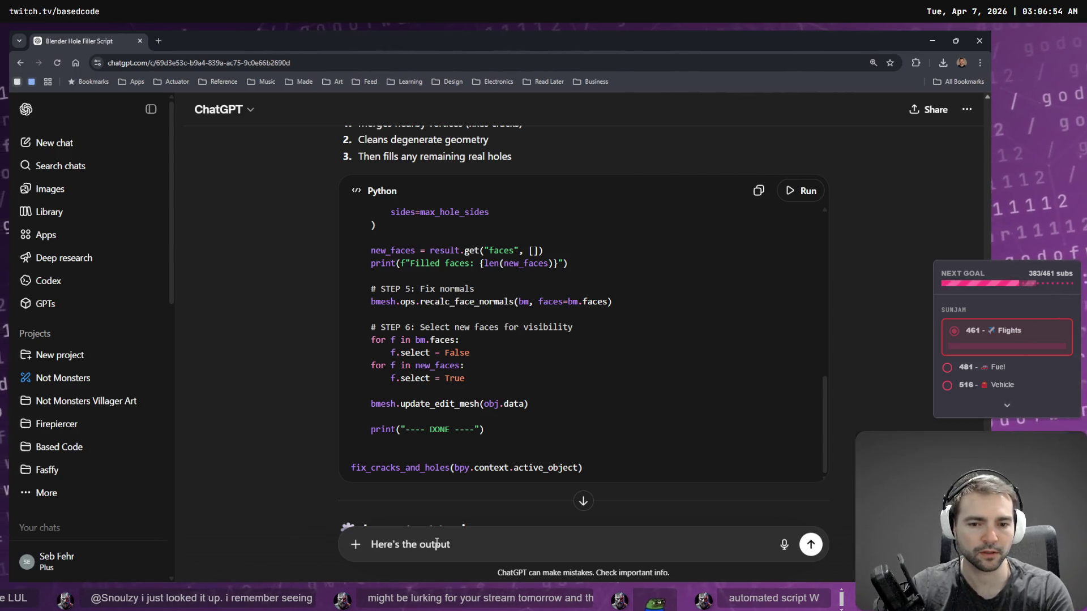
Step: Paste the console cleanup output into the message inside ``` code fences
{"action": "key", "text": "shift+Return"}
{"action": "key", "text": "shift+Return"}
{"action": "type", "text": "```"}
{"action": "key", "text": "shift+Return"}
{"action": "key", "text": "shift+Return"}
{"action": "type", "text": "```"}
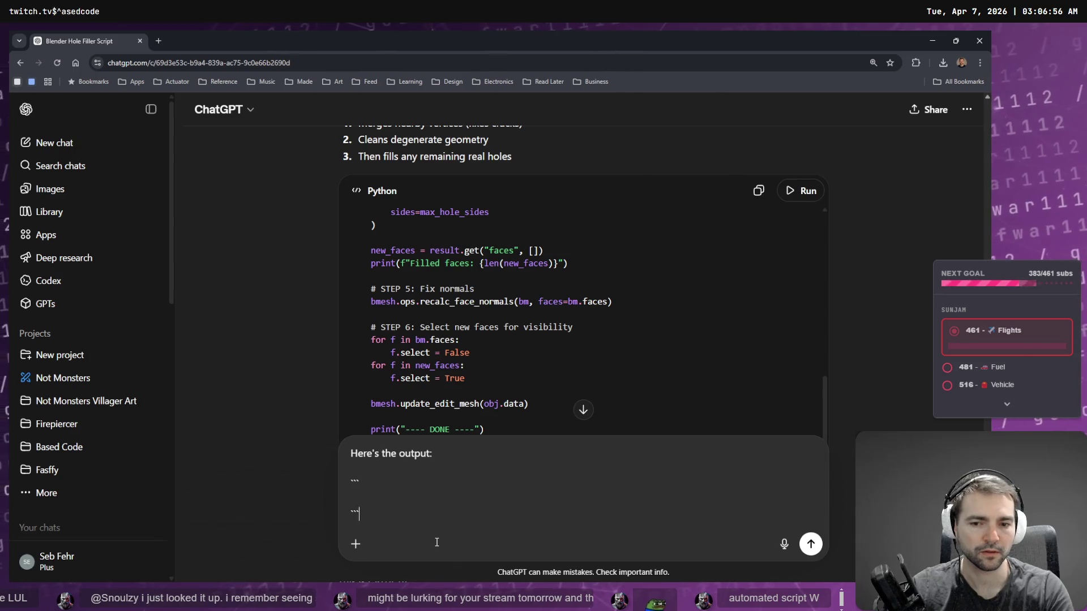
{"action": "key", "text": "ctrl+v"}
{"action": "scroll", "coordinate": [576, 264], "scroll_direction": "down", "scroll_amount": 5}
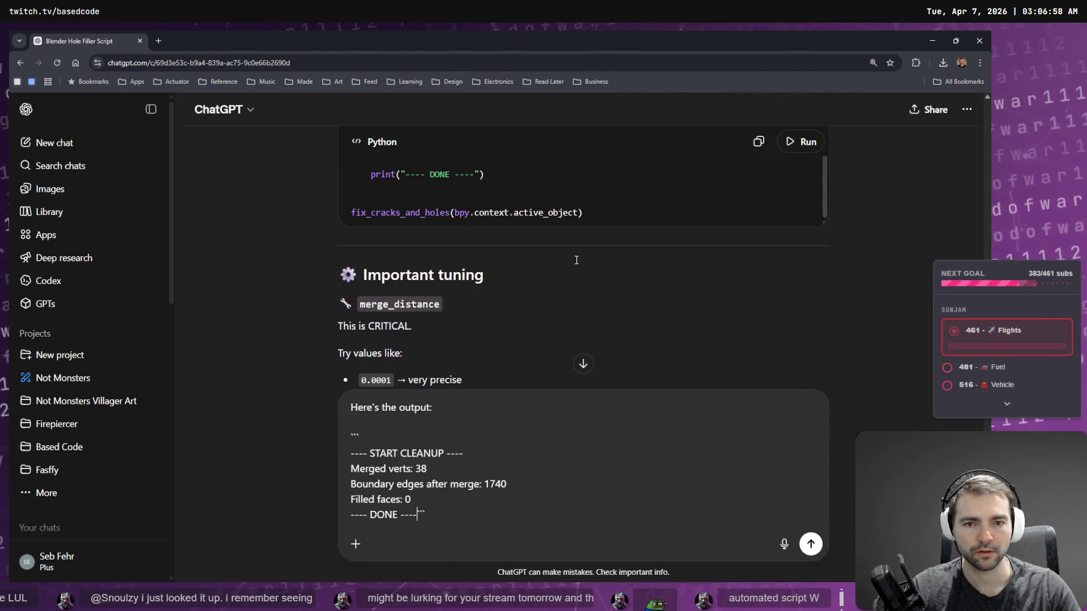
{"action": "scroll", "coordinate": [575, 262], "scroll_direction": "down", "scroll_amount": 5}
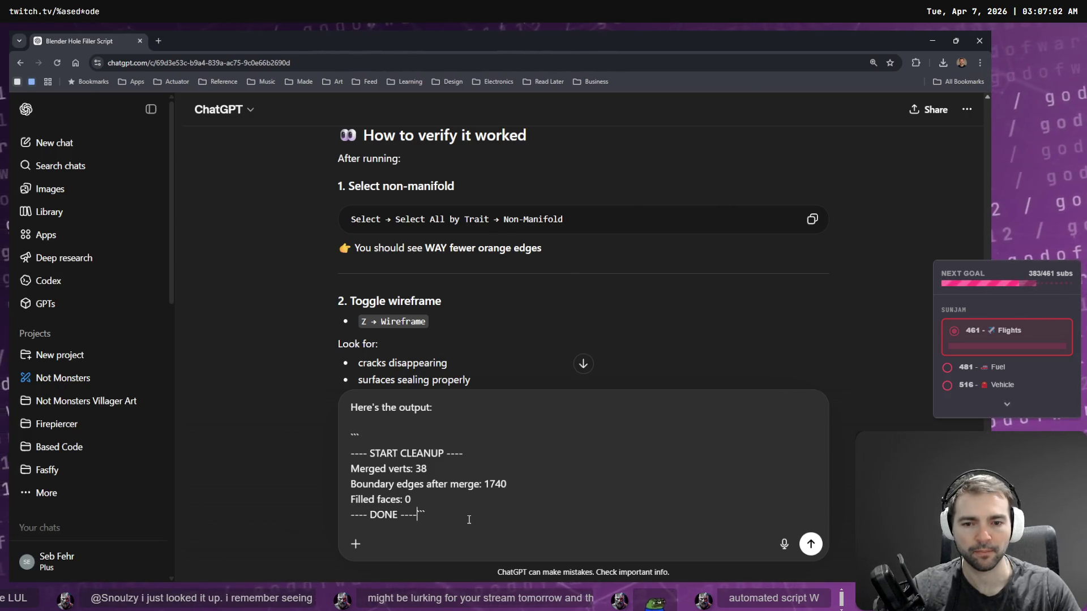
{"action": "key", "text": "shift+Return"}
{"action": "key", "text": "shift+Return"}
{"action": "key", "text": "shift+Return"}
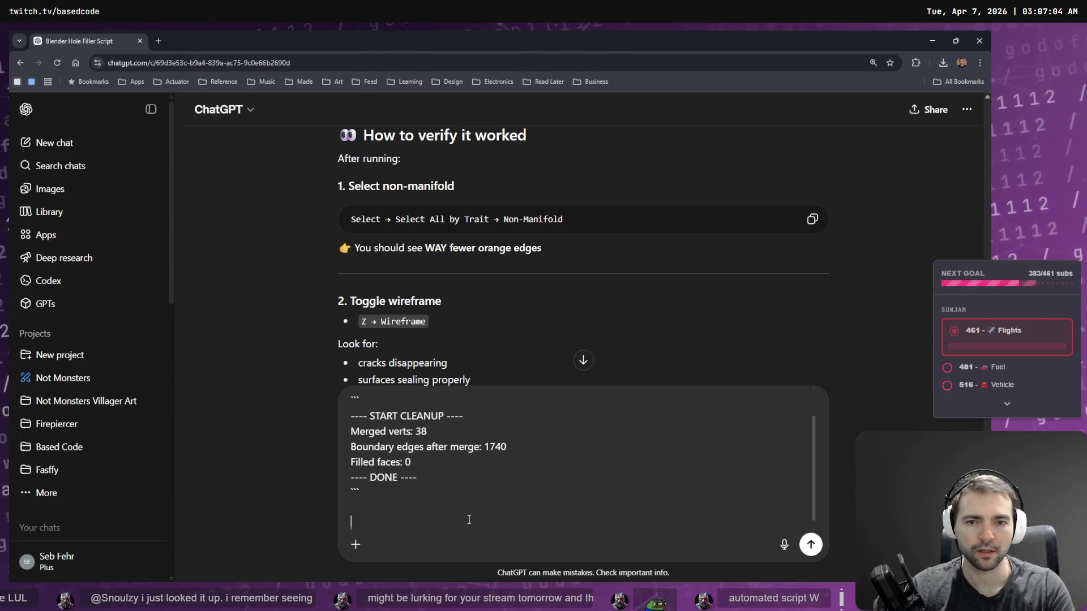
Step: Dictate 'this still hasn't fixed the problem though. go ahead with that next script.' and send
{"action": "key", "text": "super+h"}
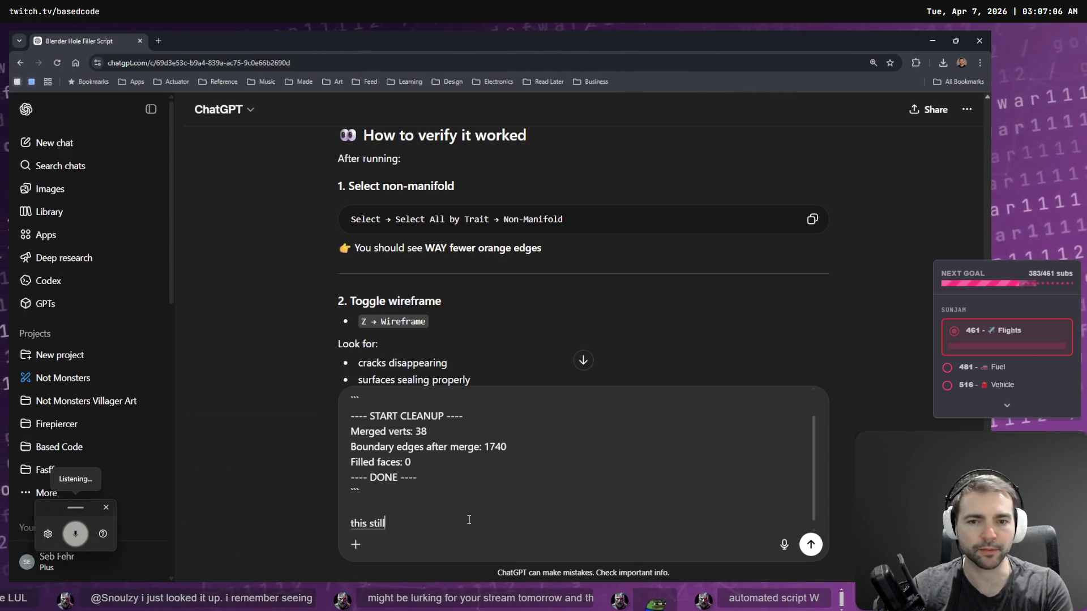
{"action": "type", "text": "ed the problem though."}
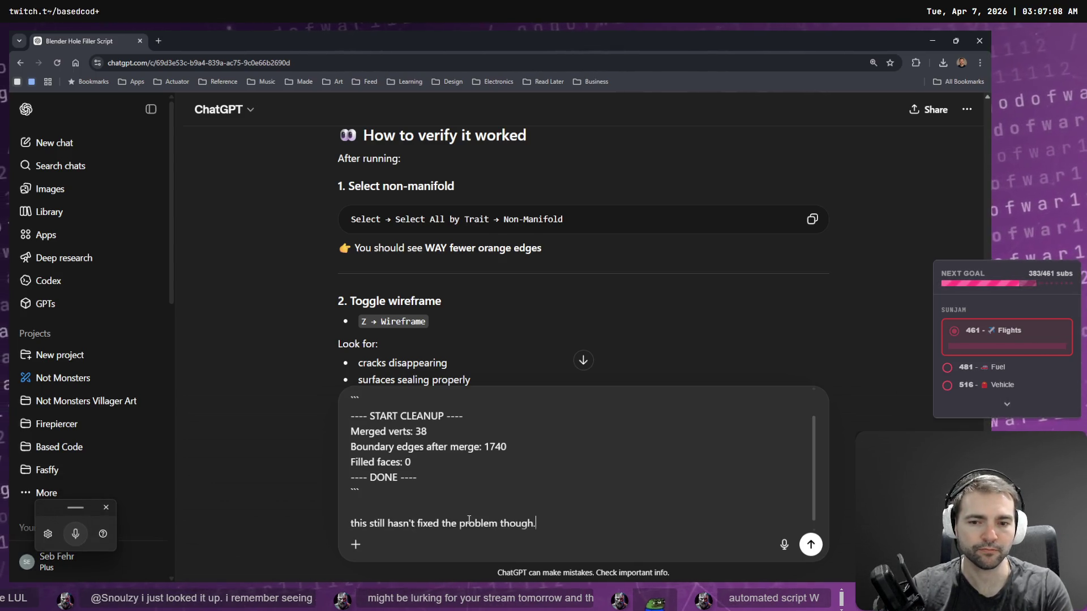
{"action": "scroll", "coordinate": [526, 291], "scroll_direction": "down", "scroll_amount": 4}
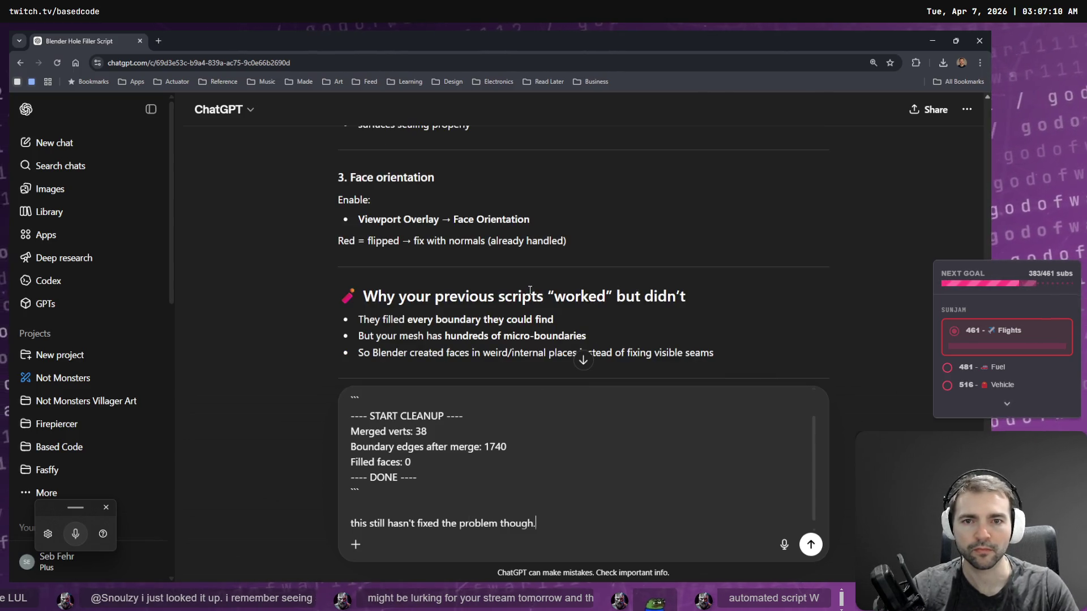
{"action": "scroll", "coordinate": [530, 290], "scroll_direction": "down", "scroll_amount": 2}
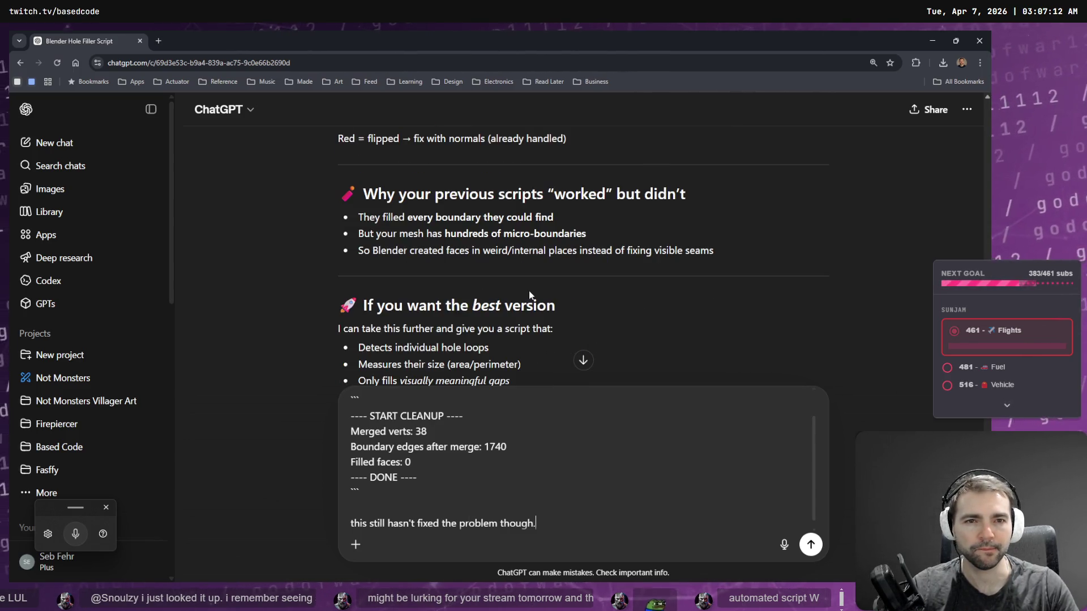
{"action": "scroll", "coordinate": [540, 294], "scroll_direction": "down", "scroll_amount": 2}
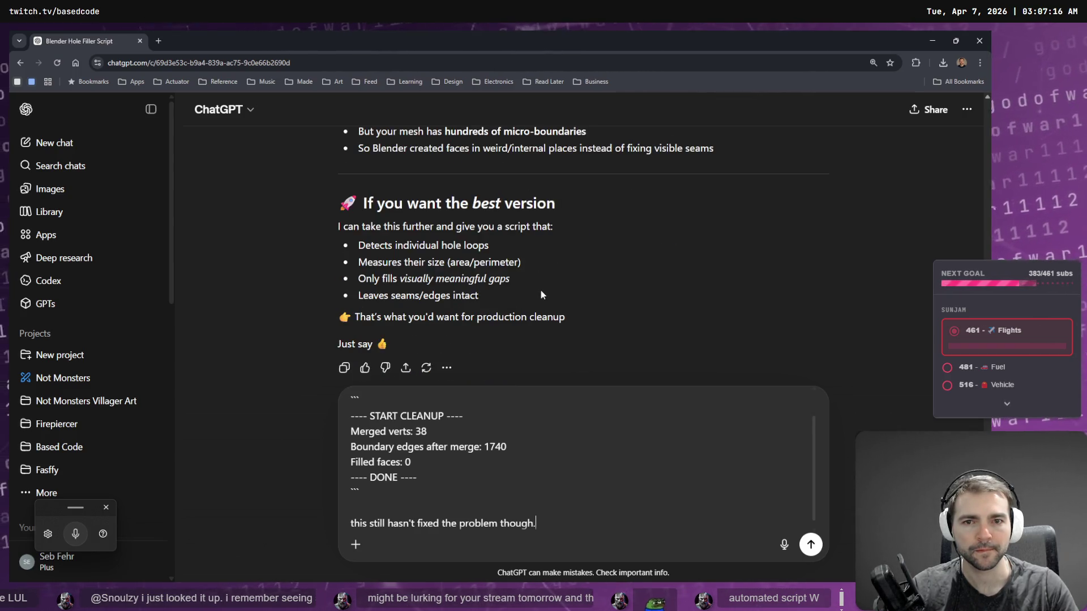
{"action": "scroll", "coordinate": [400, 201], "scroll_direction": "down", "scroll_amount": 2}
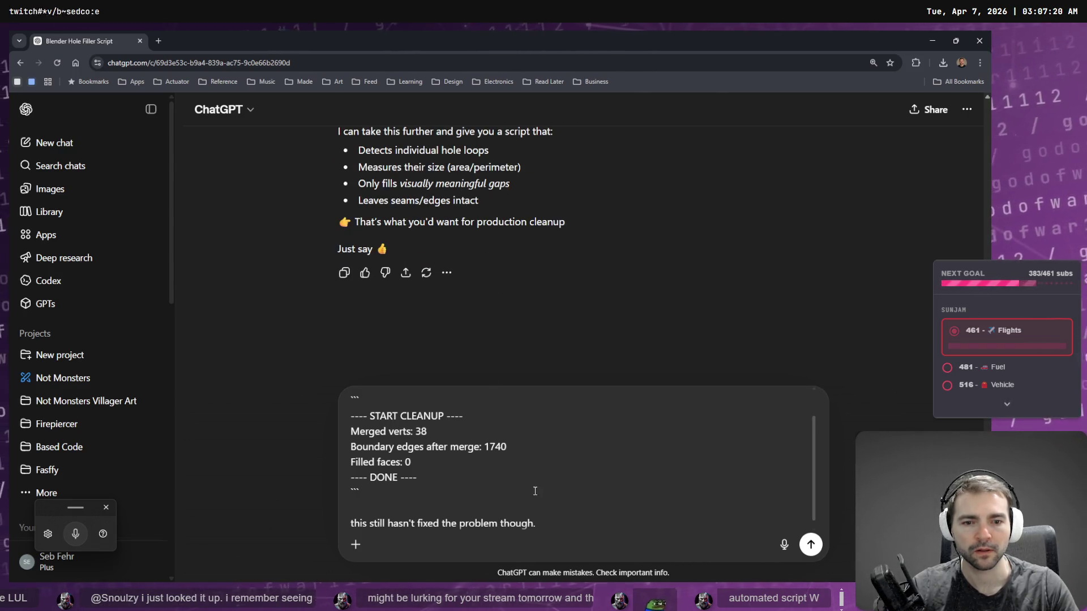
{"action": "key", "text": "shift+Return"}
{"action": "key", "text": "shift+Return"}
{"action": "key", "text": "ctrl+super"}
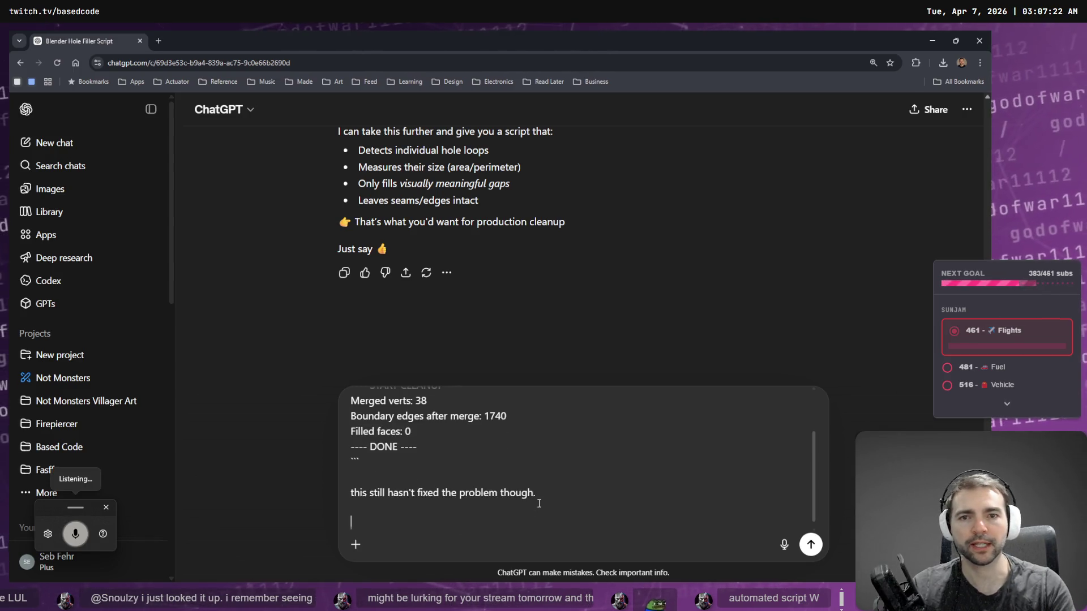
{"action": "type", "text": "go ahead with that next script."}
{"action": "key", "text": "Return"}
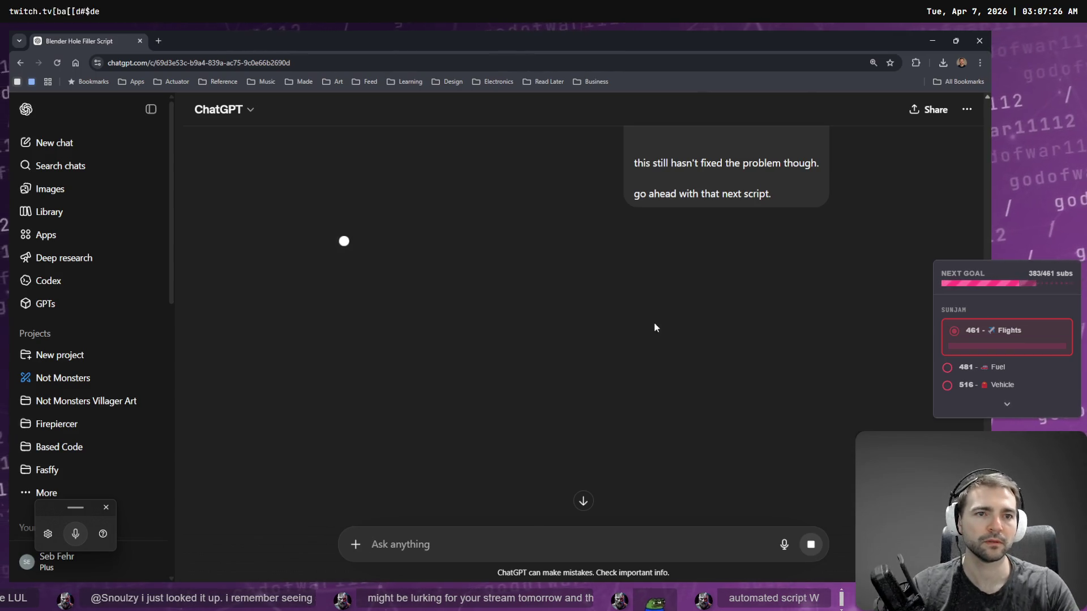
{"action": "scroll", "coordinate": [654, 323], "scroll_direction": "up", "scroll_amount": 8}
{"action": "key", "text": "alt+Tab"}
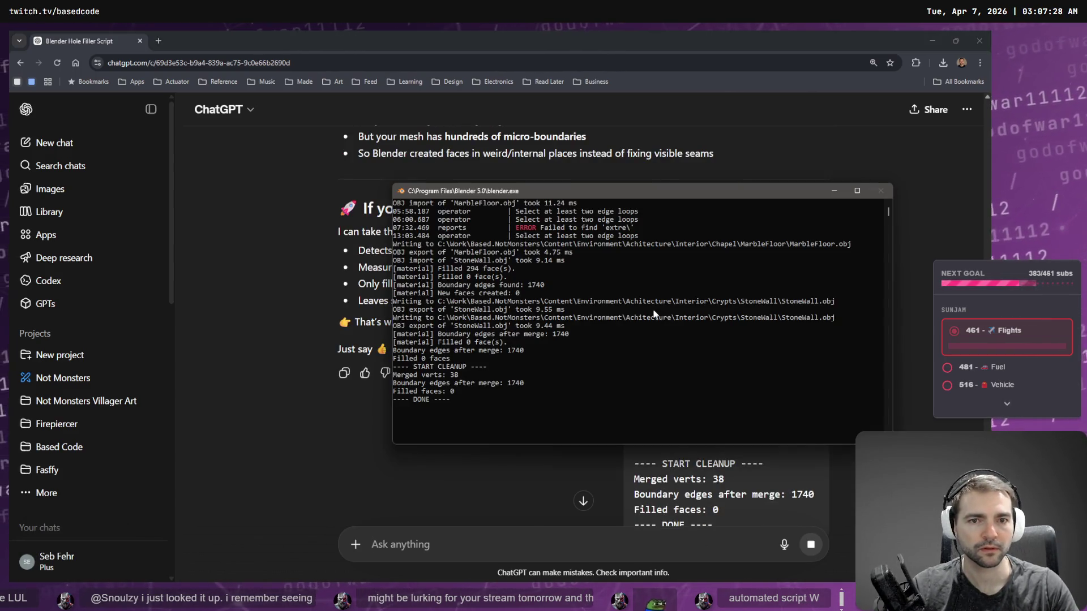
Step: Select and delete the whole fix_cracks_and_holes script in Blender's Text Editor
{"action": "left_click", "coordinate": [653, 312]}
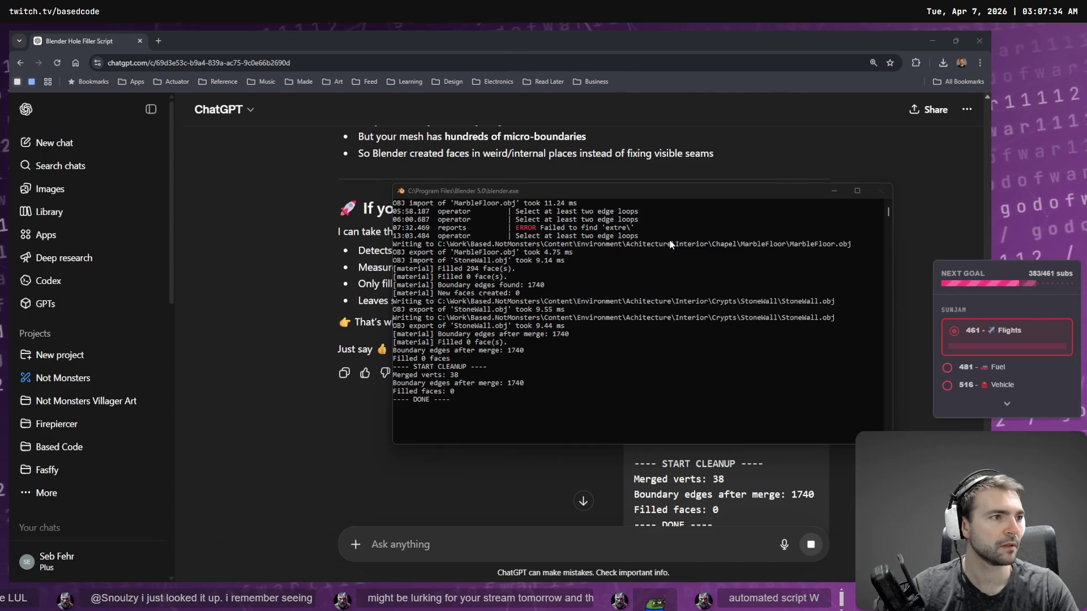
{"action": "key", "text": "alt+Tab"}
{"action": "left_click", "coordinate": [556, 49]}
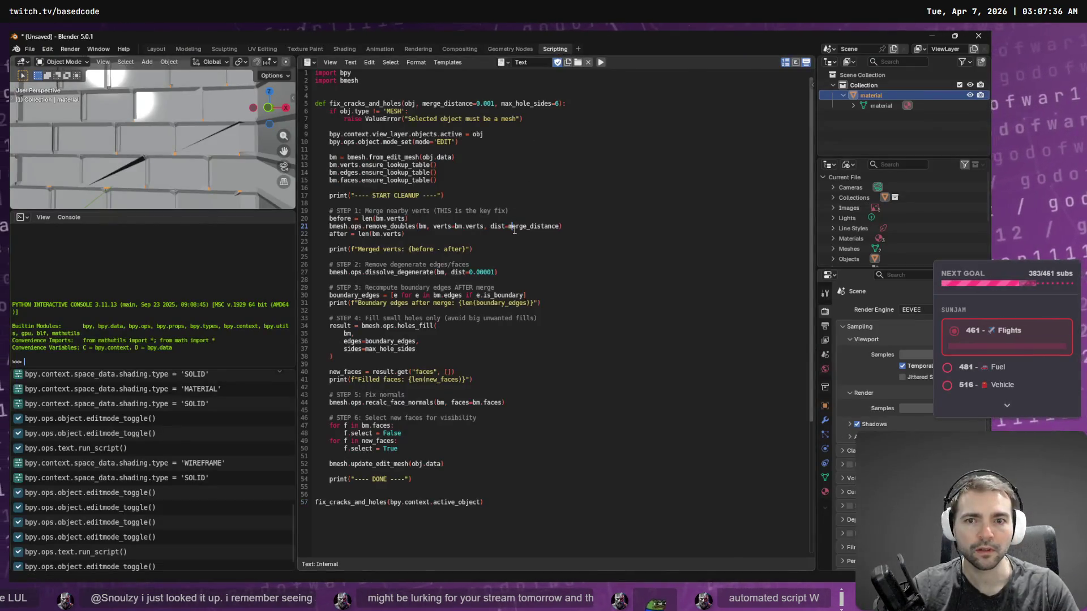
{"action": "key", "text": "ctrl+a"}
{"action": "key", "text": "BackSpace"}
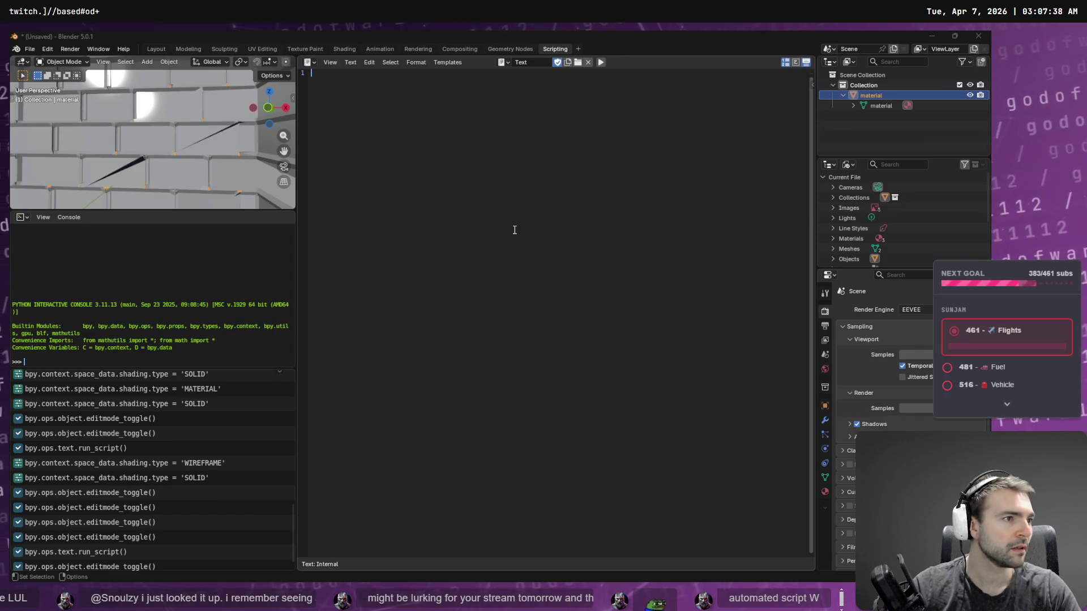
{"action": "key", "text": "alt+Tab"}
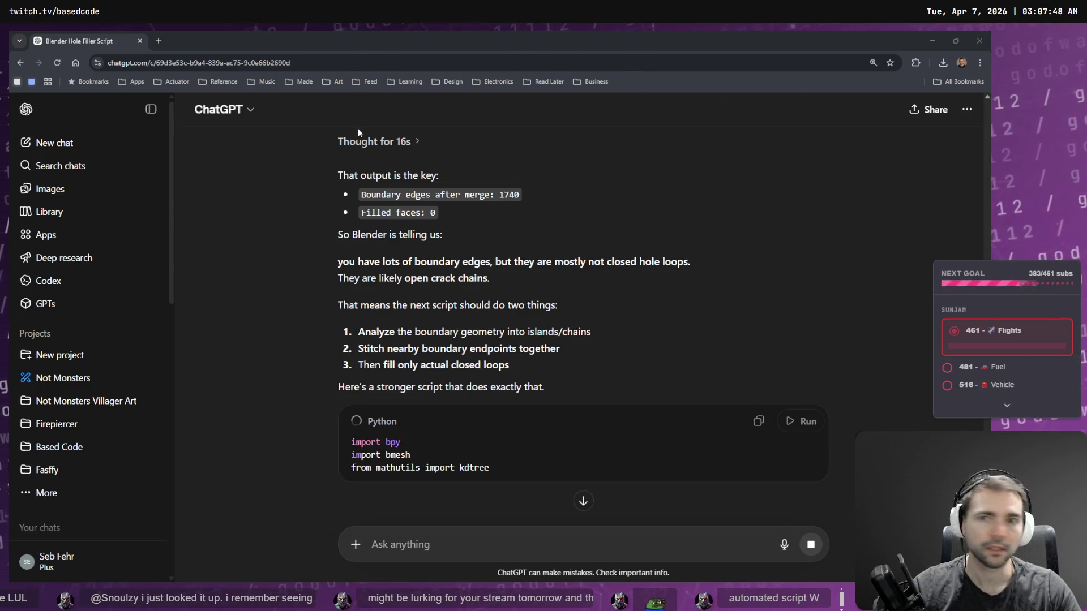
Step: Load chatgpt.com in a new tab, check the first tab's reply, then return to the new tab
{"action": "left_click", "coordinate": [160, 41]}
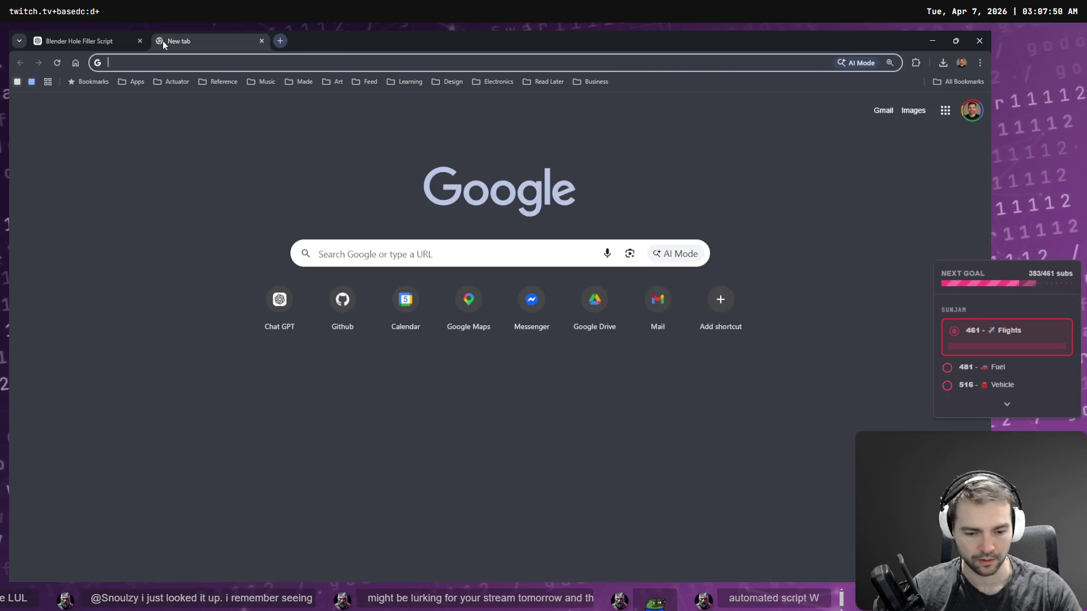
{"action": "type", "text": "chatgpt.com"}
{"action": "key", "text": "Return"}
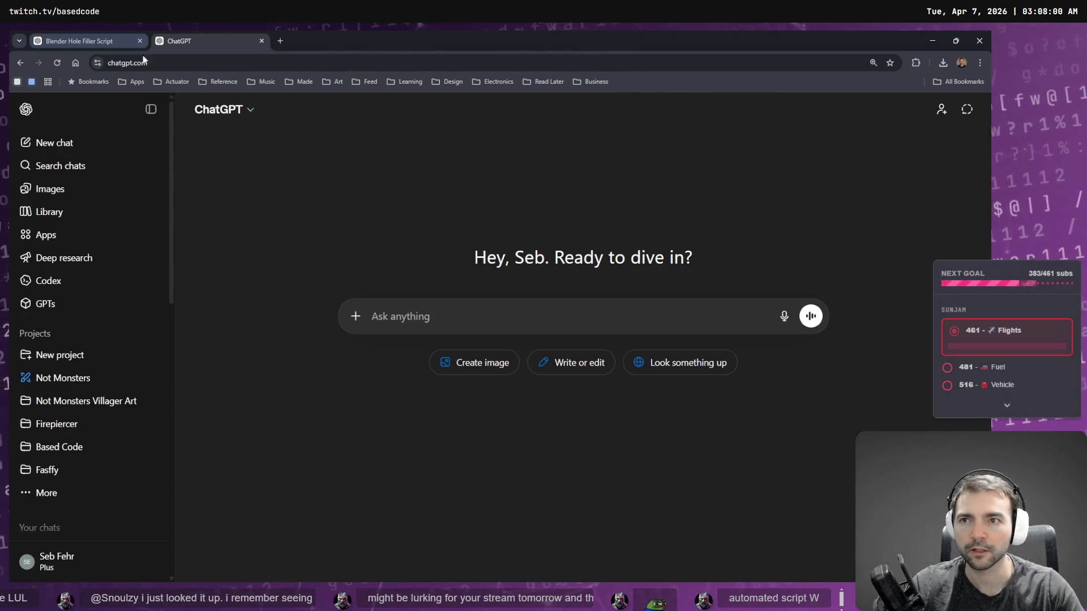
{"action": "left_click", "coordinate": [91, 41]}
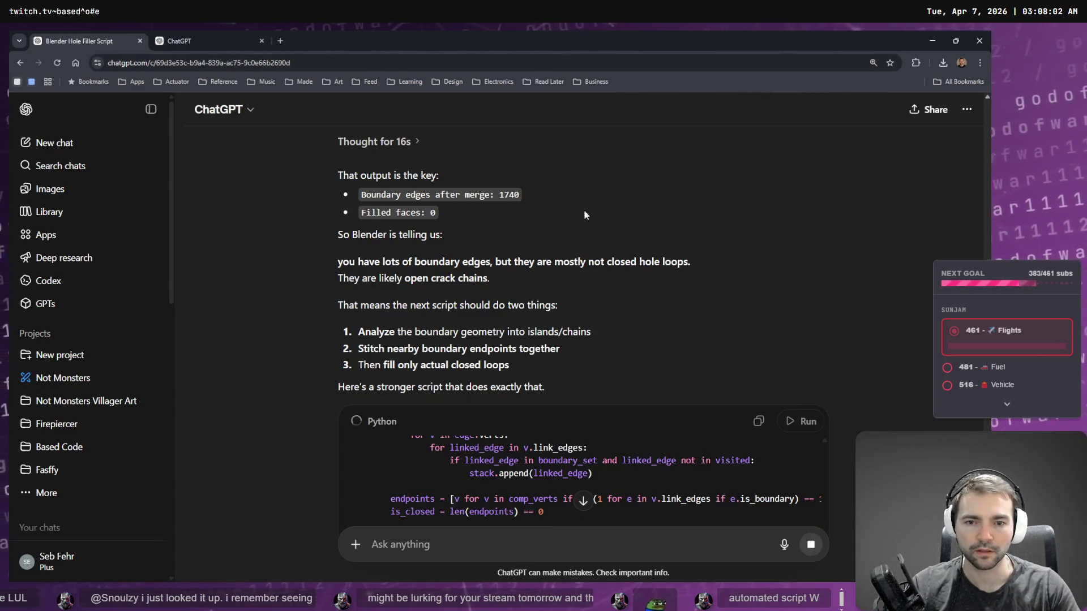
{"action": "scroll", "coordinate": [581, 291], "scroll_direction": "down", "scroll_amount": 1}
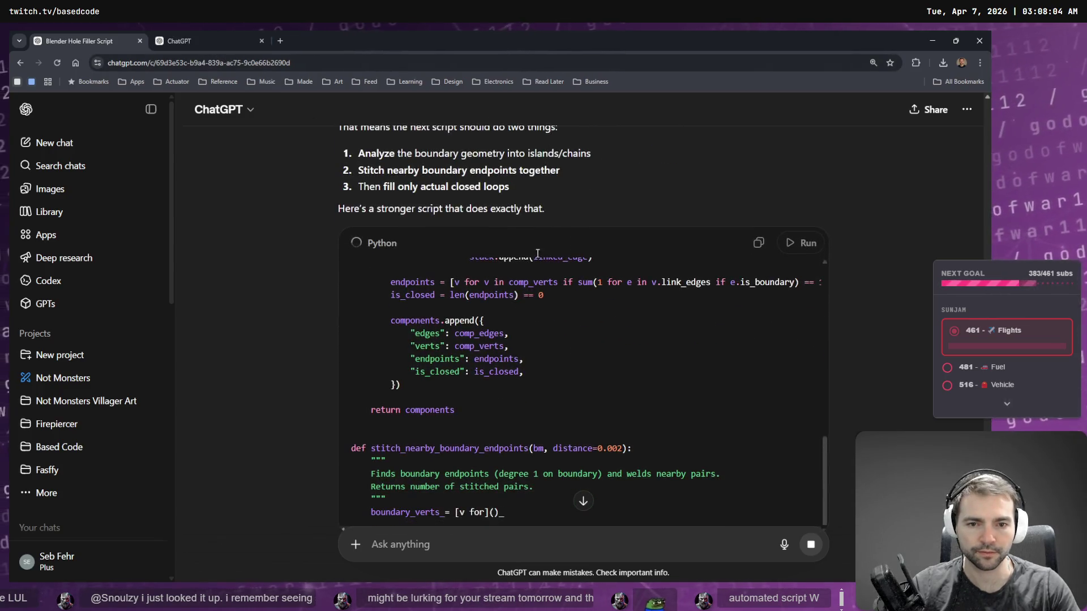
{"action": "left_click", "coordinate": [219, 39]}
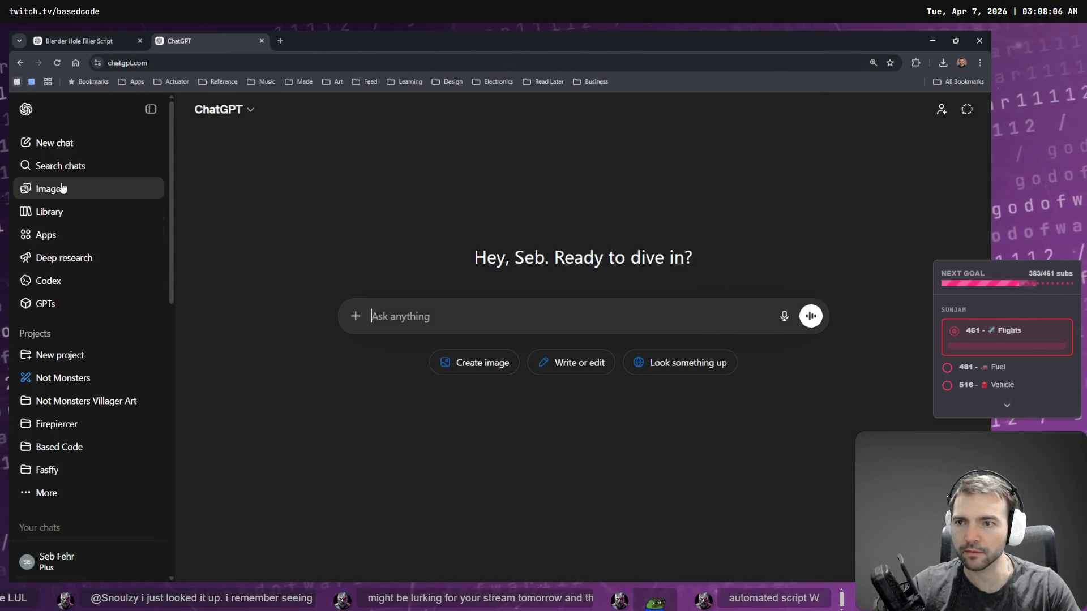
Step: Open the plank normal map's save dialog and point it at the copied ChapelRoof folder path
{"action": "scroll", "coordinate": [287, 151], "scroll_direction": "down", "scroll_amount": 9}
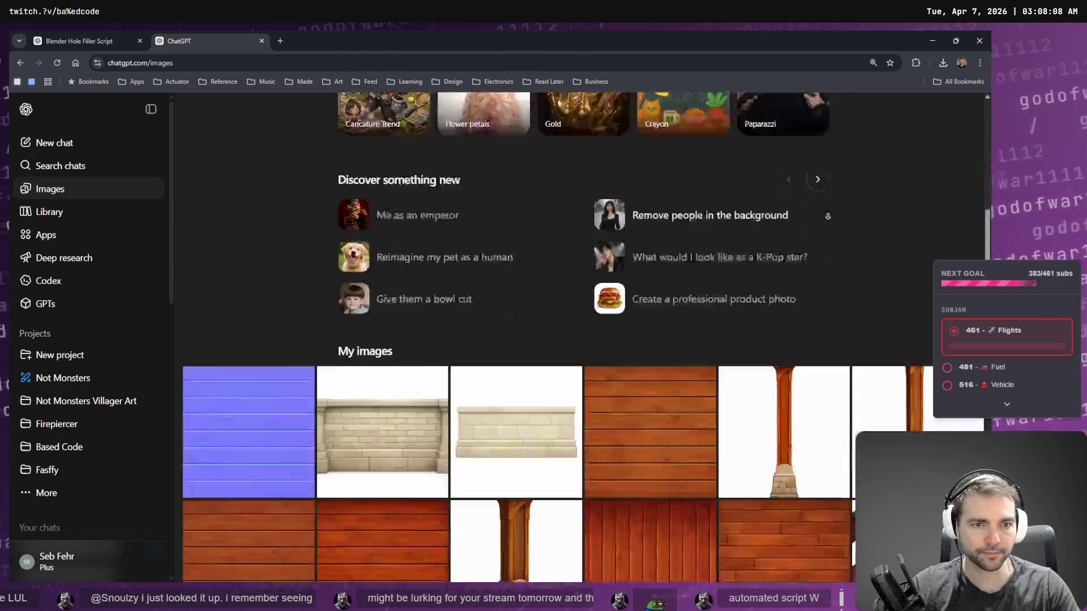
{"action": "left_click", "coordinate": [285, 170]}
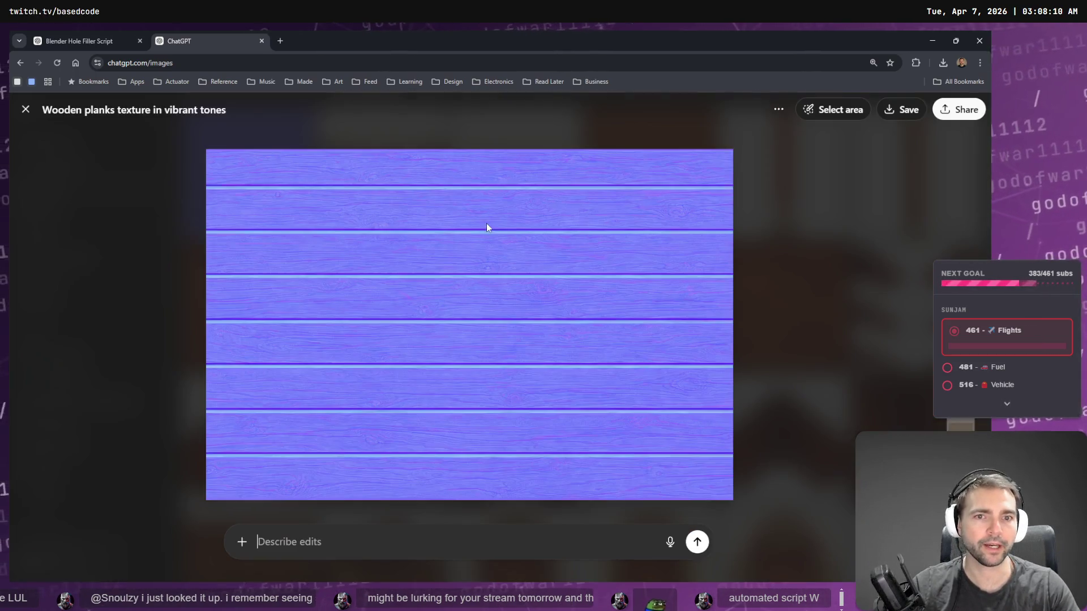
{"action": "right_click", "coordinate": [538, 247]}
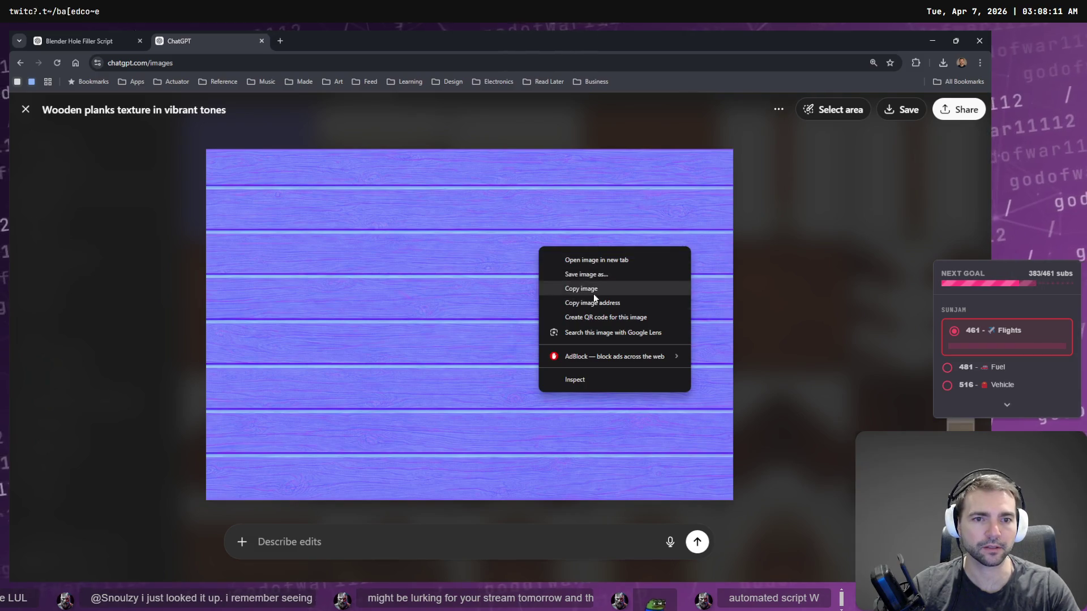
{"action": "left_click", "coordinate": [620, 278]}
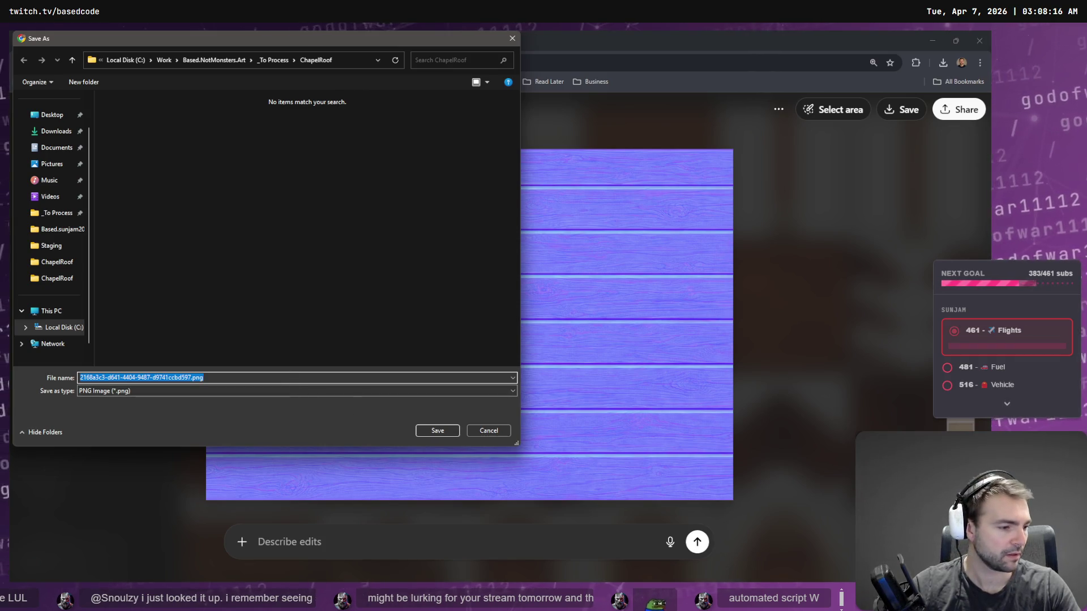
{"action": "key", "text": "alt+Tab"}
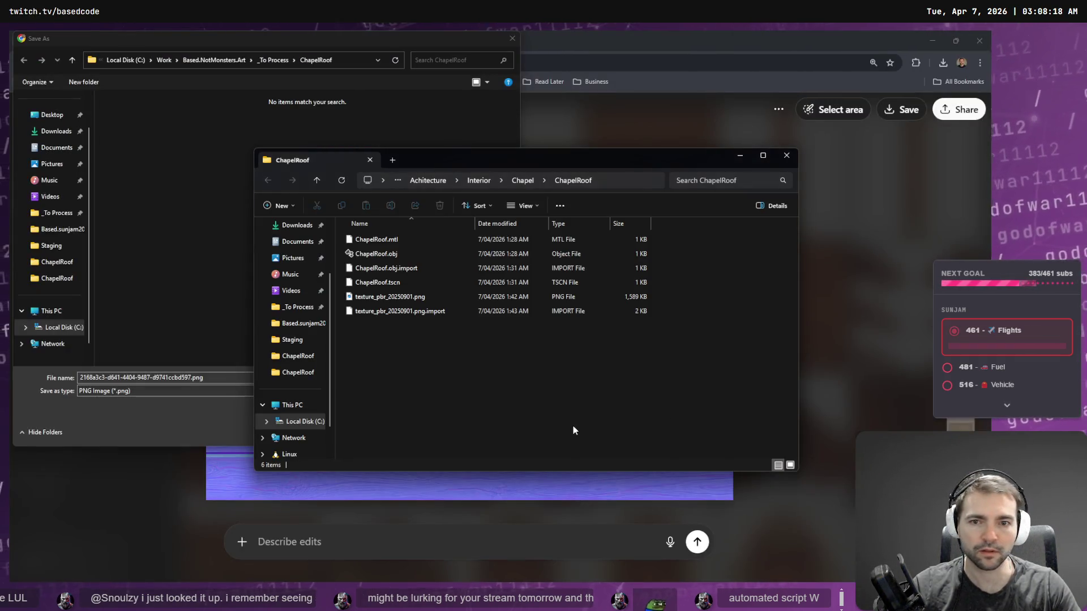
{"action": "key", "text": "ctrl+l"}
{"action": "key", "text": "ctrl+c"}
{"action": "key", "text": "alt+Tab"}
{"action": "key", "text": "ctrl+v"}
{"action": "key", "text": "Return"}
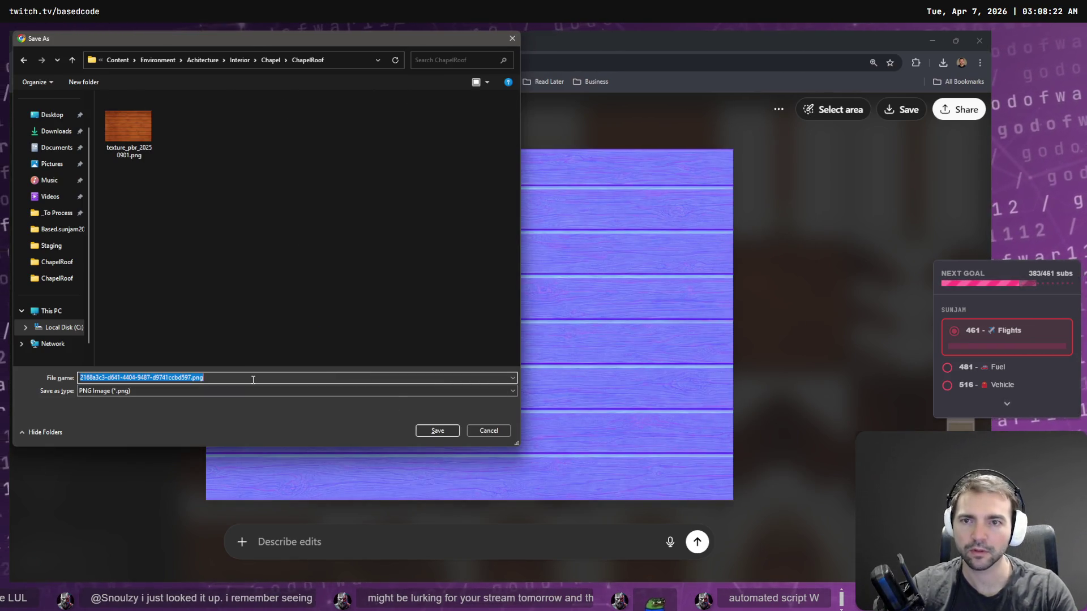
Step: Name the image texture_pbr_20250901_normal.png and save it
{"action": "left_click", "coordinate": [128, 127]}
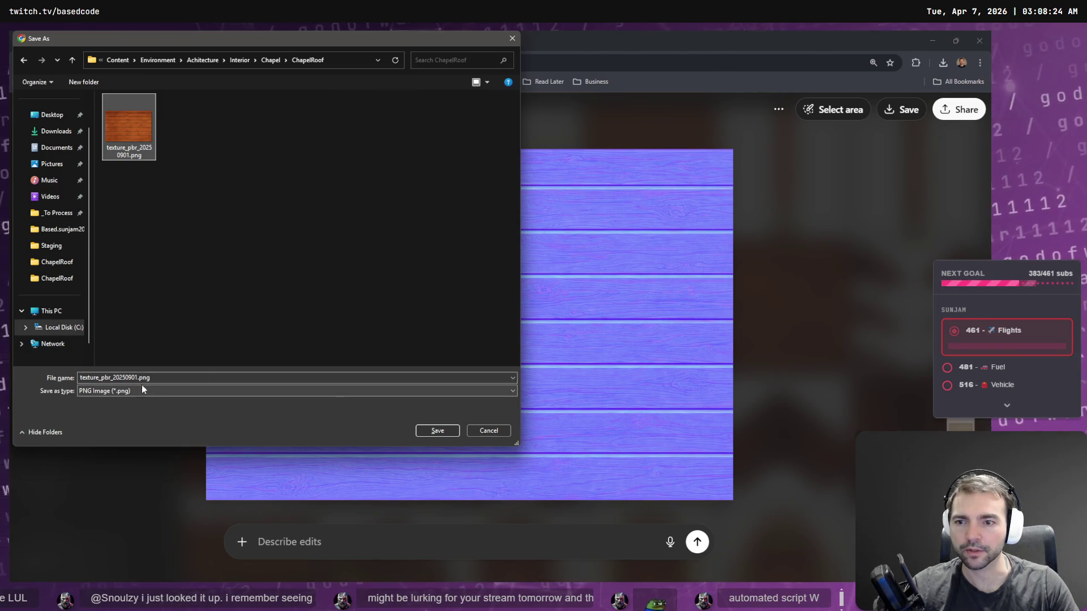
{"action": "left_click", "coordinate": [113, 377]}
{"action": "left_click", "coordinate": [139, 378]}
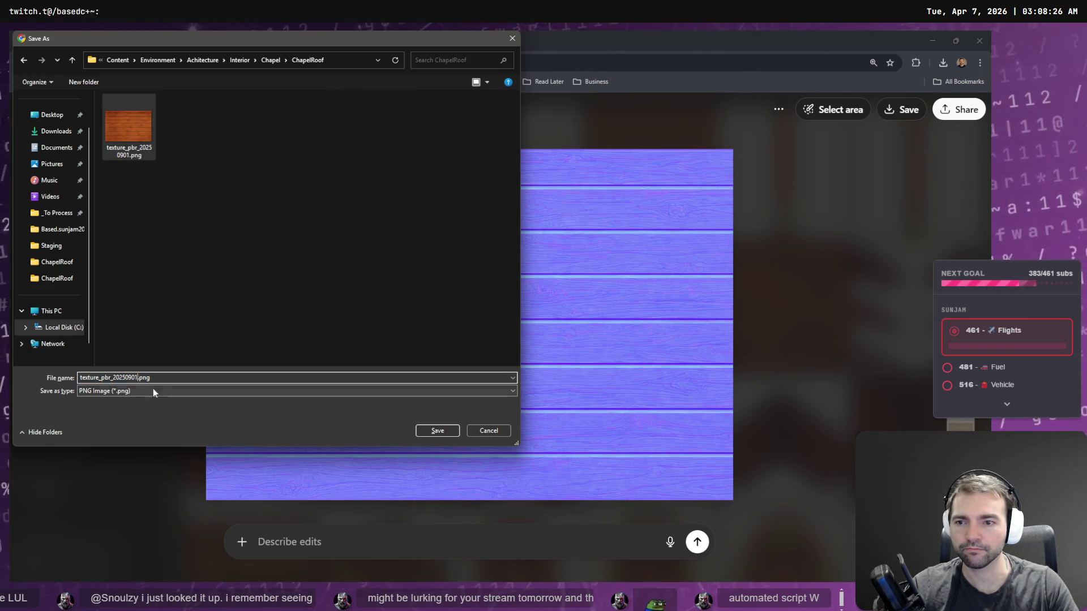
{"action": "type", "text": "_normal"}
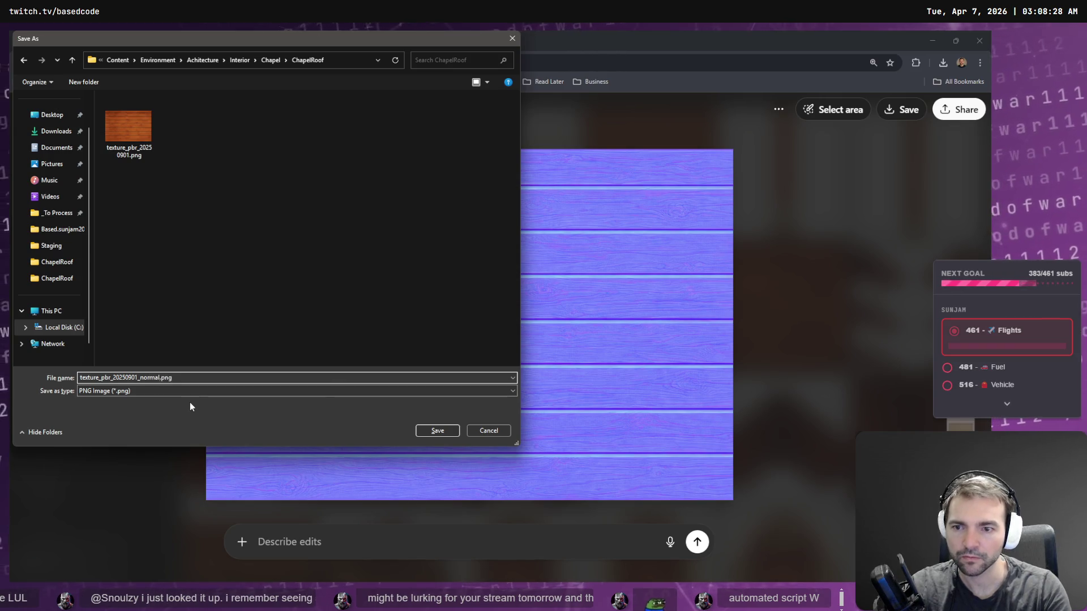
{"action": "key", "text": "Return"}
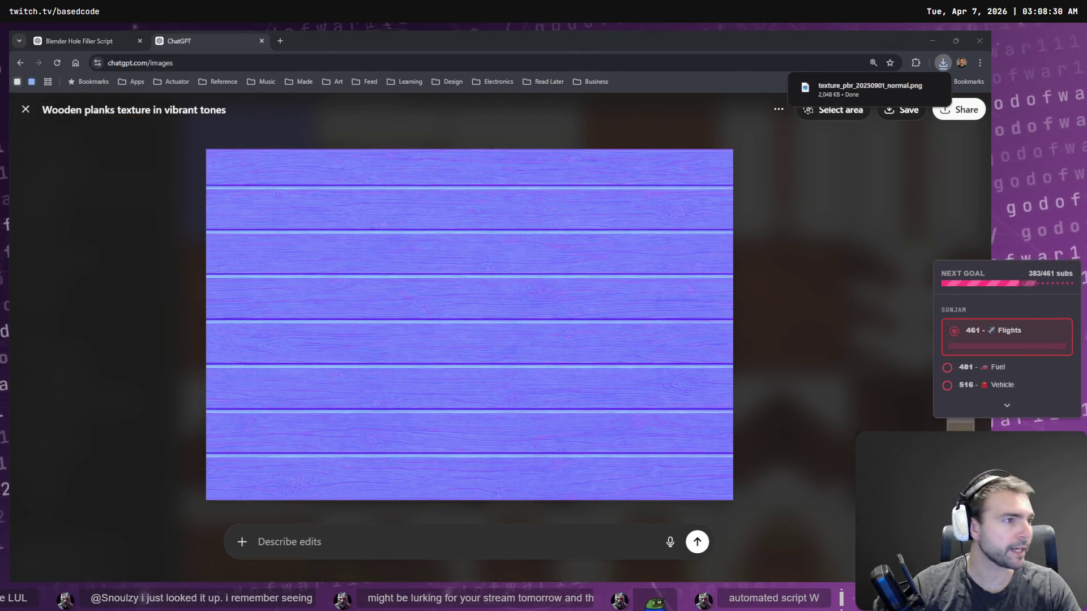
{"action": "key", "text": "alt+Tab"}
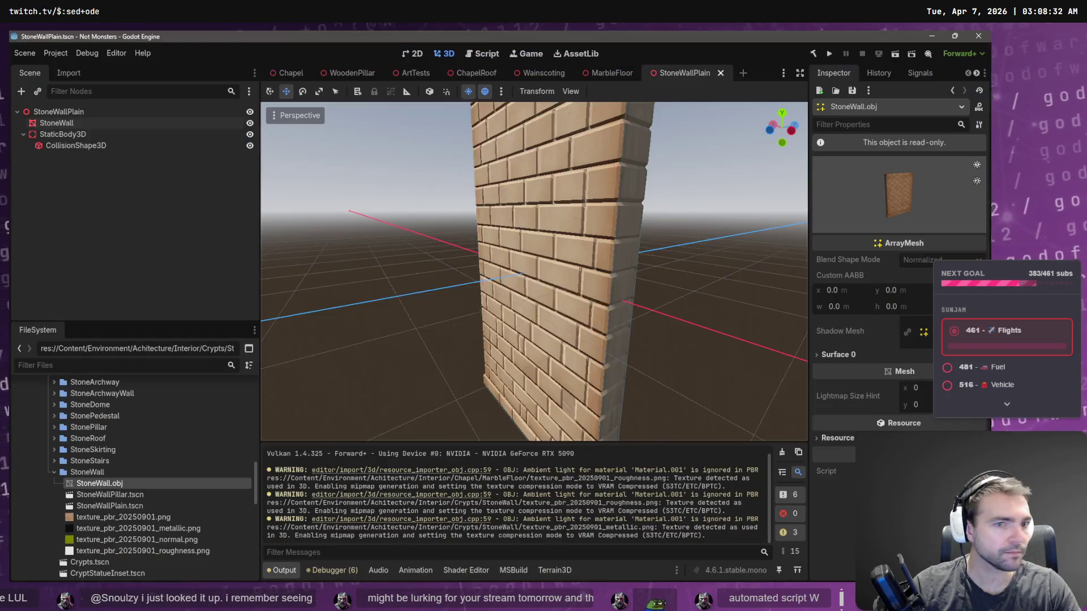
Step: Switch between the ChapelRoof, StoneWallPlain and Chapel scene tabs
{"action": "left_click", "coordinate": [463, 73]}
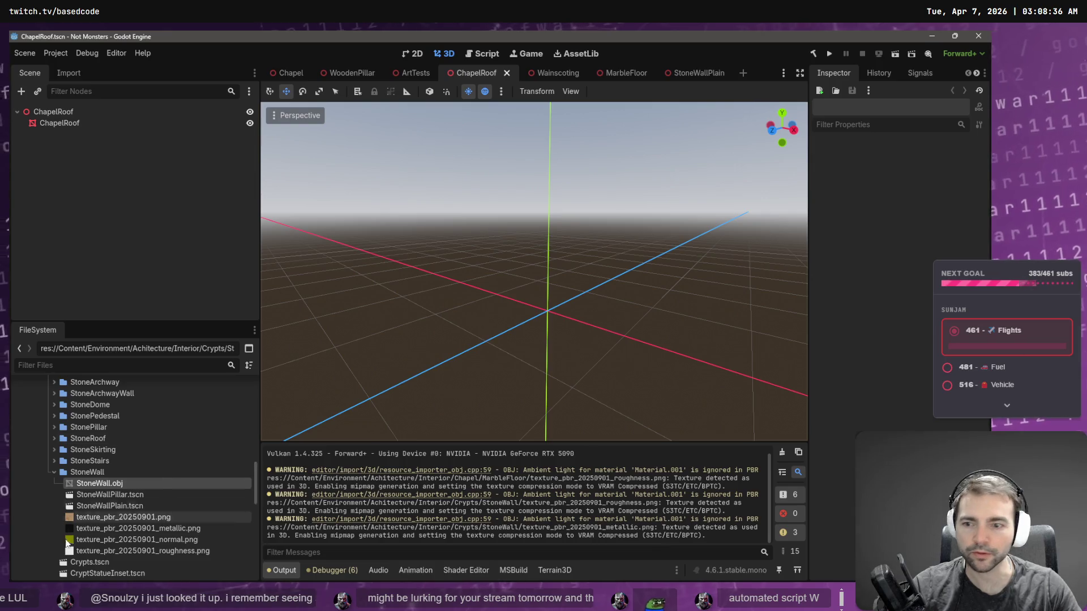
{"action": "left_click", "coordinate": [694, 72]}
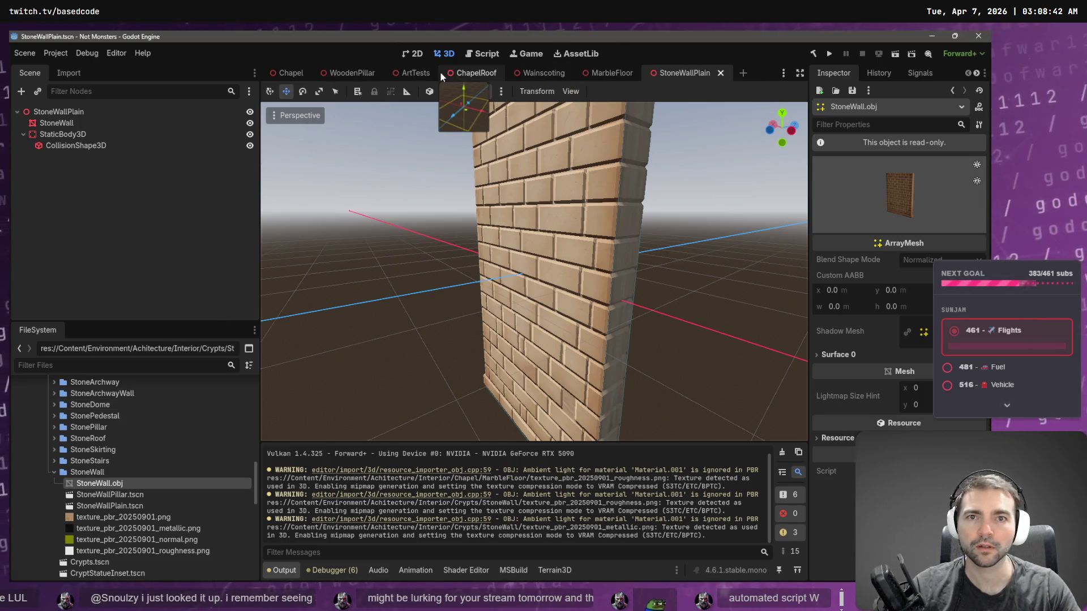
{"action": "left_click", "coordinate": [295, 73]}
{"action": "mouse_move", "coordinate": [532, 271]}
{"action": "right_mouse_down"}
{"action": "mouse_move", "coordinate": [656, 210]}
{"action": "mouse_move", "coordinate": [599, 249]}
{"action": "right_mouse_up"}
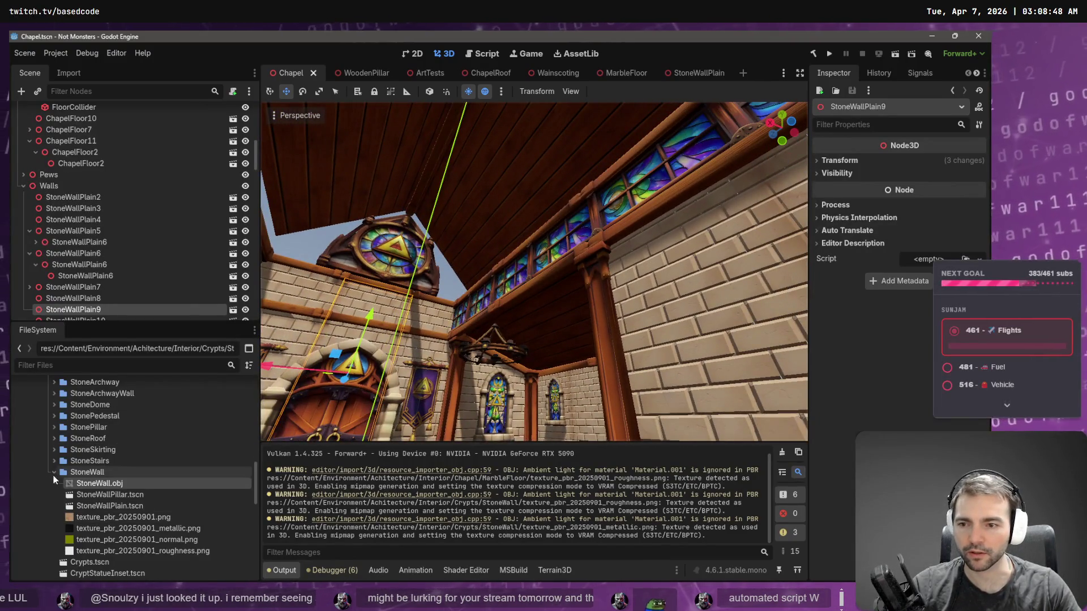
Step: Expand the ChapelRoof asset folder, inspect ChapelRoof.obj and open ChapelRoof.tscn
{"action": "scroll", "coordinate": [94, 449], "scroll_direction": "up", "scroll_amount": 5}
{"action": "scroll", "coordinate": [94, 447], "scroll_direction": "up", "scroll_amount": 10}
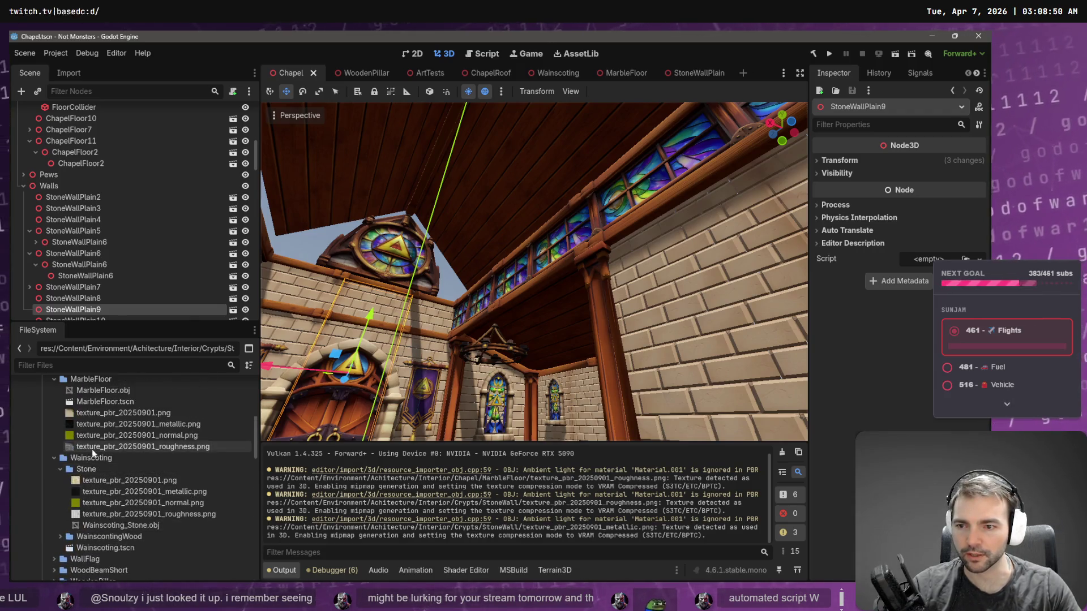
{"action": "scroll", "coordinate": [87, 442], "scroll_direction": "up", "scroll_amount": 1}
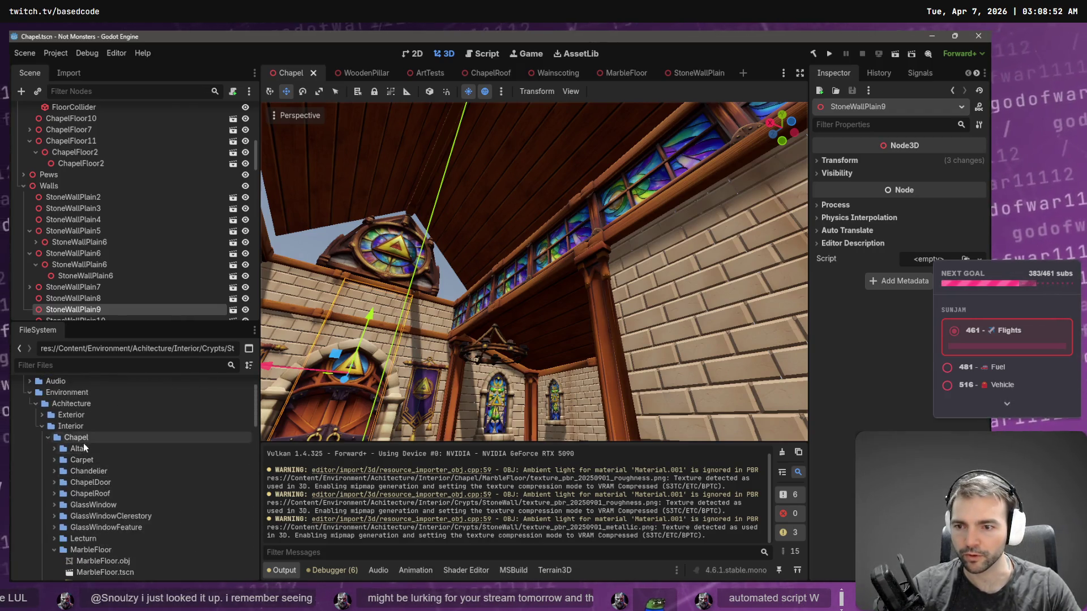
{"action": "left_click", "coordinate": [55, 493]}
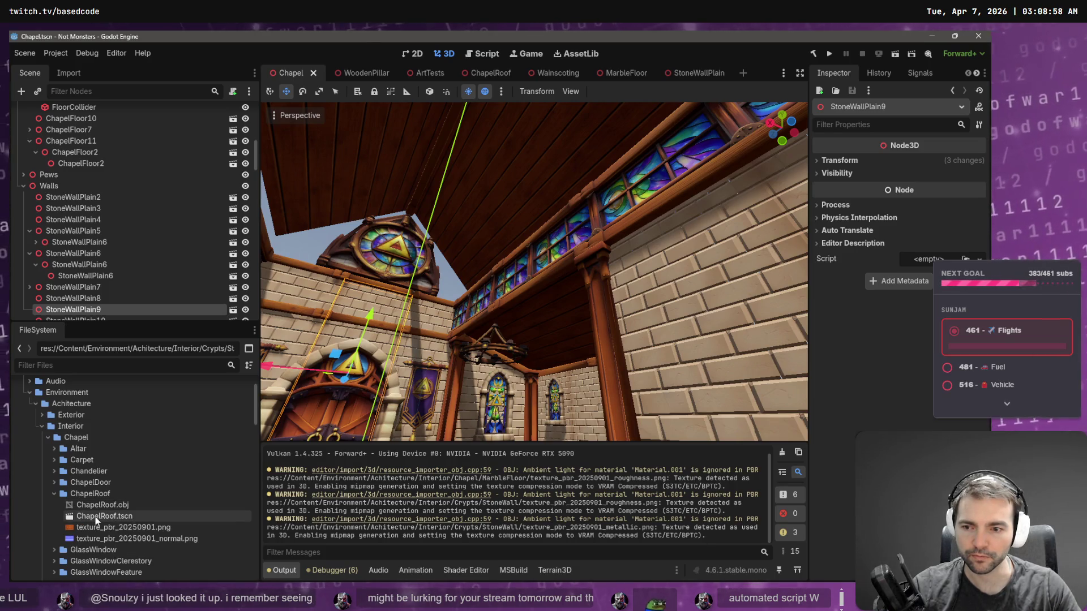
{"action": "left_click", "coordinate": [97, 507]}
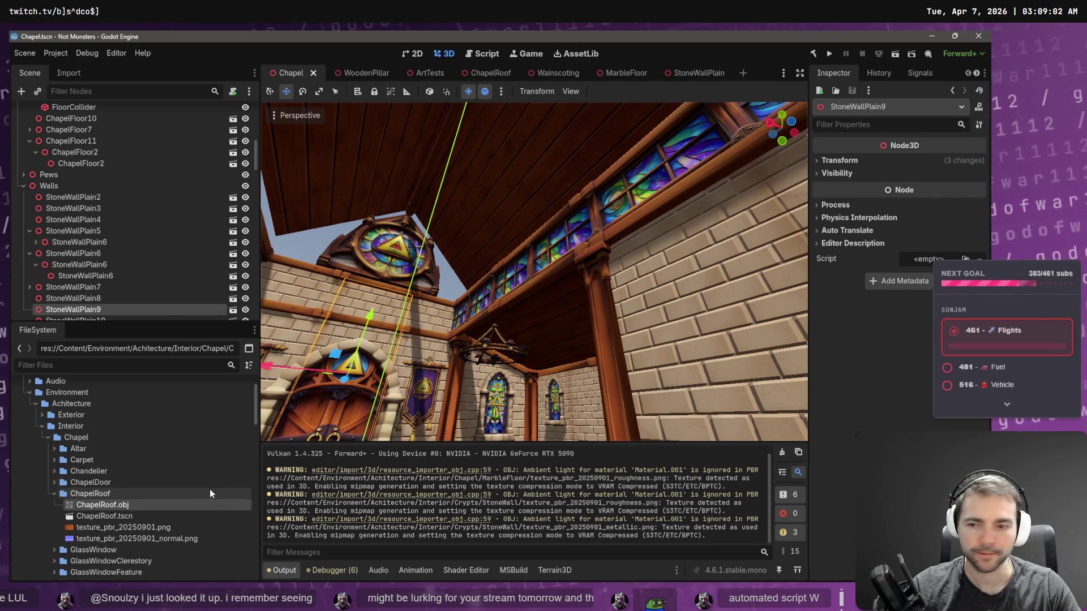
{"action": "double_click", "coordinate": [117, 505]}
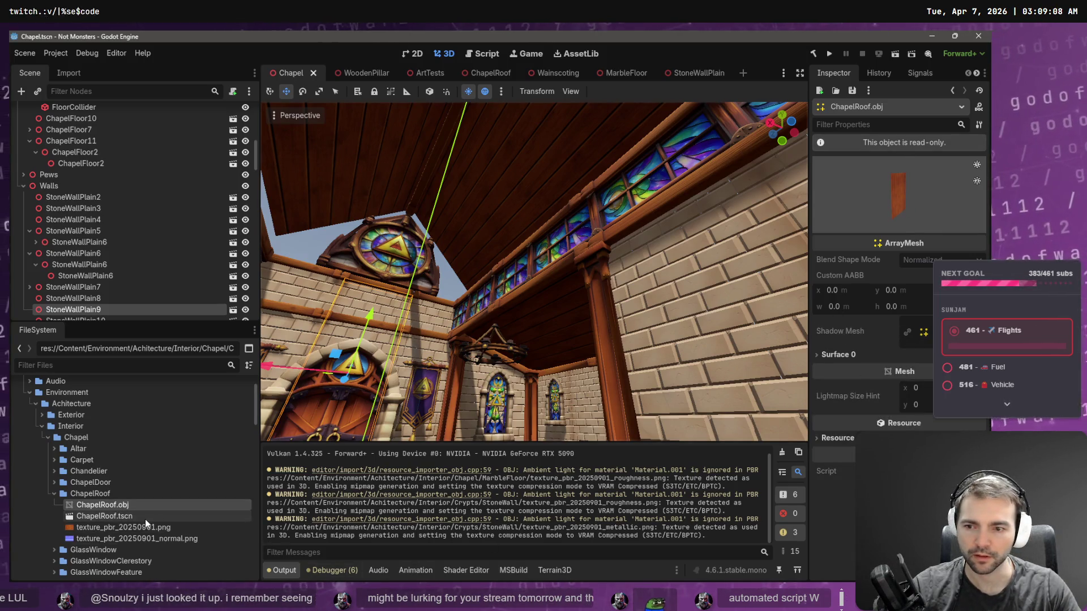
{"action": "double_click", "coordinate": [127, 516]}
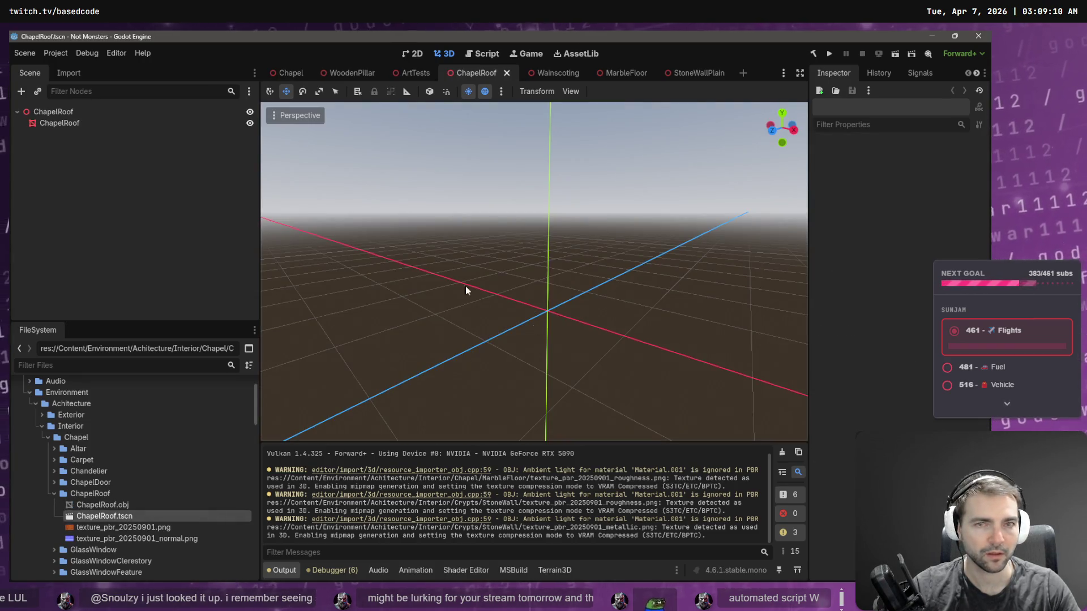
{"action": "left_click", "coordinate": [60, 123]}
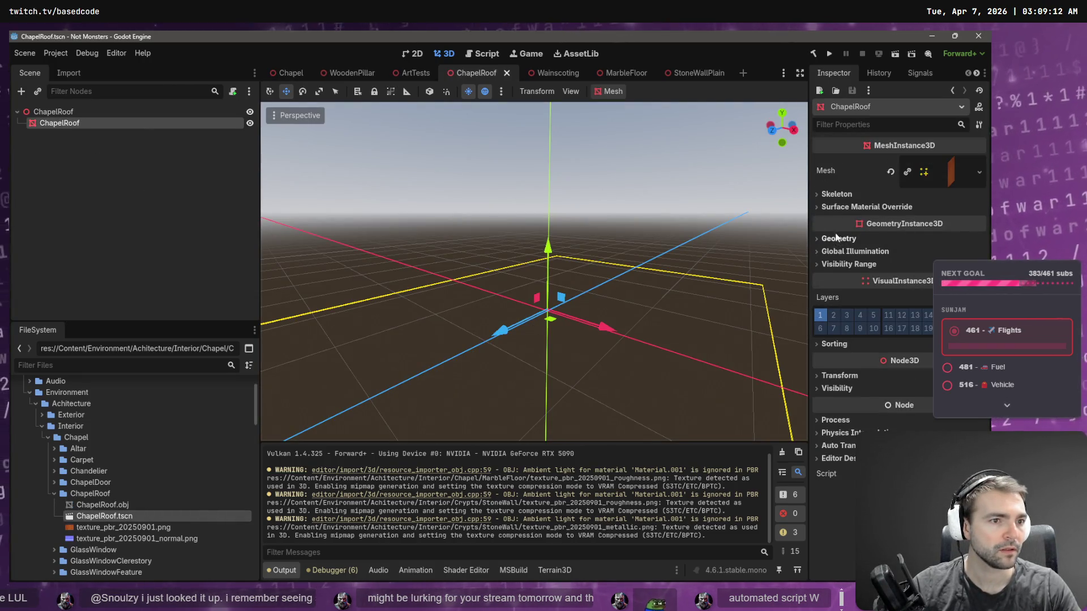
Step: Create a new StandardMaterial3D in ChapelRoof's surface material override slot 0 and open it for editing
{"action": "left_click", "coordinate": [849, 207]}
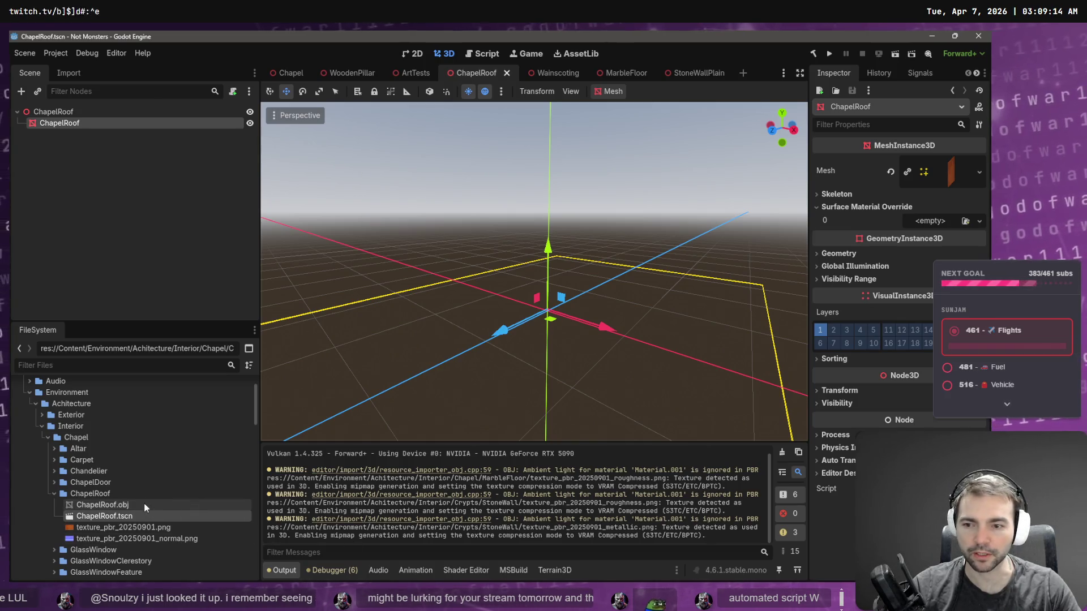
{"action": "left_click", "coordinate": [979, 222]}
{"action": "left_click", "coordinate": [956, 250]}
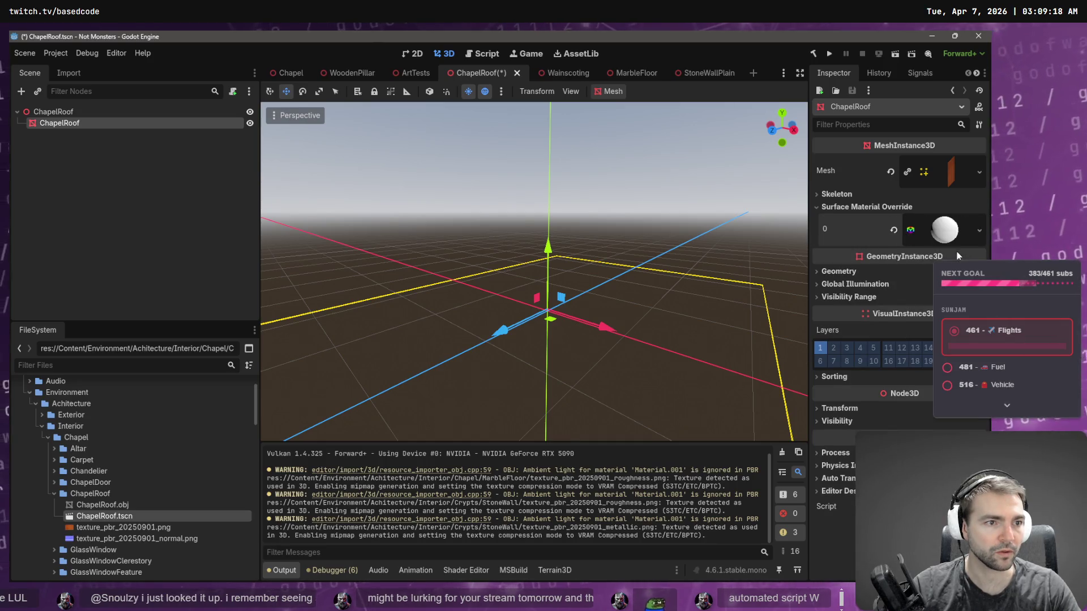
{"action": "left_click", "coordinate": [978, 229]}
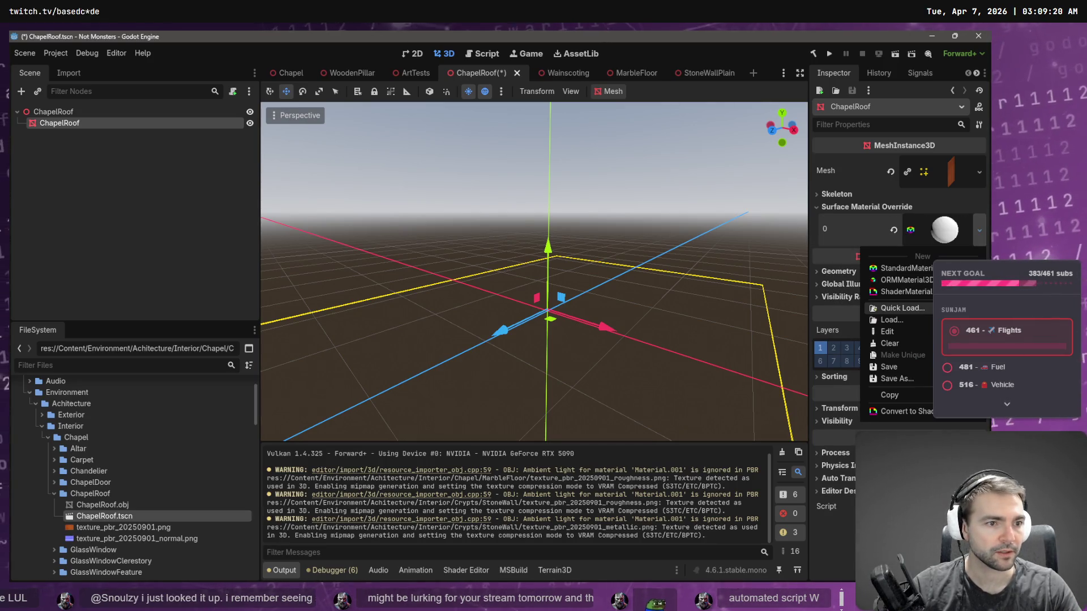
{"action": "left_click", "coordinate": [887, 332]}
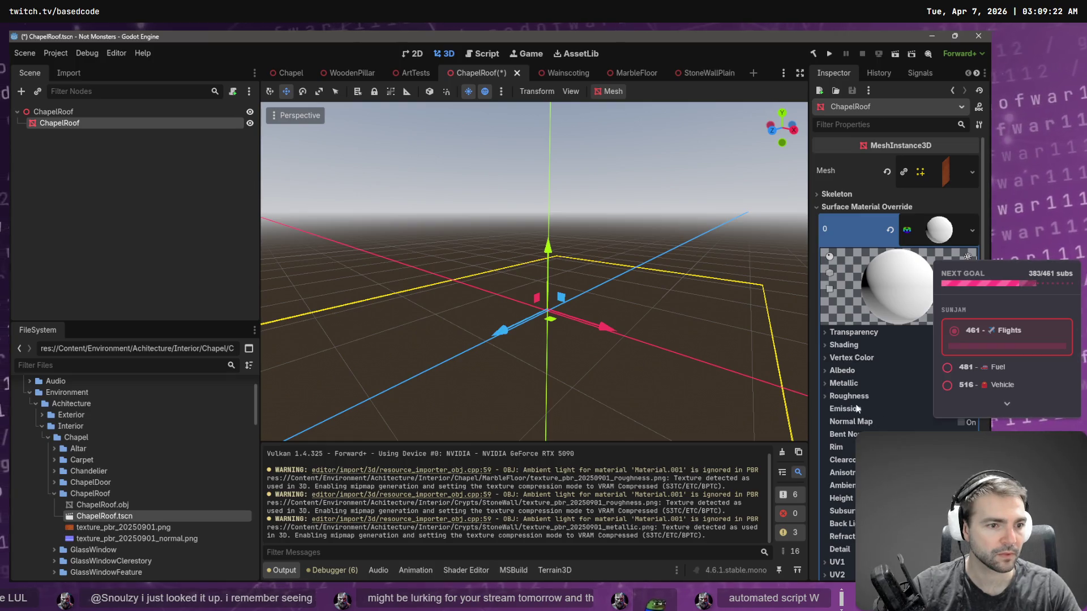
Step: Assign the plank colour texture as Albedo and the plank normal map as Normal Map
{"action": "left_click", "coordinate": [837, 371]}
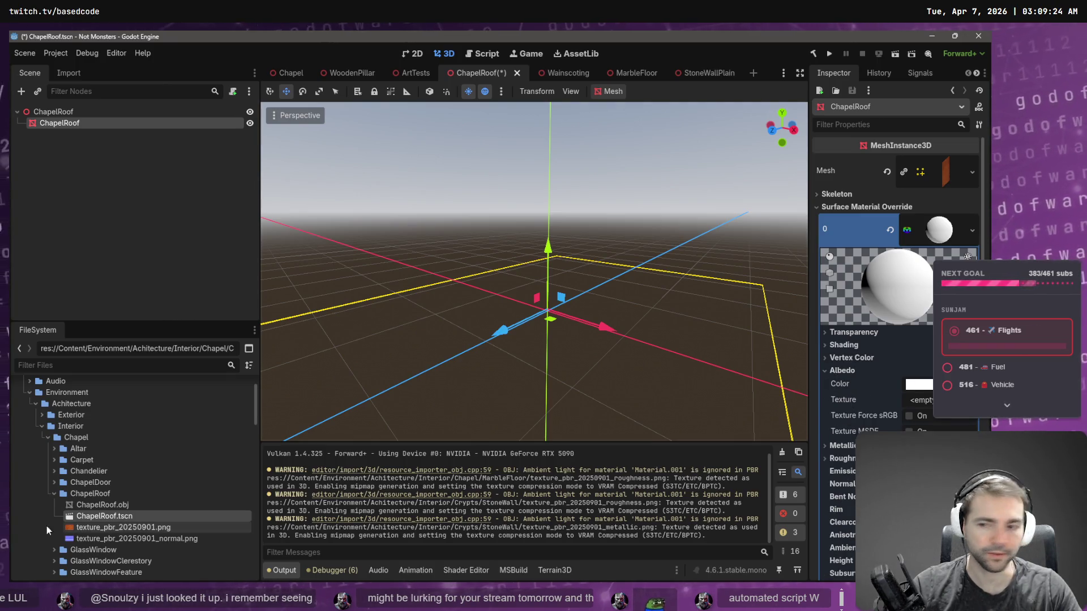
{"action": "mouse_move", "coordinate": [85, 527]}
{"action": "left_mouse_down"}
{"action": "mouse_move", "coordinate": [566, 442]}
{"action": "mouse_move", "coordinate": [926, 400]}
{"action": "left_mouse_up"}
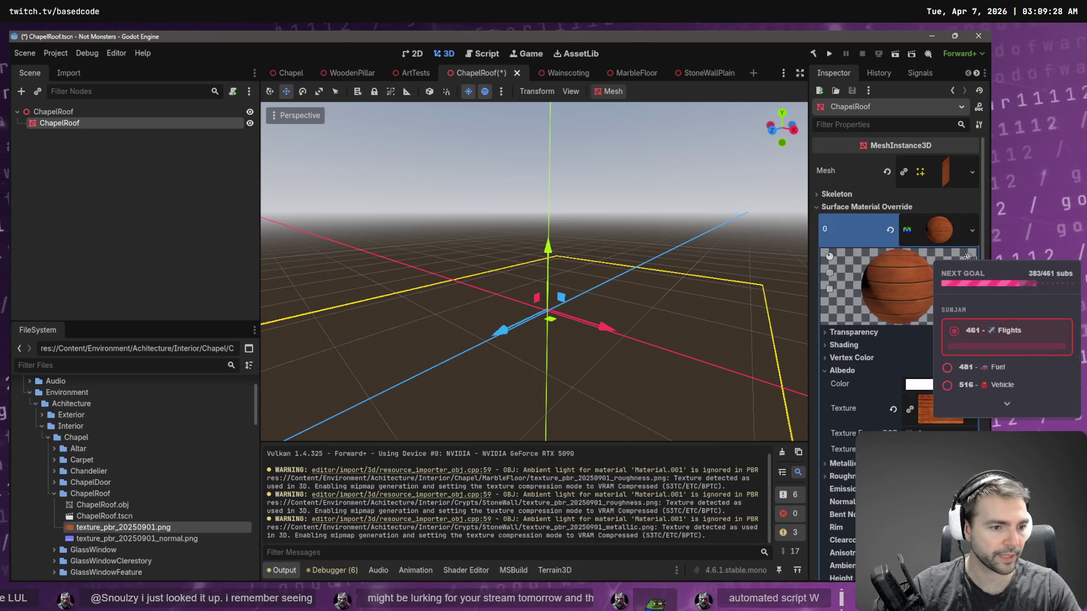
{"action": "left_click", "coordinate": [841, 502]}
{"action": "mouse_move", "coordinate": [160, 542]}
{"action": "left_mouse_down"}
{"action": "mouse_move", "coordinate": [238, 526]}
{"action": "mouse_move", "coordinate": [736, 509]}
{"action": "mouse_move", "coordinate": [929, 537]}
{"action": "left_mouse_up"}
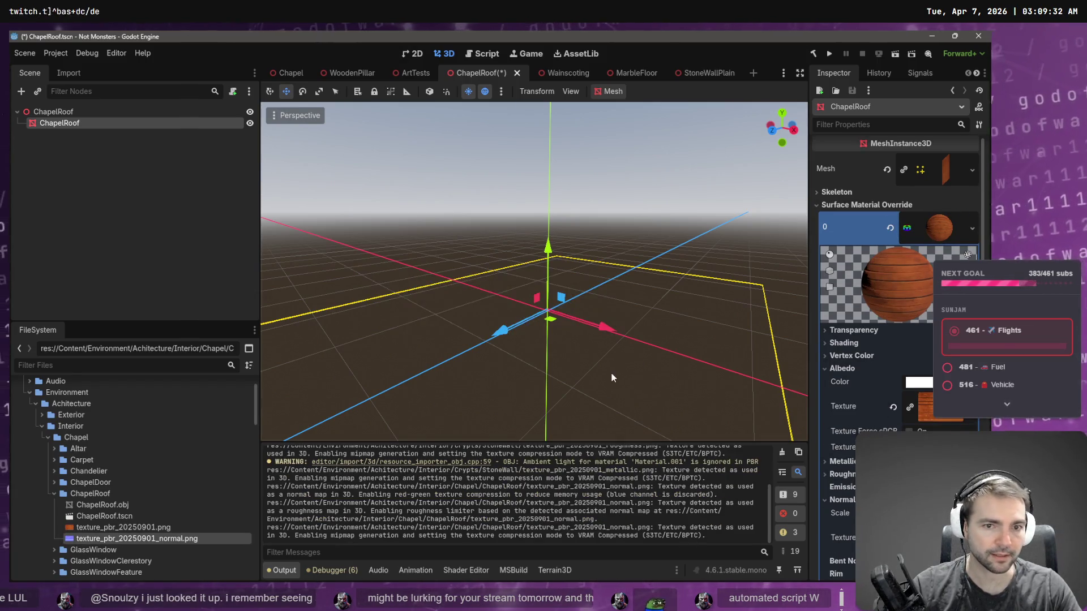
Step: Switch to the Chapel scene and move the view up to the chapel roof
{"action": "middle_click_drag", "start_coordinate": [534, 271], "coordinate": [540, 221]}
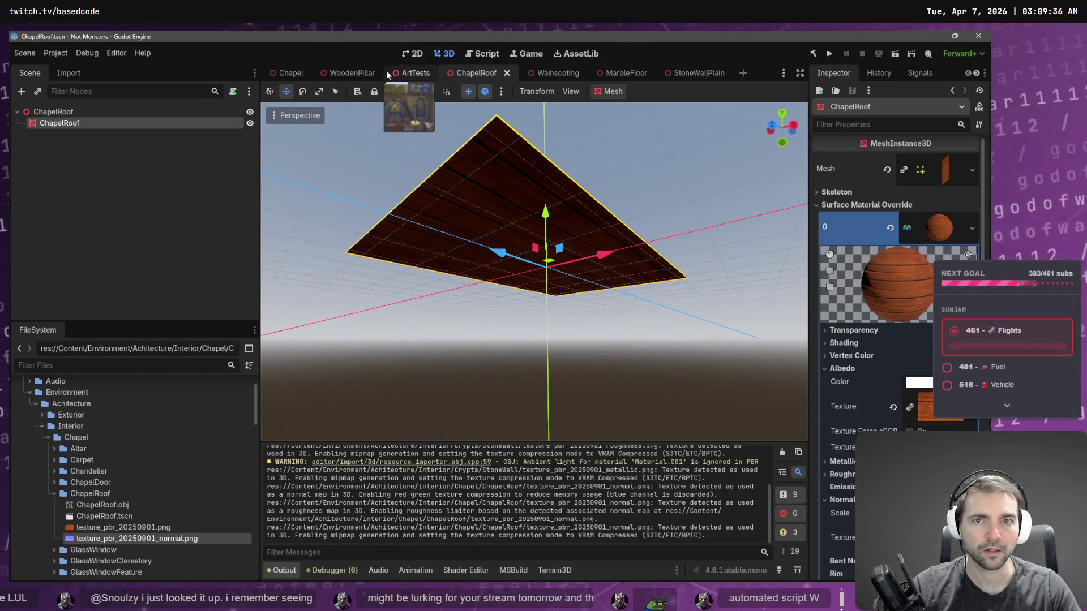
{"action": "left_click", "coordinate": [294, 74]}
{"action": "mouse_move", "coordinate": [534, 272]}
{"action": "right_mouse_down"}
{"action": "mouse_move", "coordinate": [535, 249]}
{"action": "mouse_move", "coordinate": [515, 268]}
{"action": "mouse_move", "coordinate": [506, 250]}
{"action": "mouse_move", "coordinate": [499, 273]}
{"action": "mouse_move", "coordinate": [498, 258]}
{"action": "mouse_move", "coordinate": [512, 311]}
{"action": "mouse_move", "coordinate": [488, 305]}
{"action": "mouse_move", "coordinate": [515, 313]}
{"action": "right_mouse_up"}
{"action": "key", "text": "alt+Tab"}
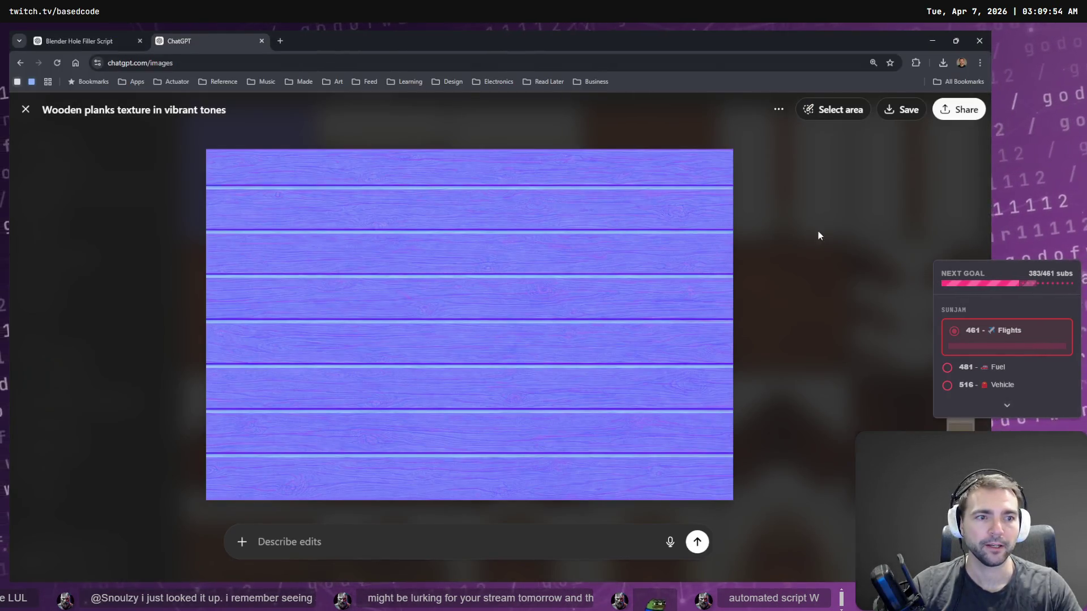
{"action": "left_click", "coordinate": [813, 237]}
{"action": "scroll", "coordinate": [460, 214], "scroll_direction": "up", "scroll_amount": 3}
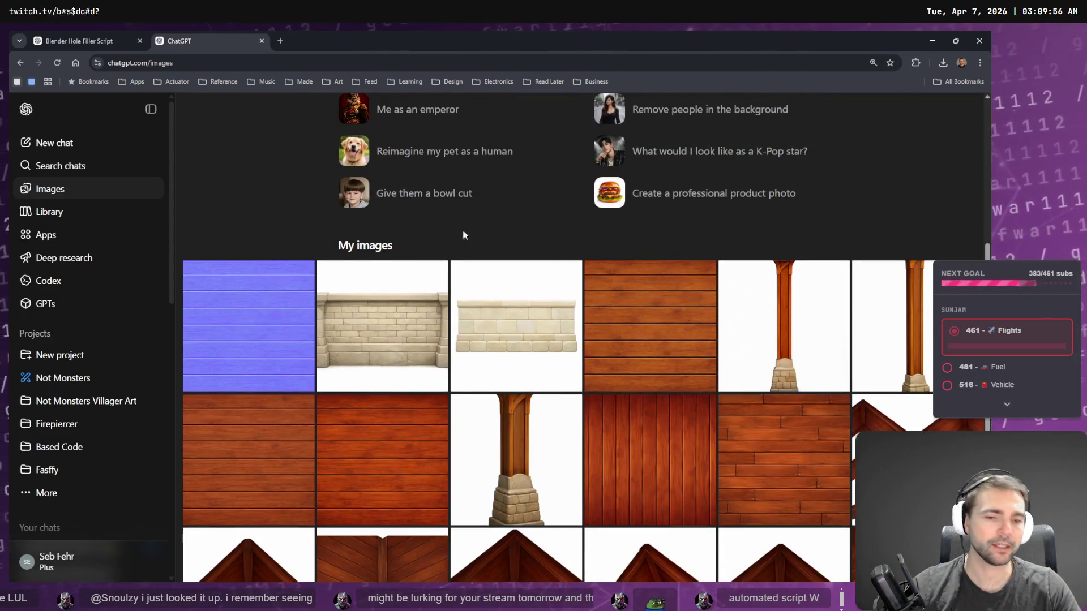
{"action": "scroll", "coordinate": [460, 222], "scroll_direction": "down", "scroll_amount": 10}
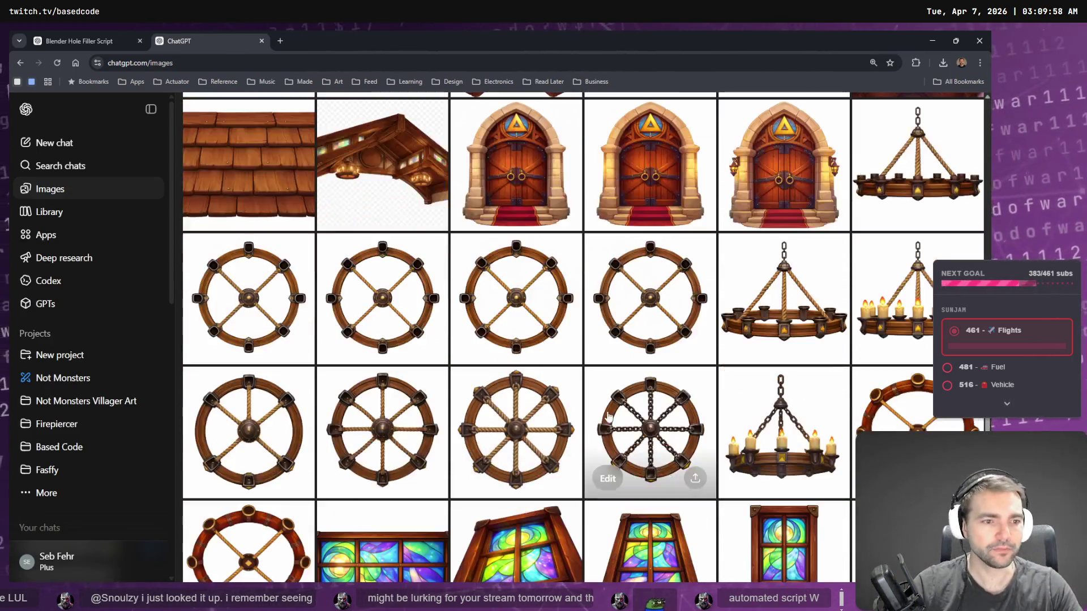
{"action": "scroll", "coordinate": [435, 214], "scroll_direction": "up", "scroll_amount": 2}
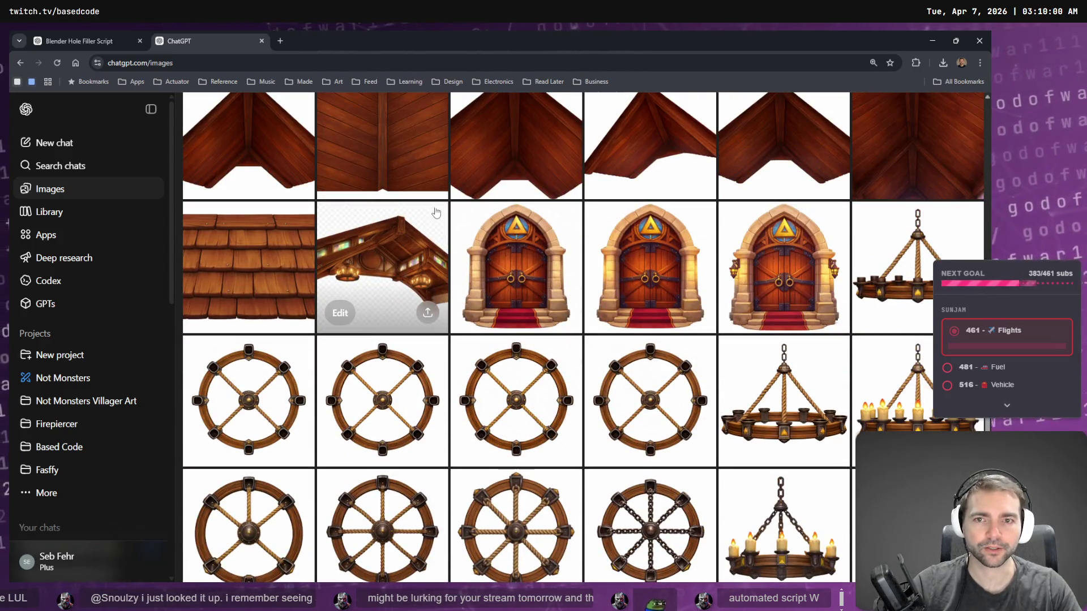
{"action": "scroll", "coordinate": [435, 214], "scroll_direction": "up", "scroll_amount": 5}
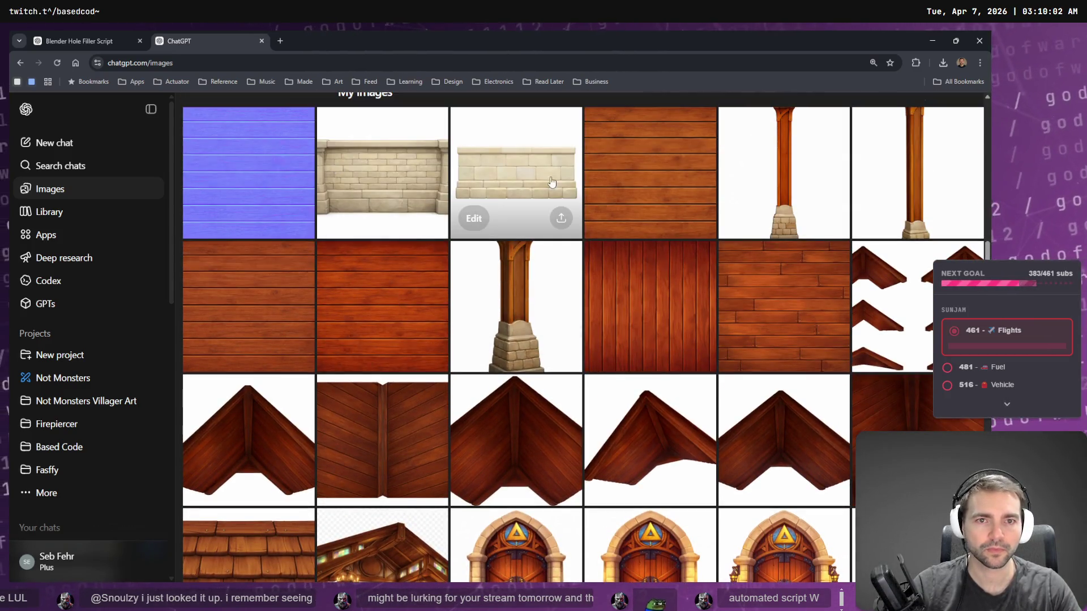
{"action": "left_click", "coordinate": [512, 193]}
{"action": "left_click", "coordinate": [778, 111]}
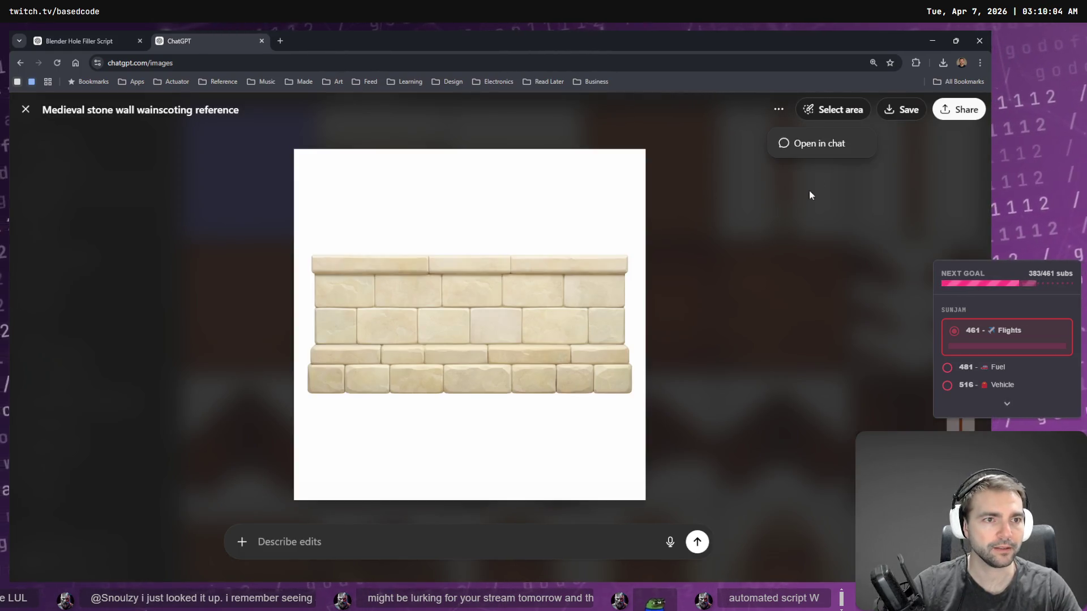
{"action": "left_click", "coordinate": [837, 145]}
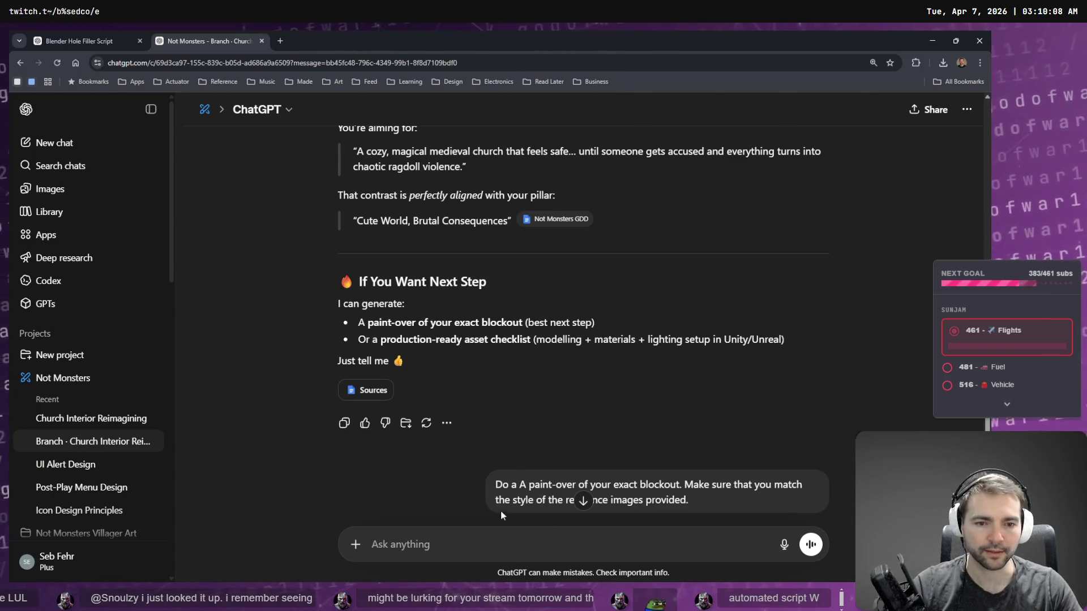
{"action": "scroll", "coordinate": [671, 338], "scroll_direction": "down", "scroll_amount": 10}
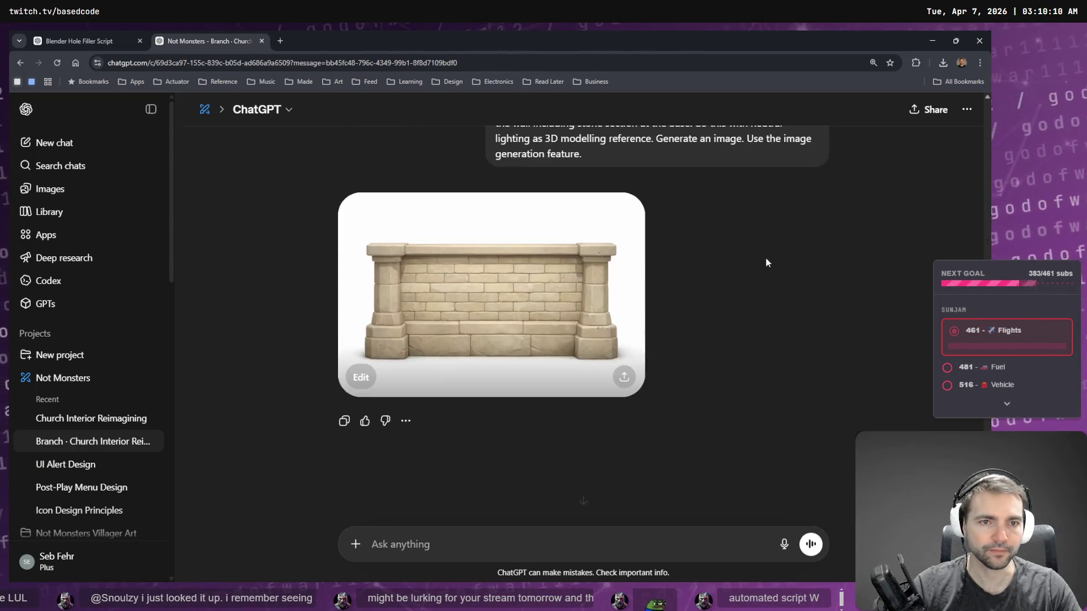
{"action": "scroll", "coordinate": [758, 263], "scroll_direction": "up", "scroll_amount": 2}
{"action": "left_click", "coordinate": [771, 282]}
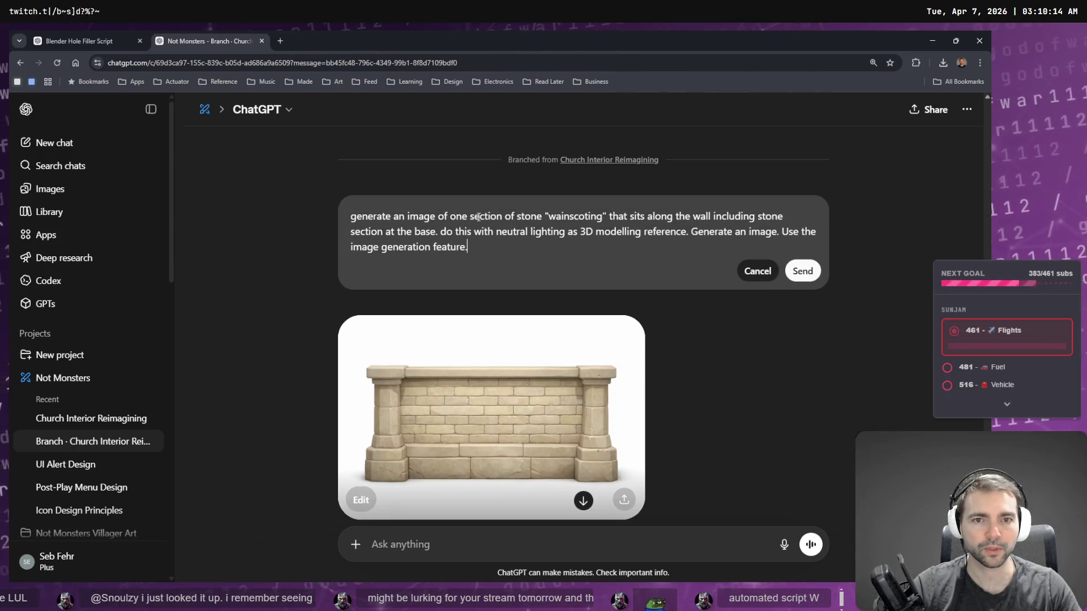
Step: Replace the wainscoting subject and stone base clause in the prompt with dictated wall lantern wording
{"action": "left_click_drag", "start_coordinate": [468, 217], "coordinate": [604, 215]}
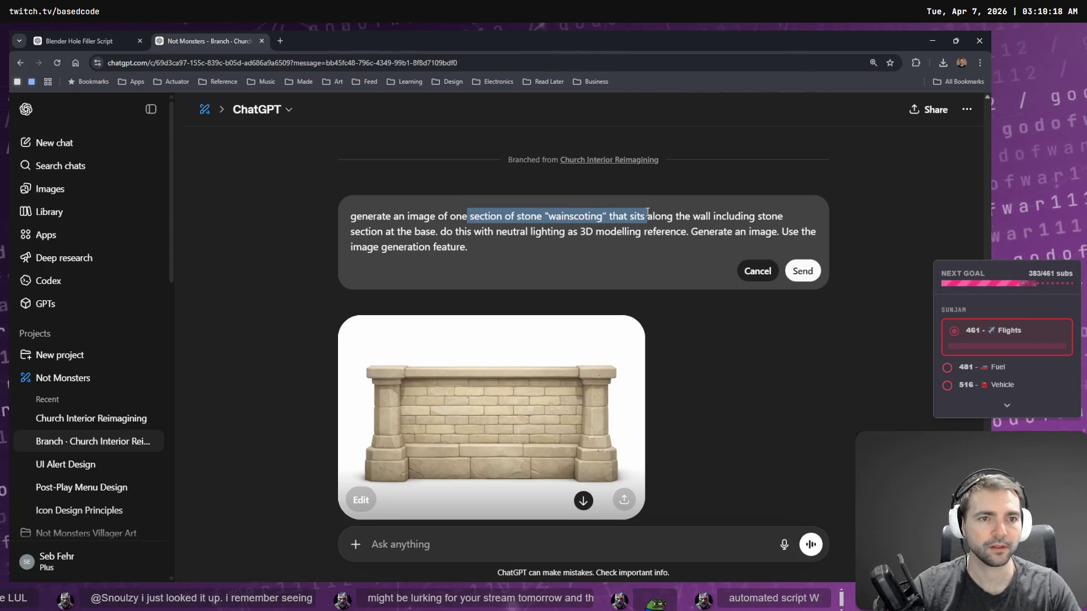
{"action": "key", "text": "BackSpace"}
{"action": "key", "text": "super+h"}
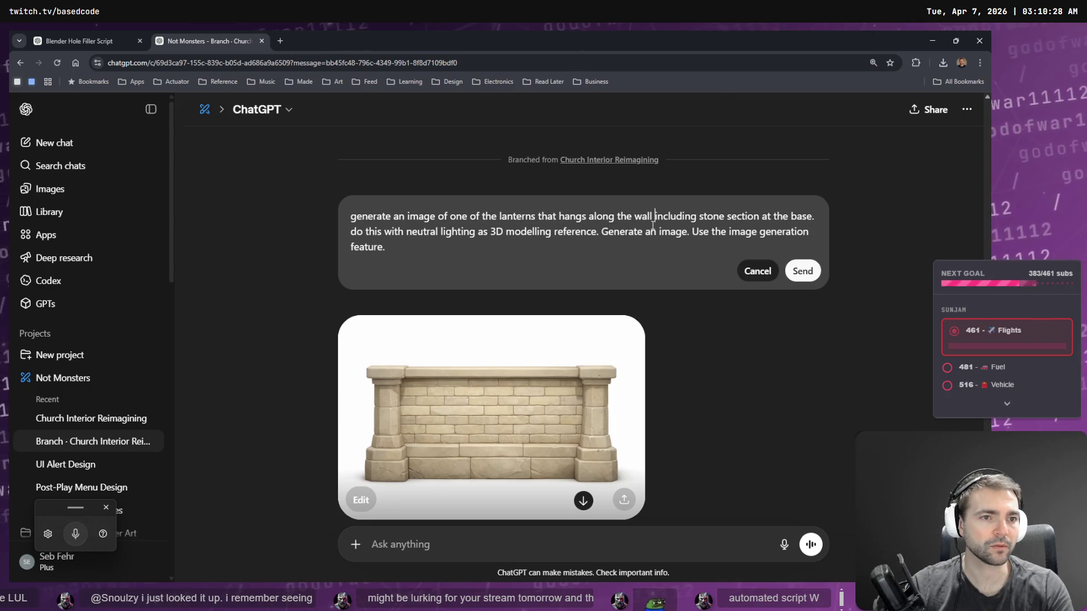
{"action": "key", "text": "BackSpace"}
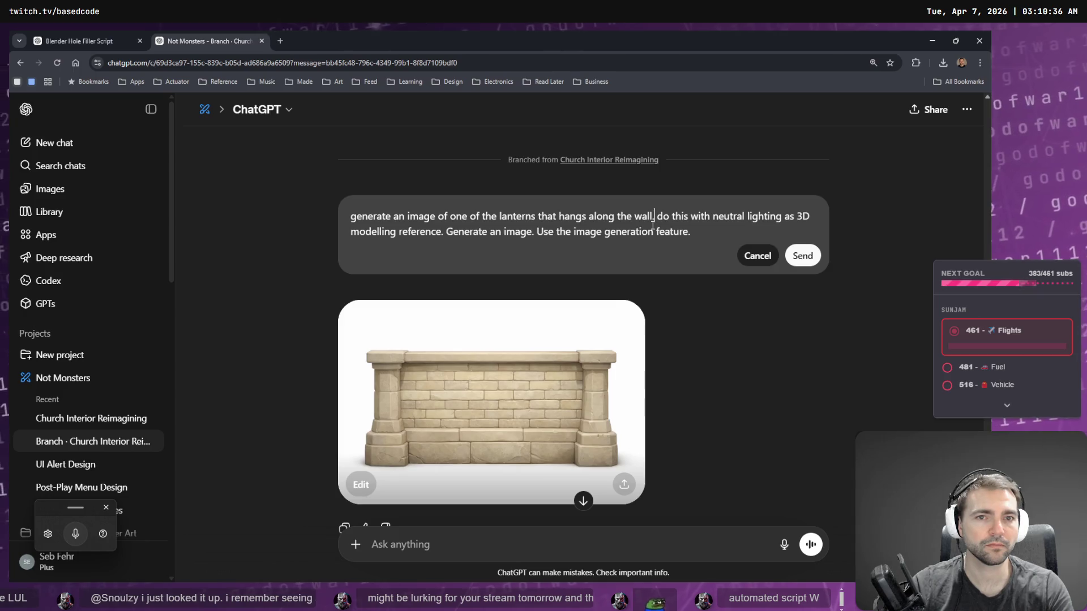
Step: Add 'Isolate the lantern from the rest' on a white background, then send the revised prompt
{"action": "key", "text": "ctrl+super"}
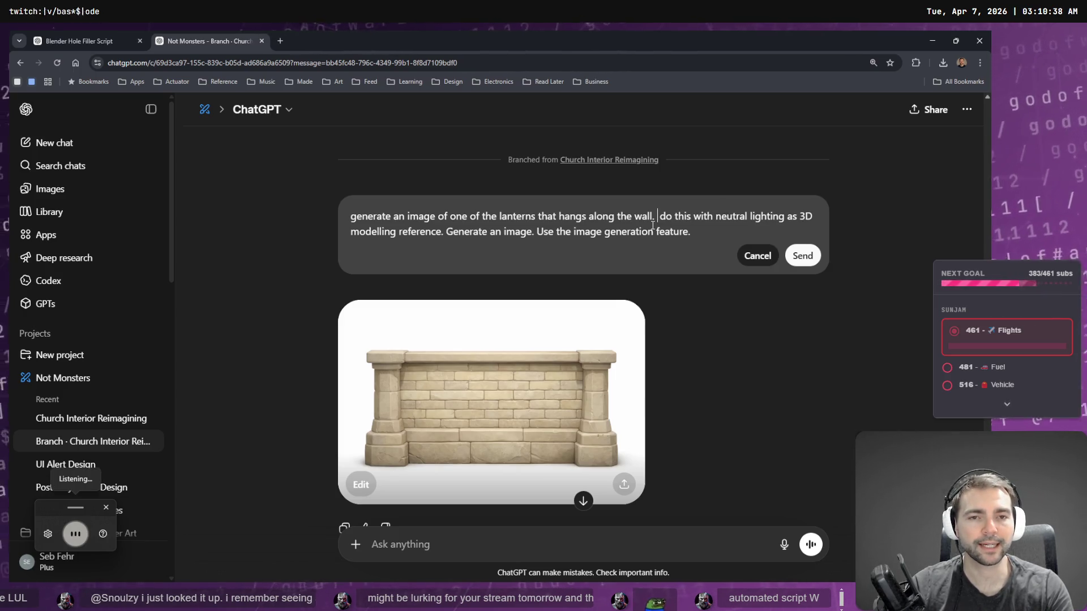
{"action": "type", "text": "Isolate the "}
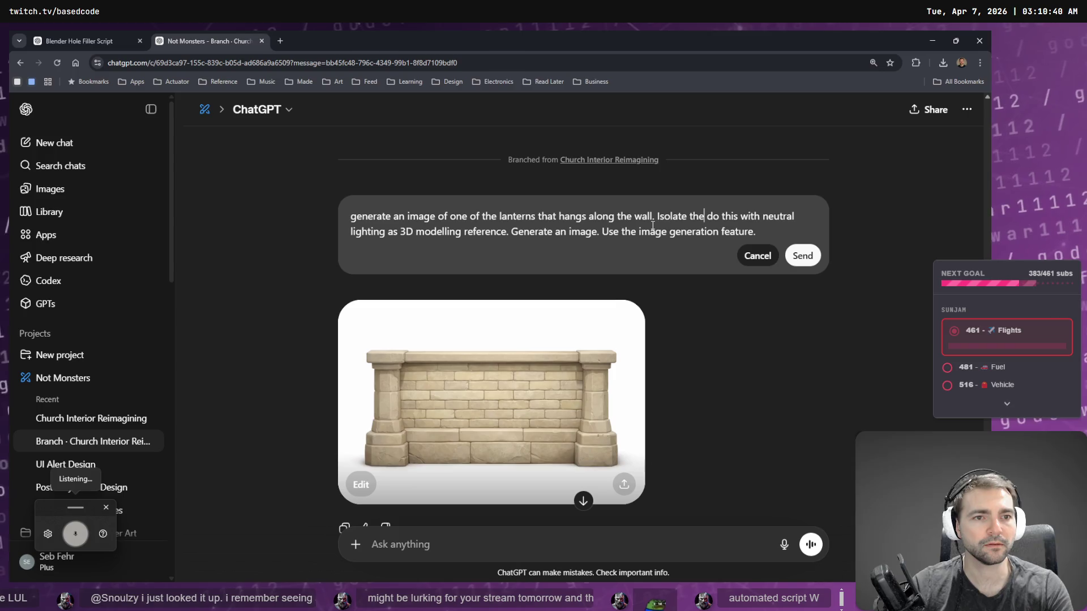
{"action": "type", "text": " from the rest of the environment."}
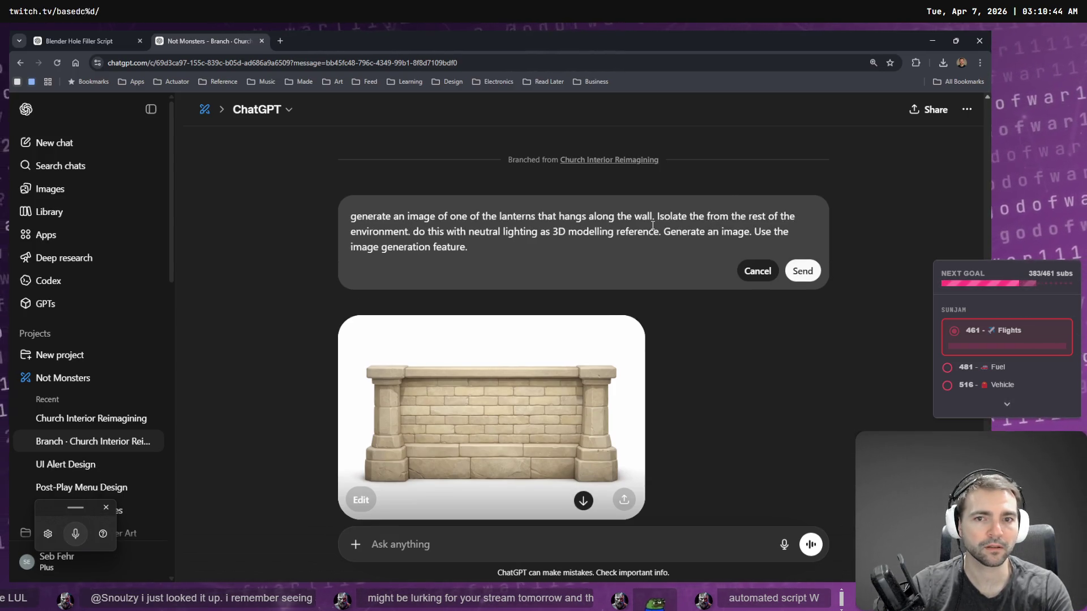
{"action": "key", "text": "super+h"}
{"action": "type", "text": "white background"}
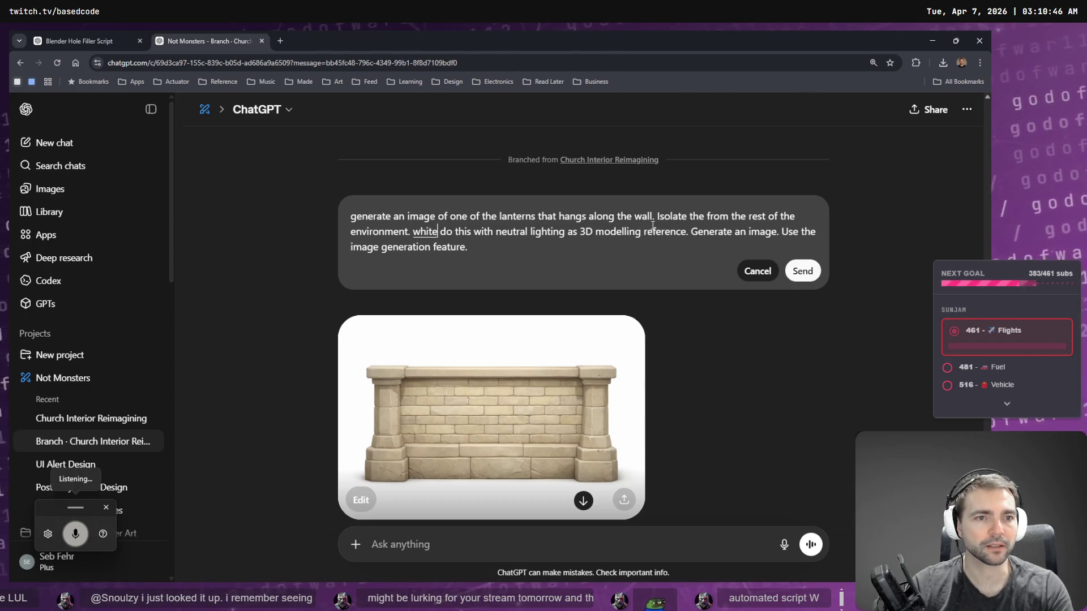
{"action": "key", "text": "Tab"}
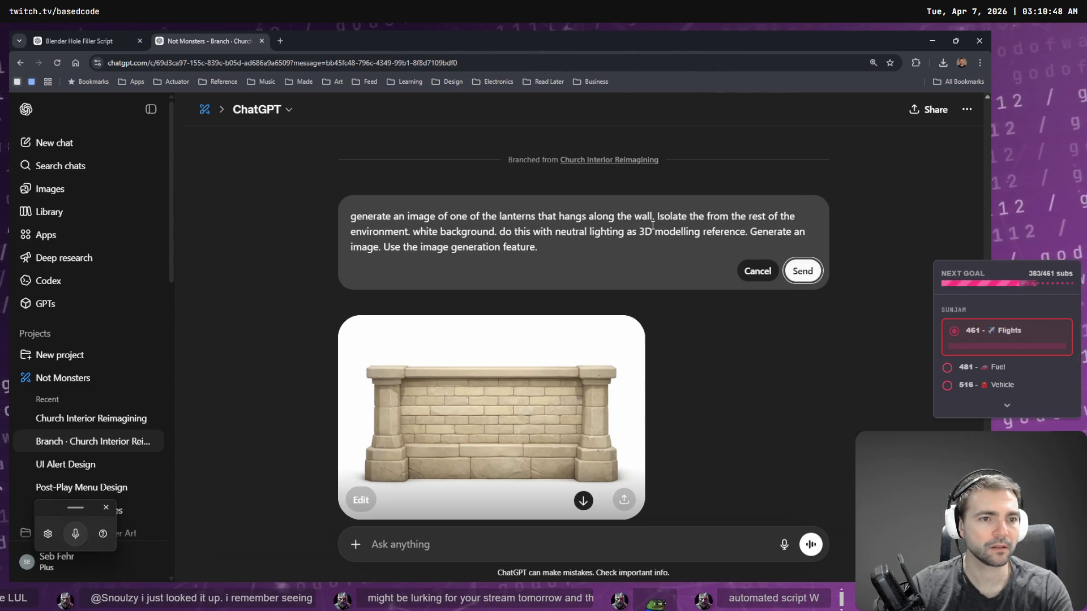
{"action": "key", "text": "Return"}
{"action": "left_click", "coordinate": [932, 42]}
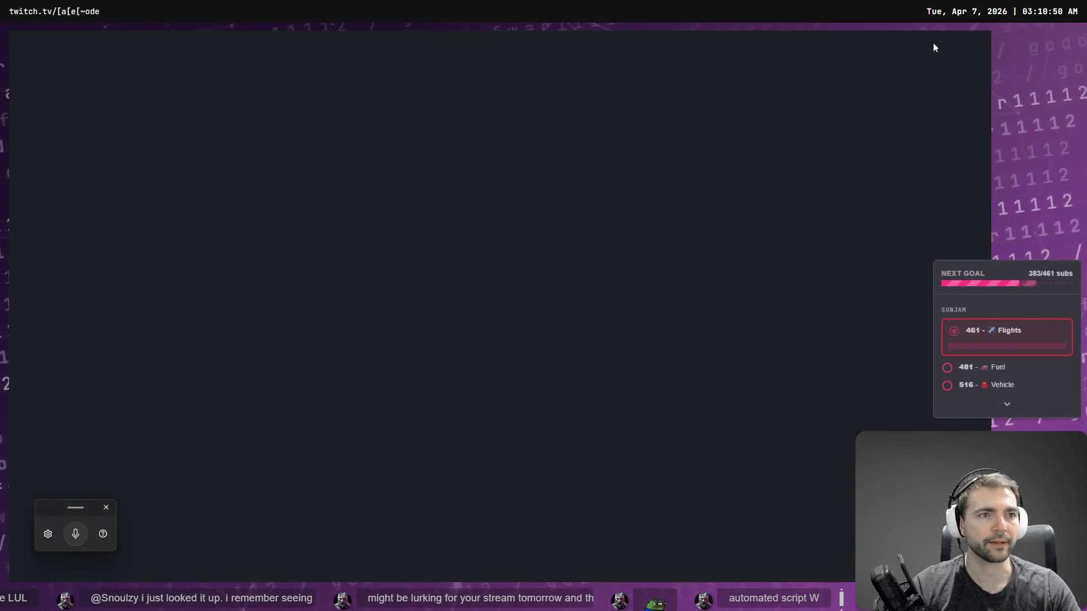
{"action": "middle_click_drag", "start_coordinate": [583, 266], "coordinate": [603, 274]}
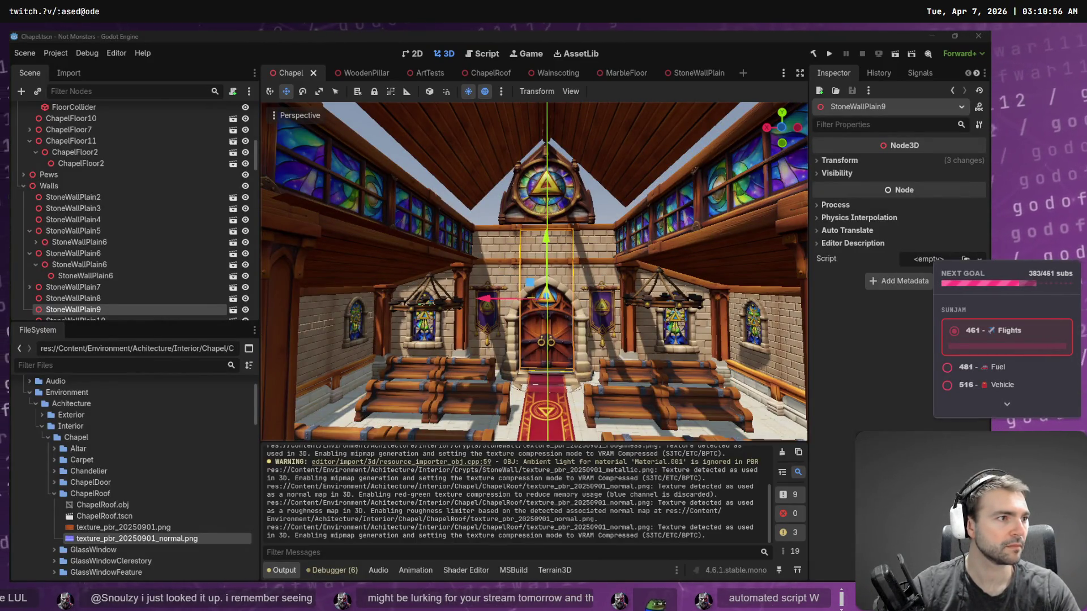
{"action": "key", "text": "alt+Tab"}
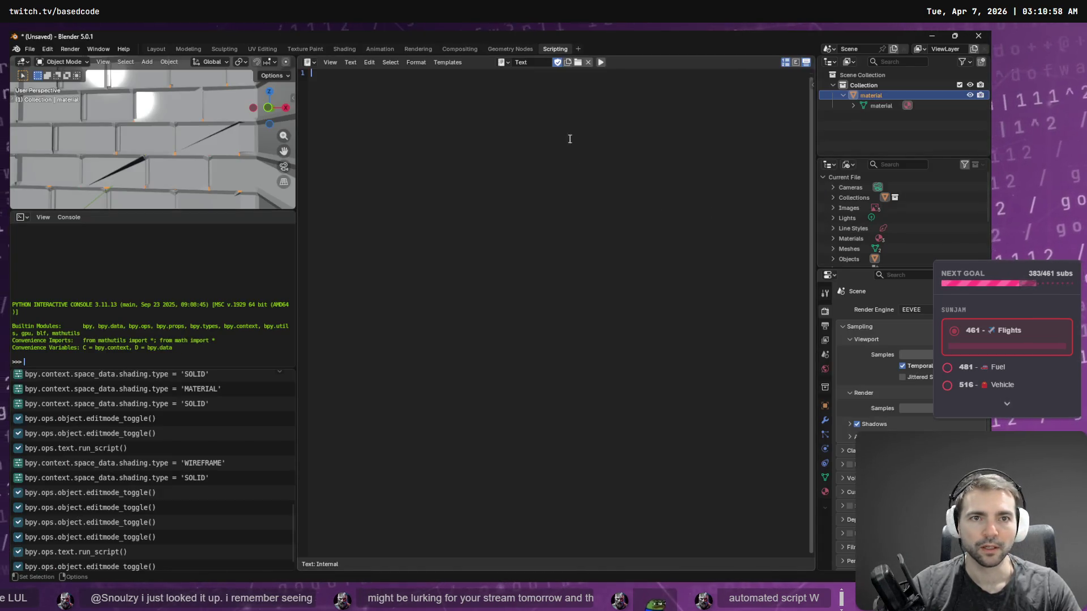
{"action": "right_click", "coordinate": [577, 219]}
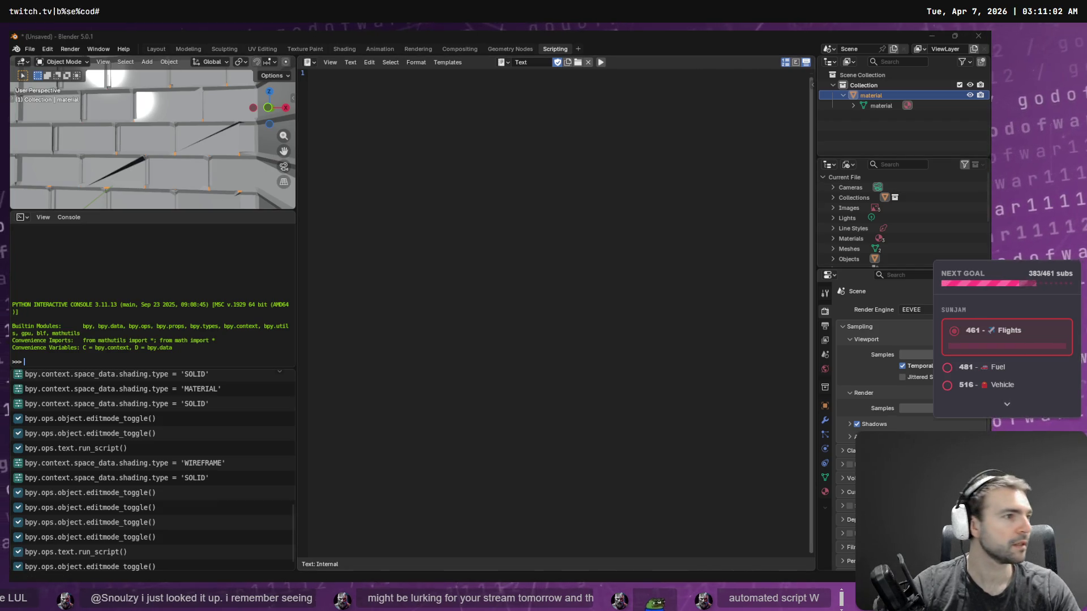
{"action": "key", "text": "alt+Tab"}
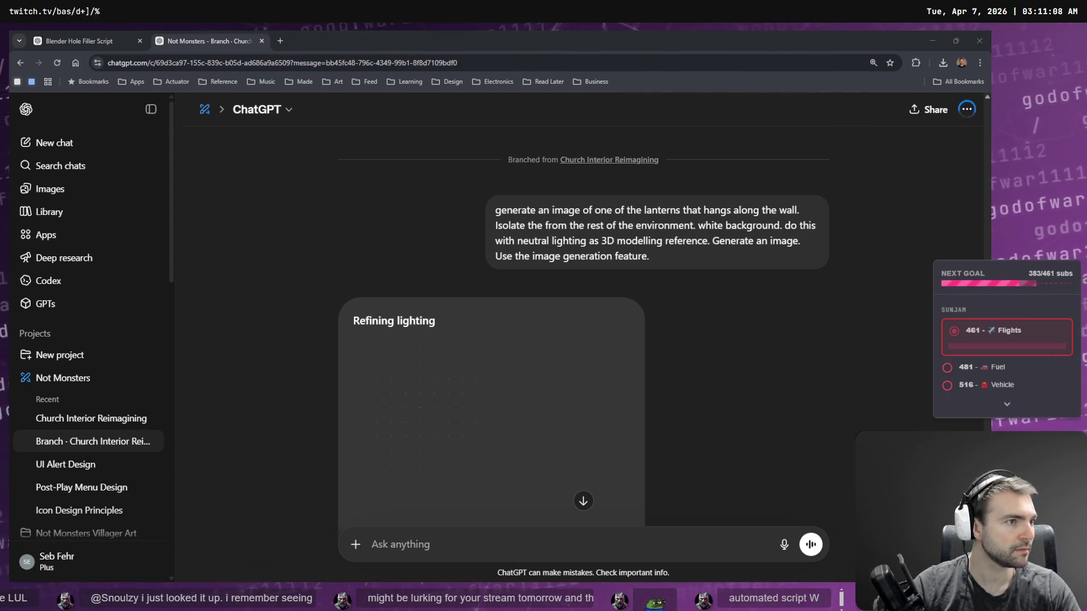
Step: Copy the crack-stitching Python script from the Blender Hole Filler Script chat, then return to Blender
{"action": "left_click", "coordinate": [79, 41]}
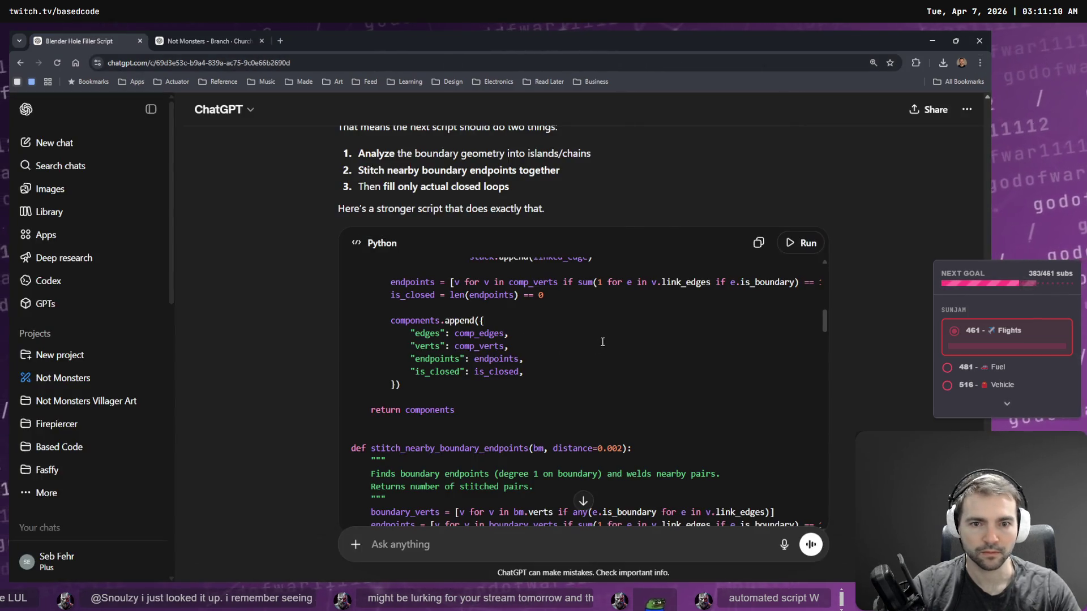
{"action": "scroll", "coordinate": [676, 297], "scroll_direction": "down", "scroll_amount": 2}
{"action": "scroll", "coordinate": [901, 316], "scroll_direction": "up", "scroll_amount": 5}
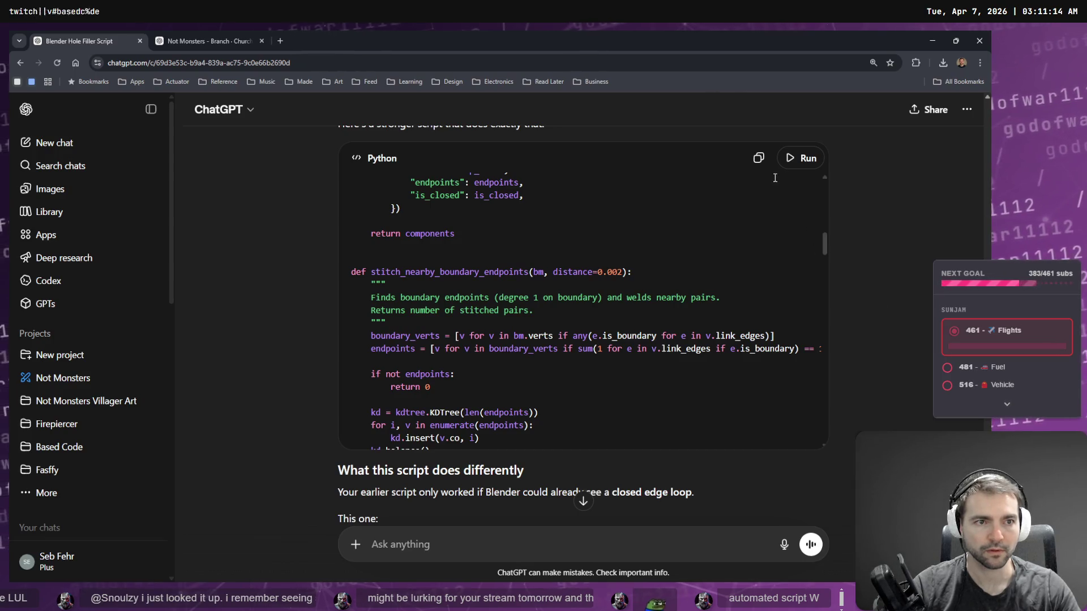
{"action": "left_click", "coordinate": [759, 158]}
{"action": "scroll", "coordinate": [898, 291], "scroll_direction": "down", "scroll_amount": 5}
{"action": "scroll", "coordinate": [892, 317], "scroll_direction": "down", "scroll_amount": 7}
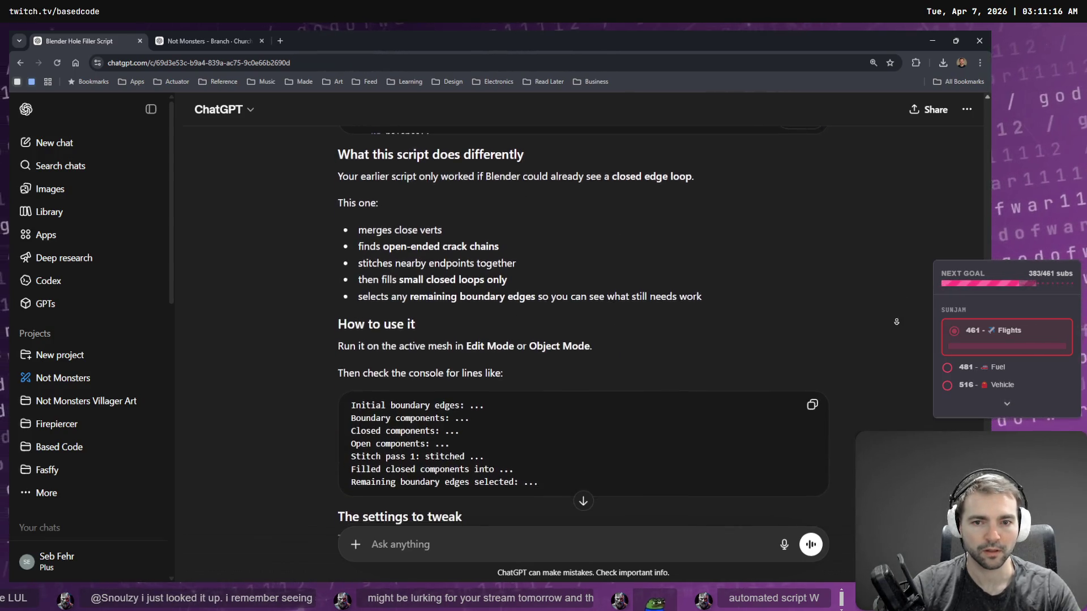
{"action": "scroll", "coordinate": [887, 325], "scroll_direction": "up", "scroll_amount": 5}
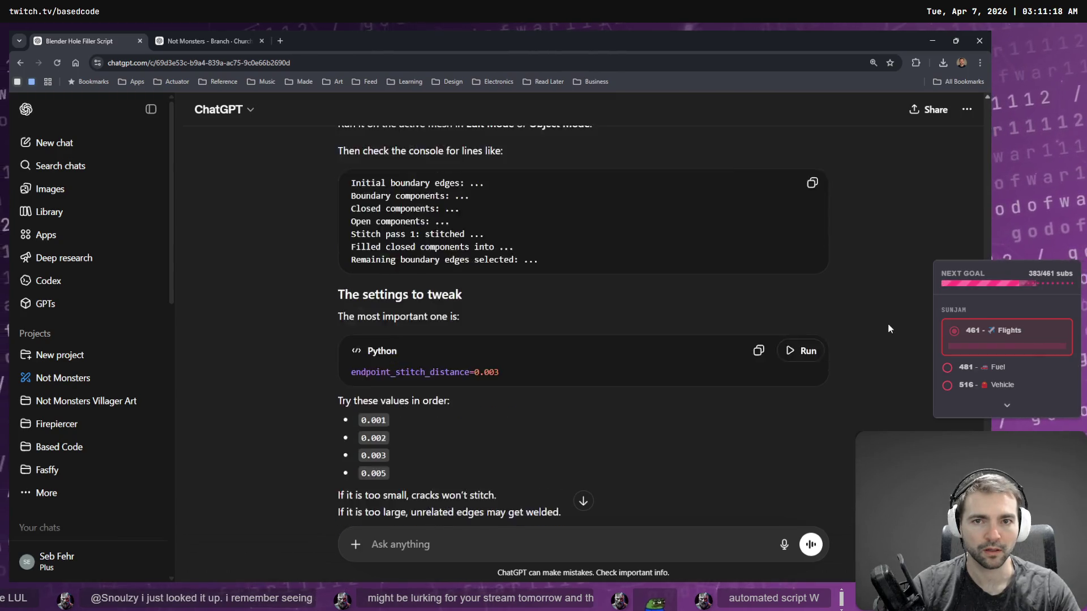
{"action": "key", "text": "alt+Tab"}
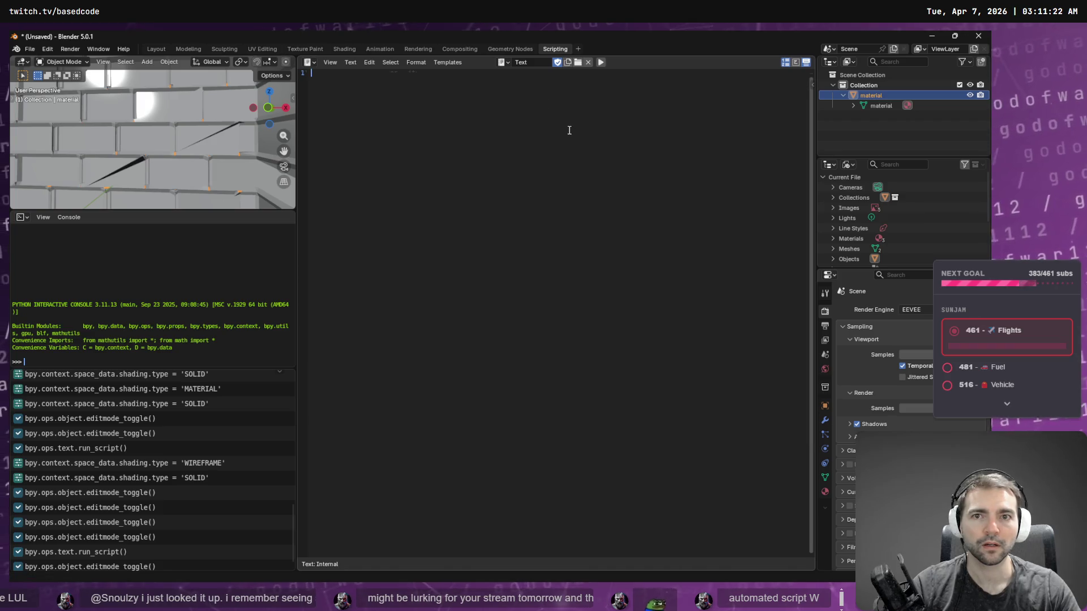
Step: Paste and run the repair_cracks_and_small_holes script, then copy its console log reporting 1735 boundary edges
{"action": "key", "text": "ctrl+v"}
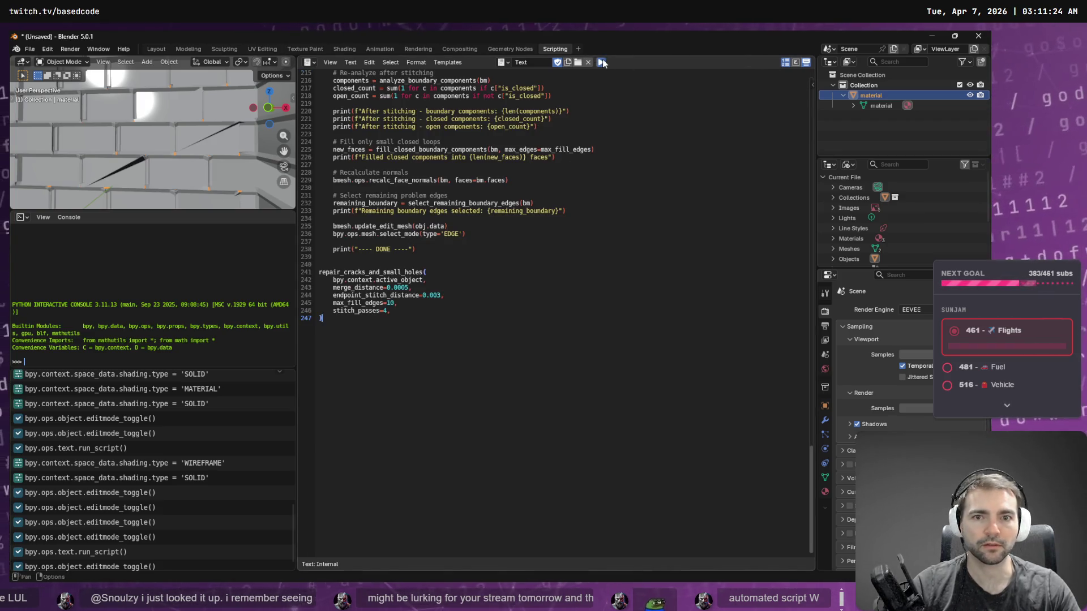
{"action": "left_click", "coordinate": [601, 63]}
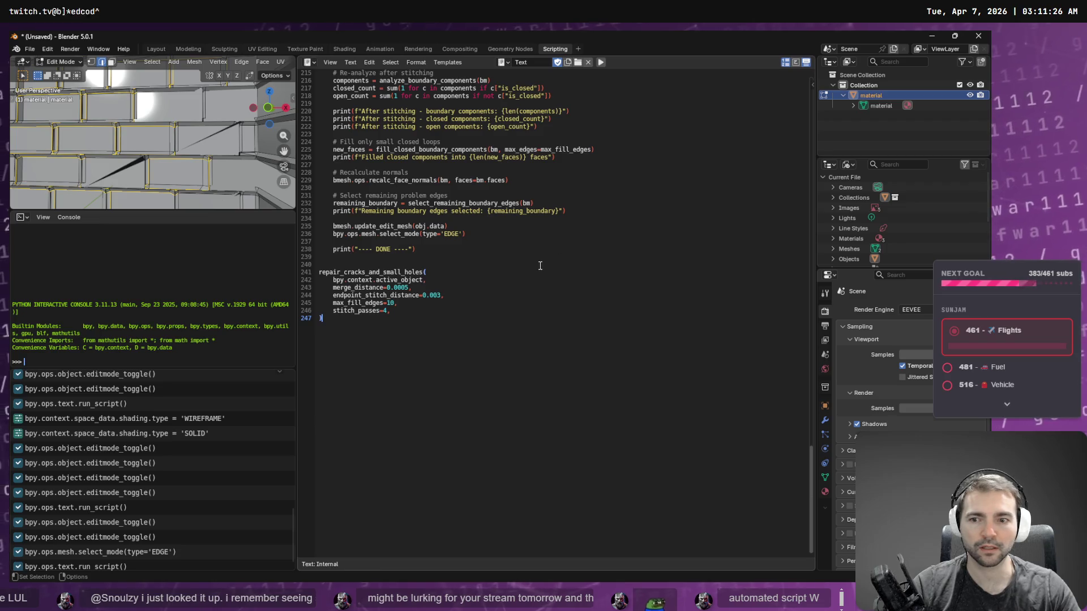
{"action": "key", "text": "alt+Tab"}
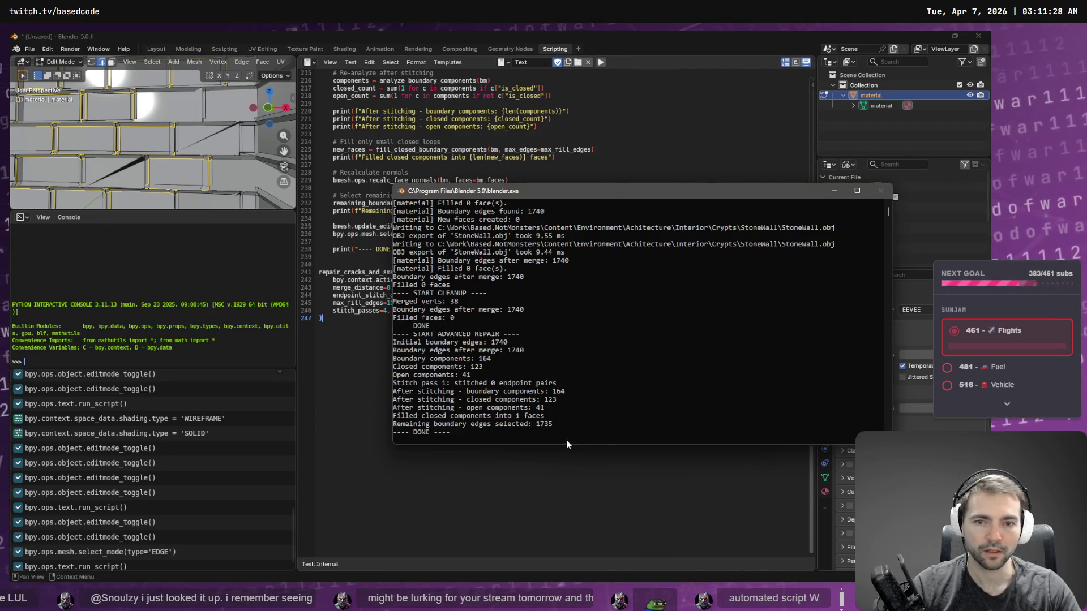
{"action": "mouse_move", "coordinate": [471, 432]}
{"action": "left_mouse_down"}
{"action": "mouse_move", "coordinate": [408, 419]}
{"action": "mouse_move", "coordinate": [374, 338]}
{"action": "left_mouse_up"}
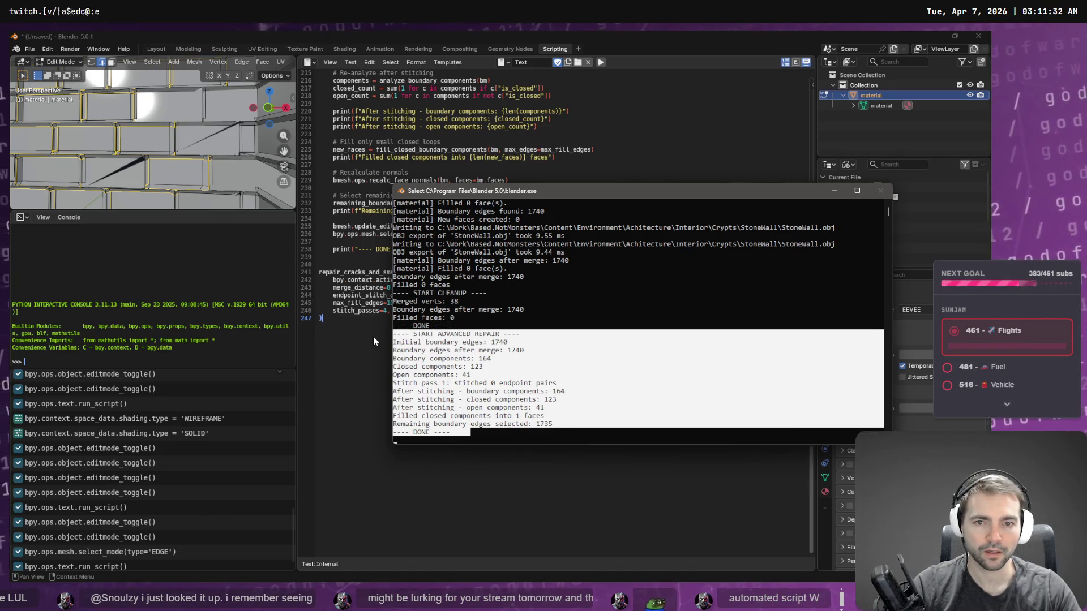
{"action": "key", "text": "ctrl+c"}
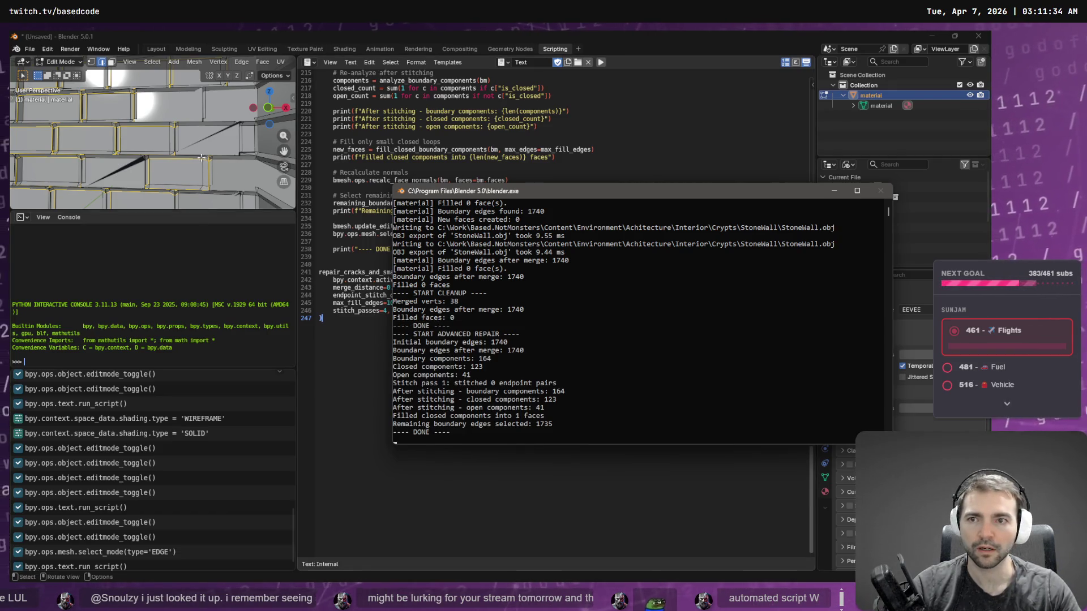
{"action": "left_click", "coordinate": [161, 48]}
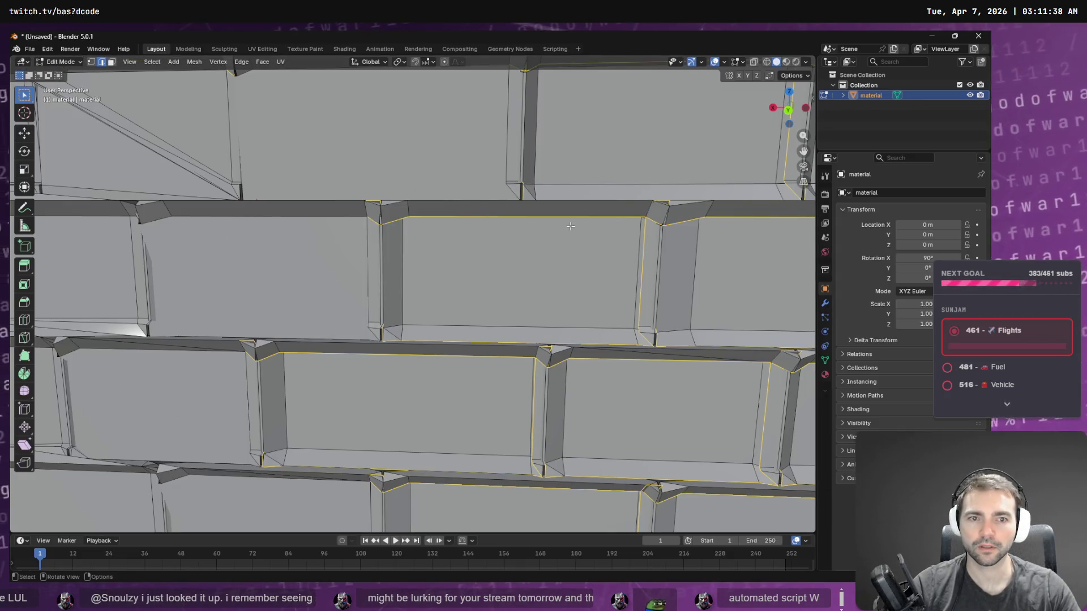
Step: Put the wall back in Object Mode and snip a screenshot of the Blender window showing open edges
{"action": "key", "text": "Tab"}
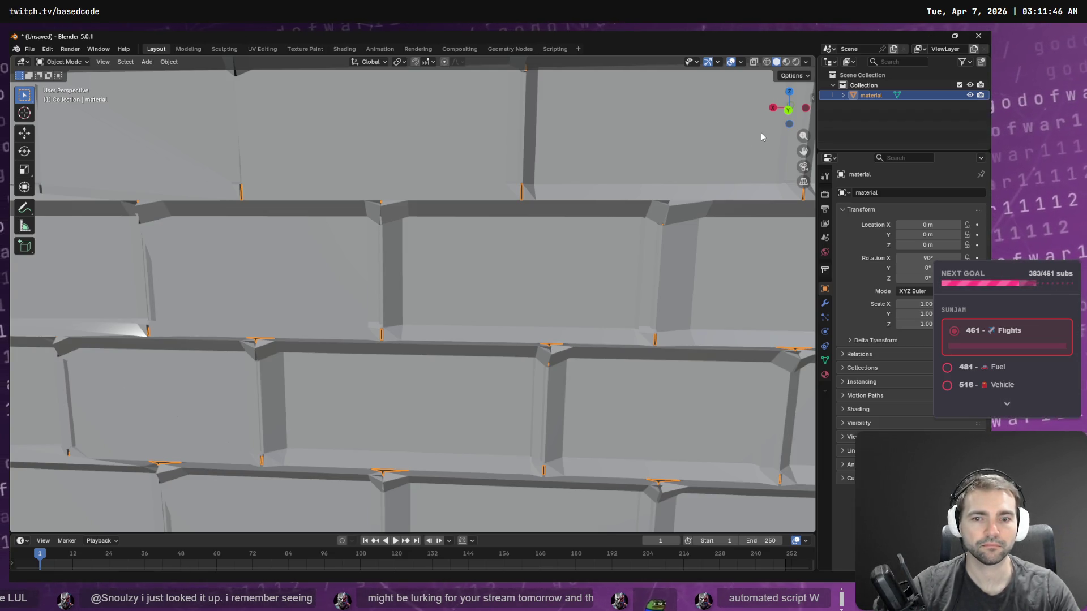
{"action": "key", "text": "super+shift+s"}
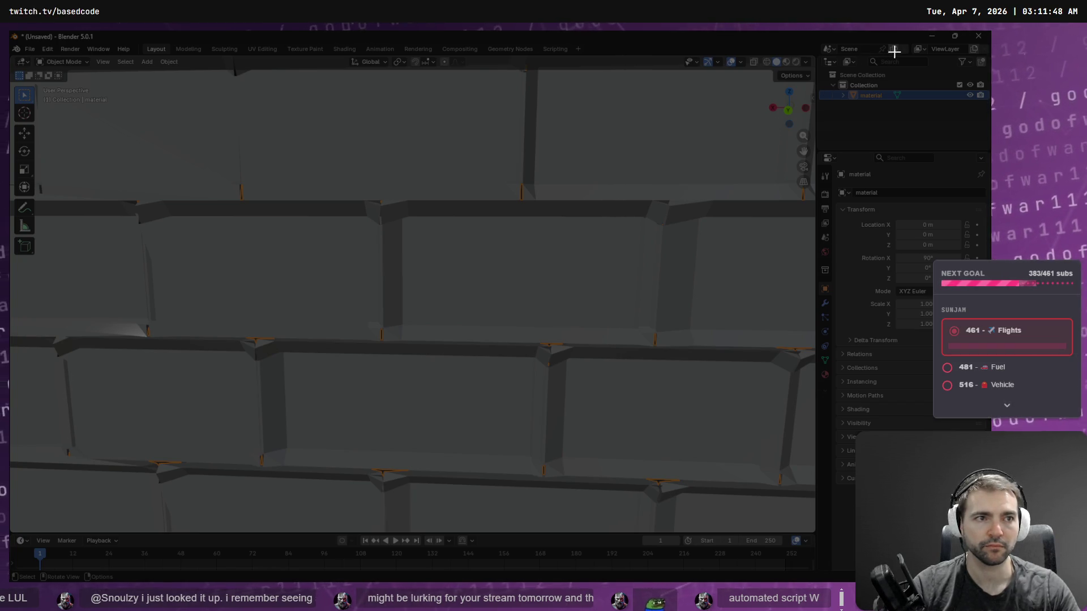
{"action": "mouse_move", "coordinate": [934, 31]}
{"action": "left_mouse_down"}
{"action": "mouse_move", "coordinate": [10, 562]}
{"action": "mouse_move", "coordinate": [10, 542]}
{"action": "left_mouse_up"}
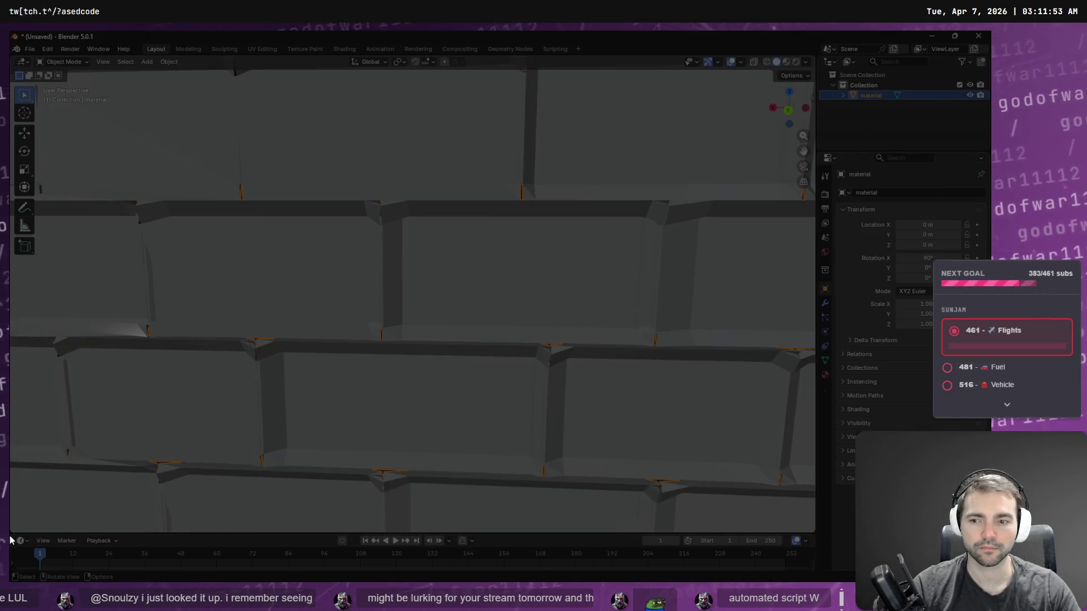
{"action": "left_click", "coordinate": [241, 502]}
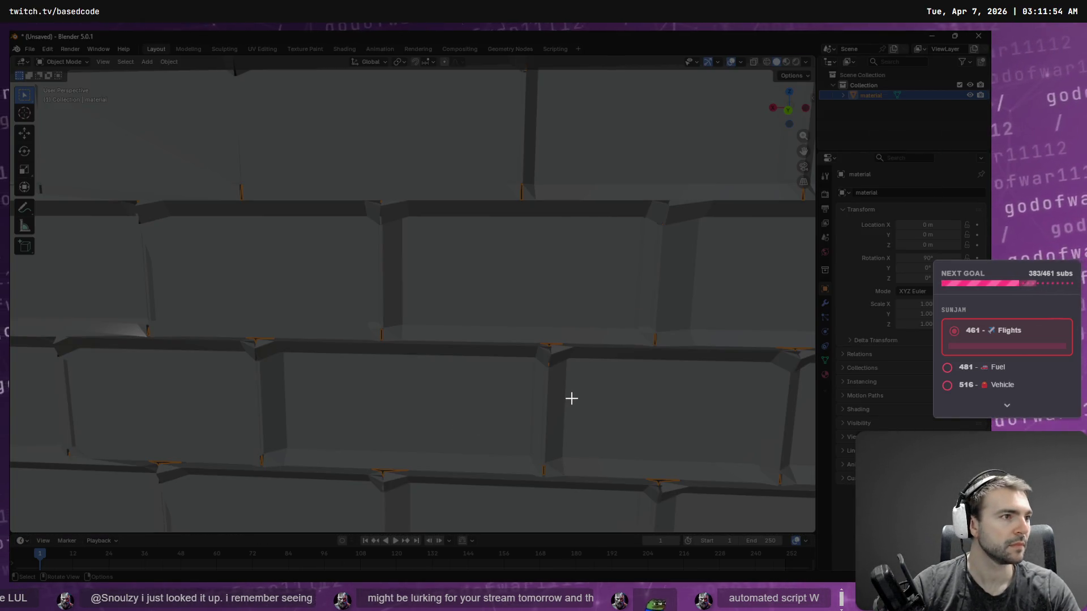
{"action": "key", "text": "alt+Tab"}
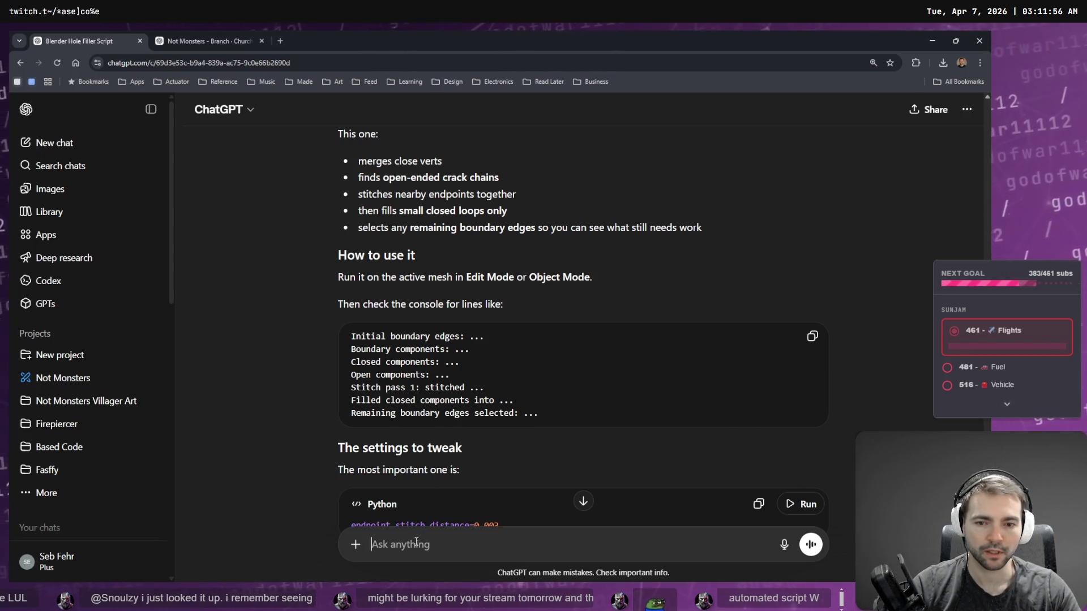
Step: Paste the repair script's console output into the ChatGPT message box
{"action": "key", "text": "ctrl"}
{"action": "key", "text": "ctrl+v"}
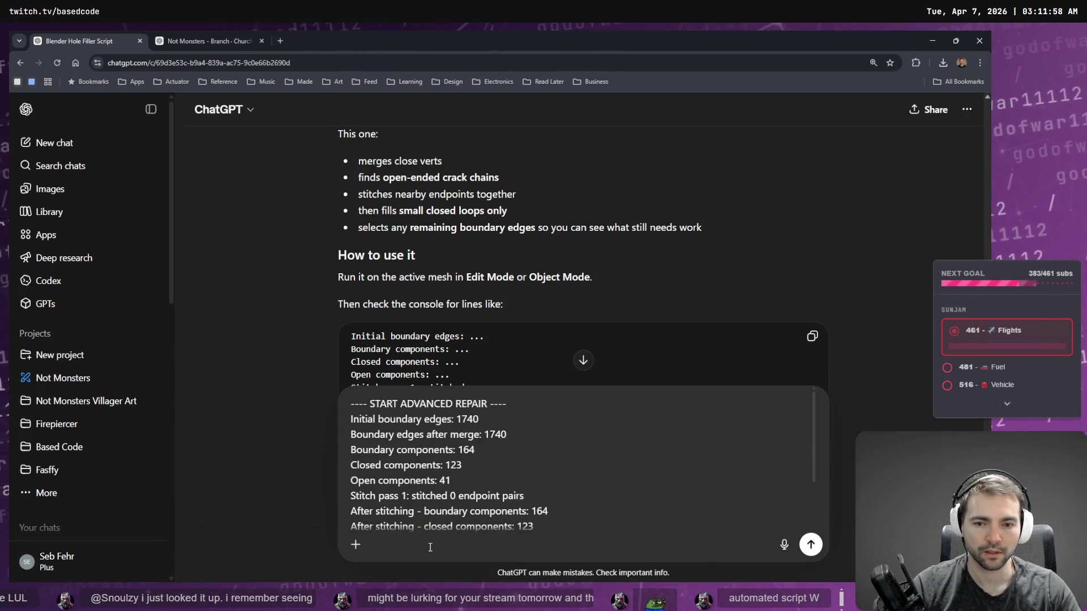
{"action": "key", "text": "shift+Return"}
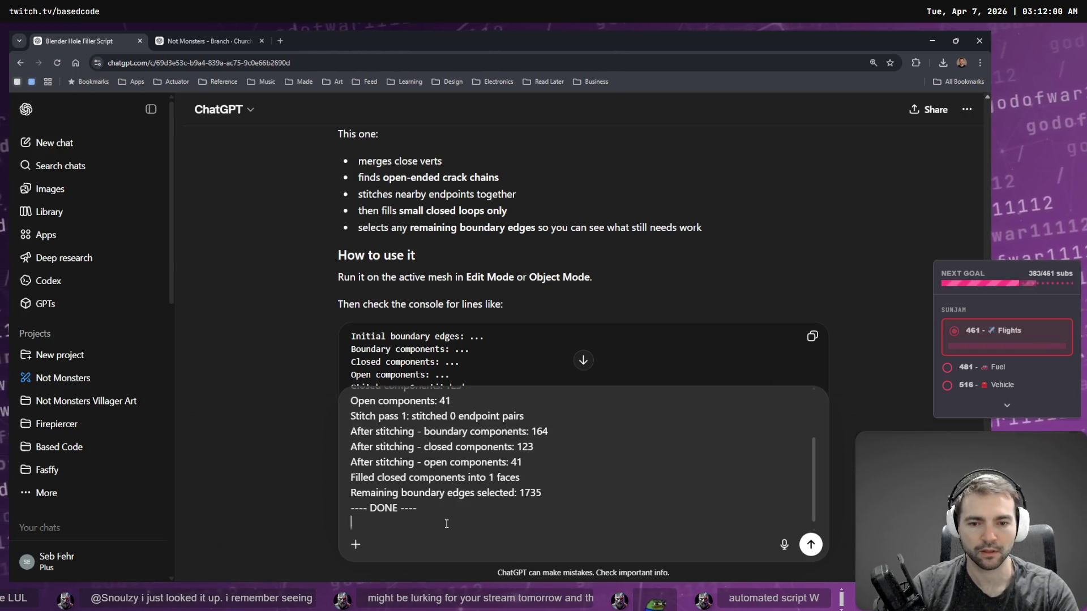
Step: Attach a screenshot of the wall's orange holes, dictate the remaining-holes note and send
{"action": "key", "text": "alt+Tab"}
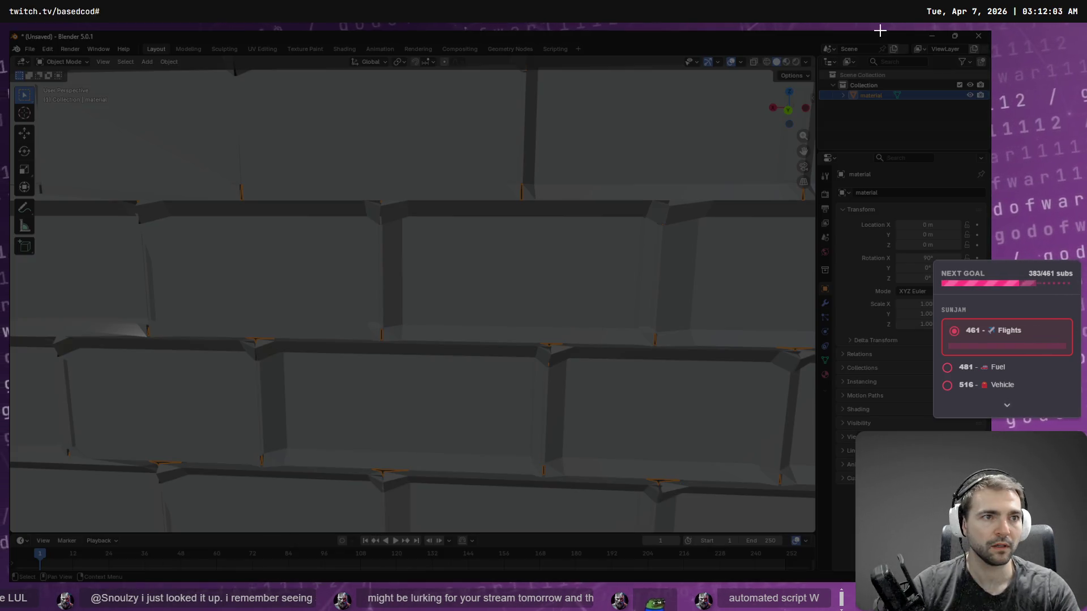
{"action": "mouse_move", "coordinate": [880, 30]}
{"action": "left_mouse_down"}
{"action": "mouse_move", "coordinate": [579, 412]}
{"action": "mouse_move", "coordinate": [11, 585]}
{"action": "left_mouse_up"}
{"action": "key", "text": "alt+Tab"}
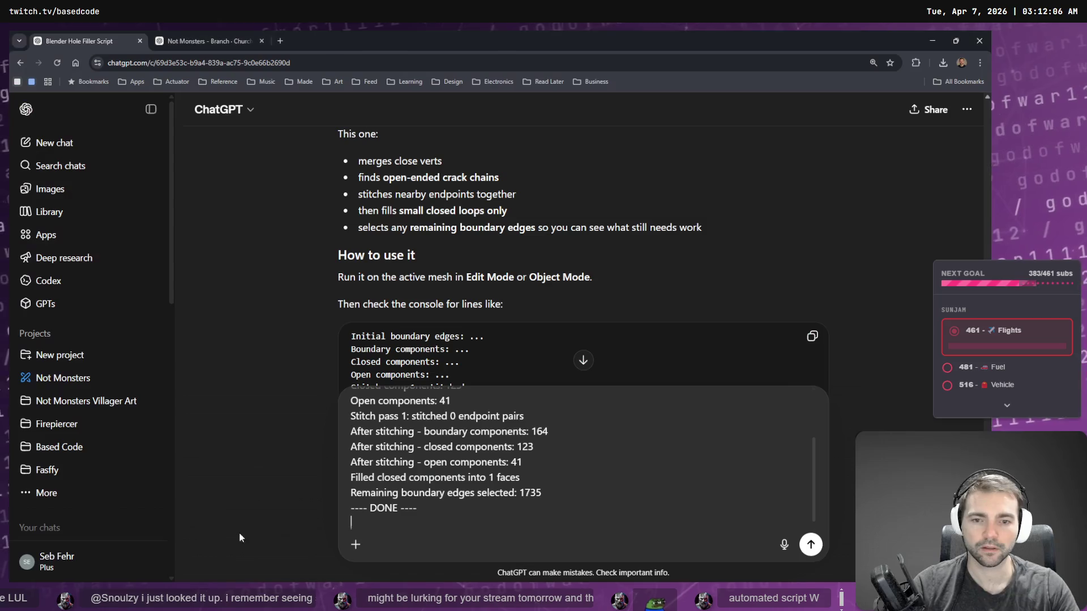
{"action": "key", "text": "ctrl+v"}
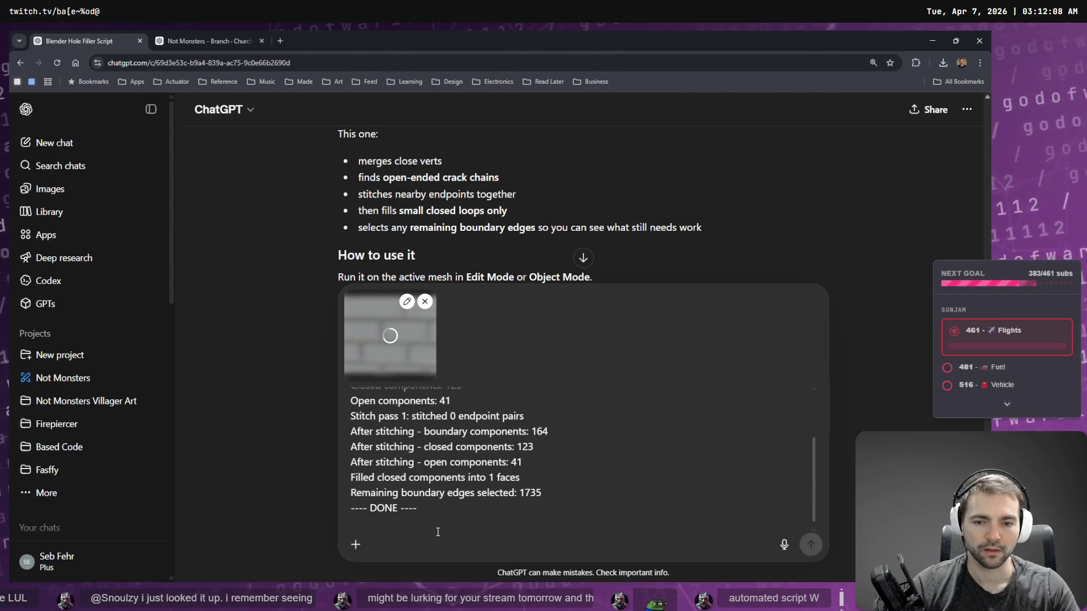
{"action": "key", "text": "super+h"}
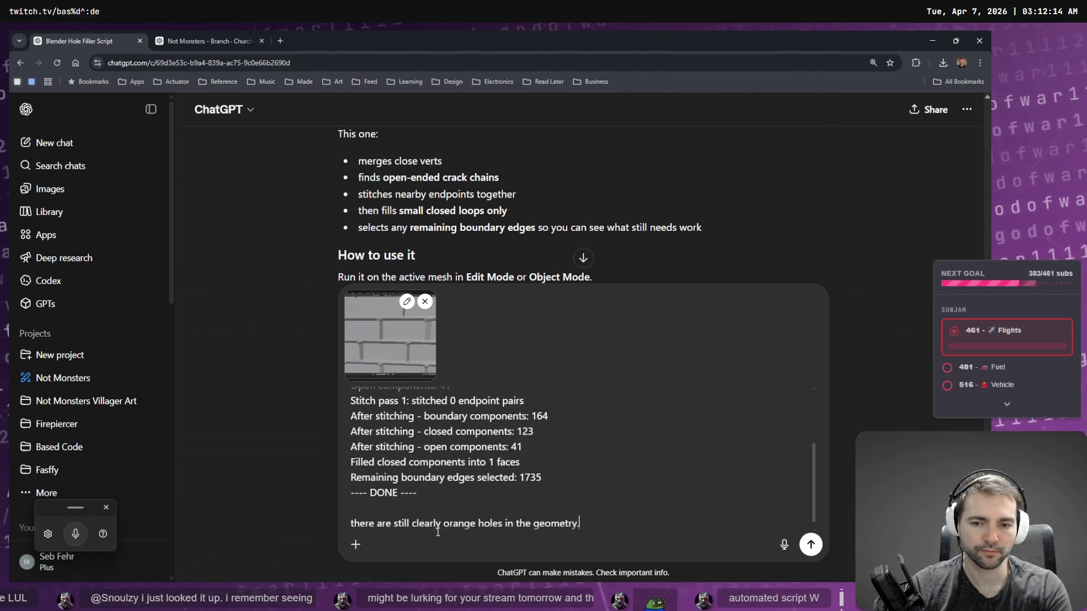
{"action": "key", "text": "Return"}
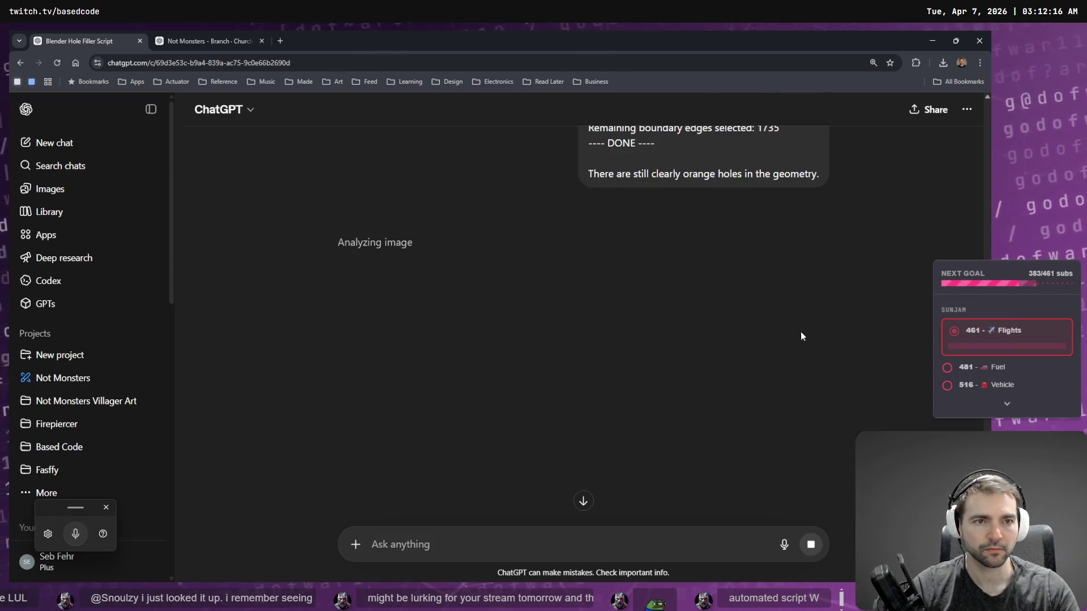
Step: Read ChatGPT's reply proposing the bridge-edge-pairs script, then return to Blender's wall close-up
{"action": "scroll", "coordinate": [803, 336], "scroll_direction": "up", "scroll_amount": 10}
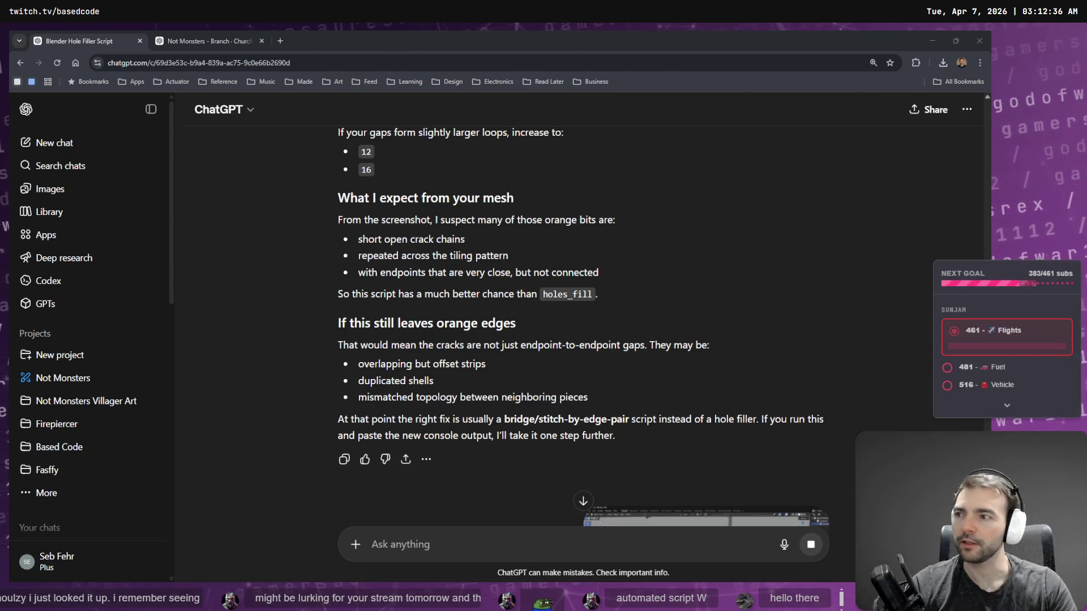
{"action": "scroll", "coordinate": [701, 311], "scroll_direction": "down", "scroll_amount": 8}
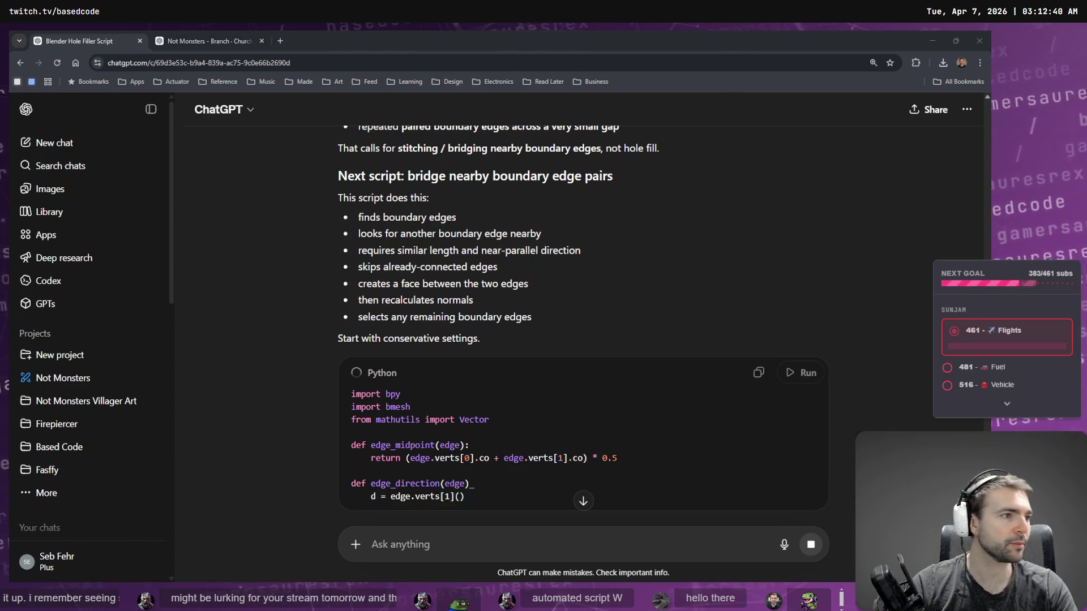
{"action": "key", "text": "alt+Tab"}
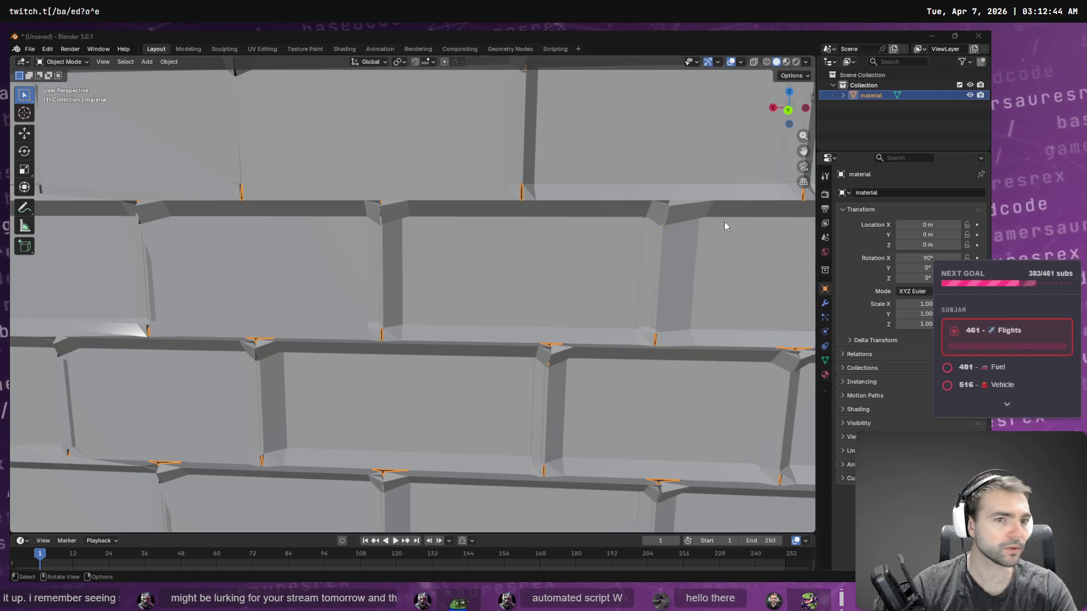
Step: In Edit Mode, select the stray vertical edges down the tower's right column and dissolve them
{"action": "key", "text": "alt+Tab"}
{"action": "key", "text": "alt+Tab"}
{"action": "right_click", "coordinate": [506, 170]}
{"action": "mouse_move", "coordinate": [504, 129]}
{"action": "middle_mouse_down"}
{"action": "mouse_move", "coordinate": [521, 127]}
{"action": "mouse_move", "coordinate": [484, 117]}
{"action": "mouse_move", "coordinate": [432, 127]}
{"action": "mouse_move", "coordinate": [436, 141]}
{"action": "mouse_move", "coordinate": [476, 142]}
{"action": "mouse_move", "coordinate": [401, 133]}
{"action": "mouse_move", "coordinate": [510, 195]}
{"action": "middle_mouse_up"}
{"action": "key", "text": "Tab"}
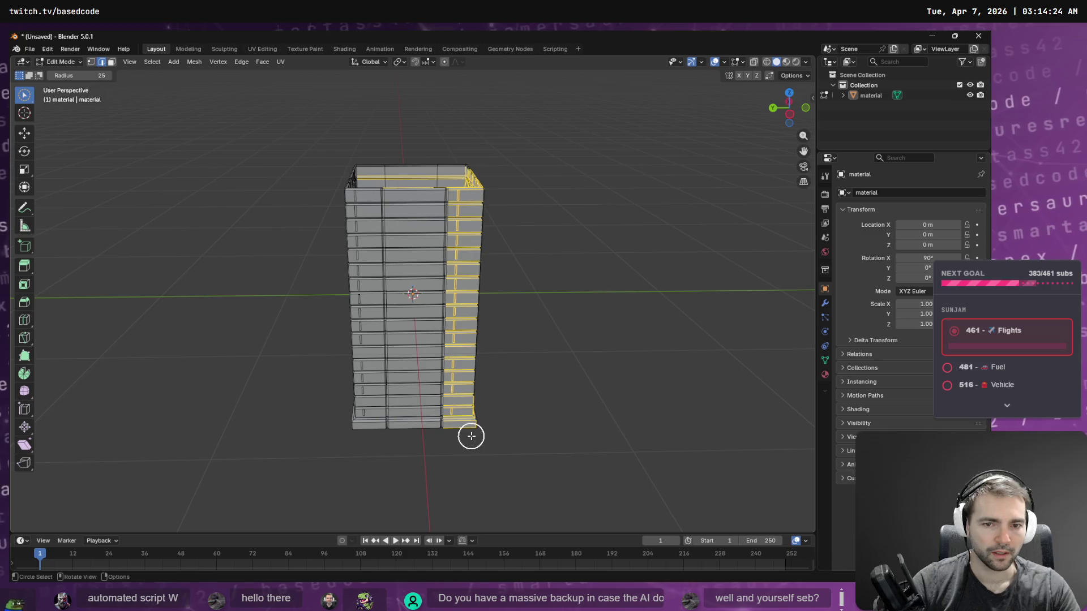
{"action": "left_click_drag", "start_coordinate": [460, 177], "coordinate": [459, 246]}
{"action": "mouse_move", "coordinate": [461, 182]}
{"action": "left_mouse_down"}
{"action": "mouse_move", "coordinate": [458, 420]}
{"action": "mouse_move", "coordinate": [476, 453]}
{"action": "mouse_move", "coordinate": [481, 185]}
{"action": "mouse_move", "coordinate": [461, 169]}
{"action": "mouse_move", "coordinate": [487, 188]}
{"action": "left_mouse_up"}
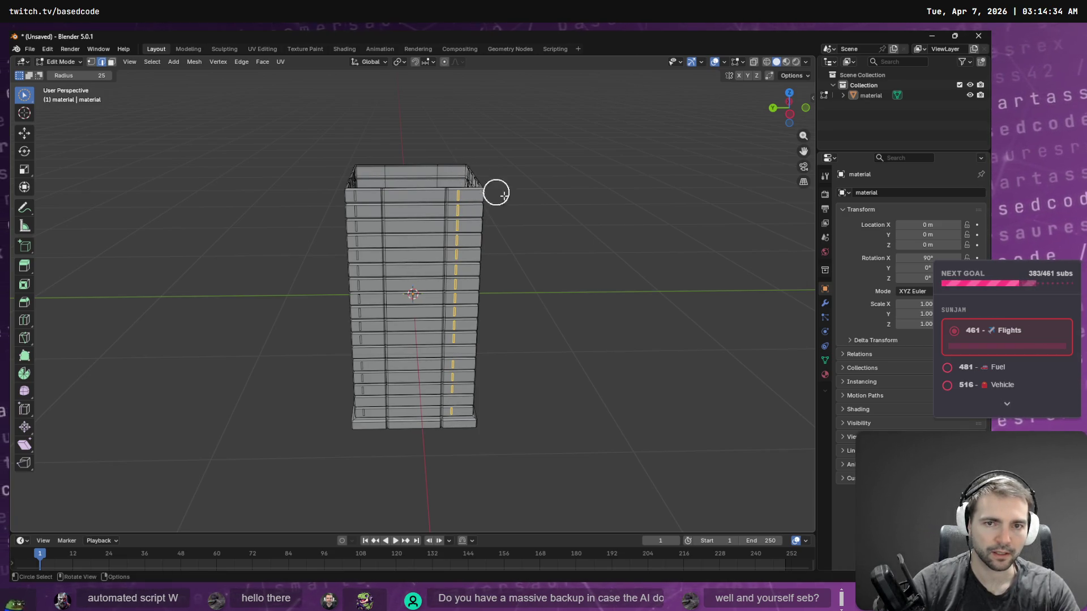
{"action": "key", "text": "x"}
{"action": "left_click", "coordinate": [539, 238]}
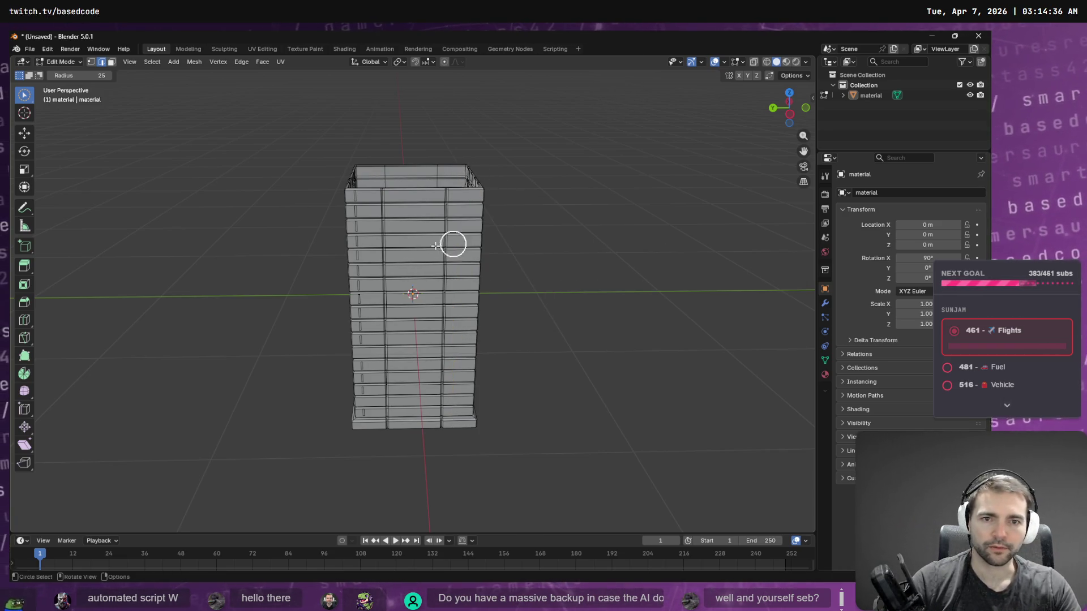
Step: Select the left column's edges, leaving out the lower-left ones
{"action": "mouse_move", "coordinate": [361, 195]}
{"action": "left_mouse_down"}
{"action": "mouse_move", "coordinate": [368, 423]}
{"action": "mouse_move", "coordinate": [381, 457]}
{"action": "mouse_move", "coordinate": [388, 213]}
{"action": "mouse_move", "coordinate": [378, 164]}
{"action": "left_mouse_up"}
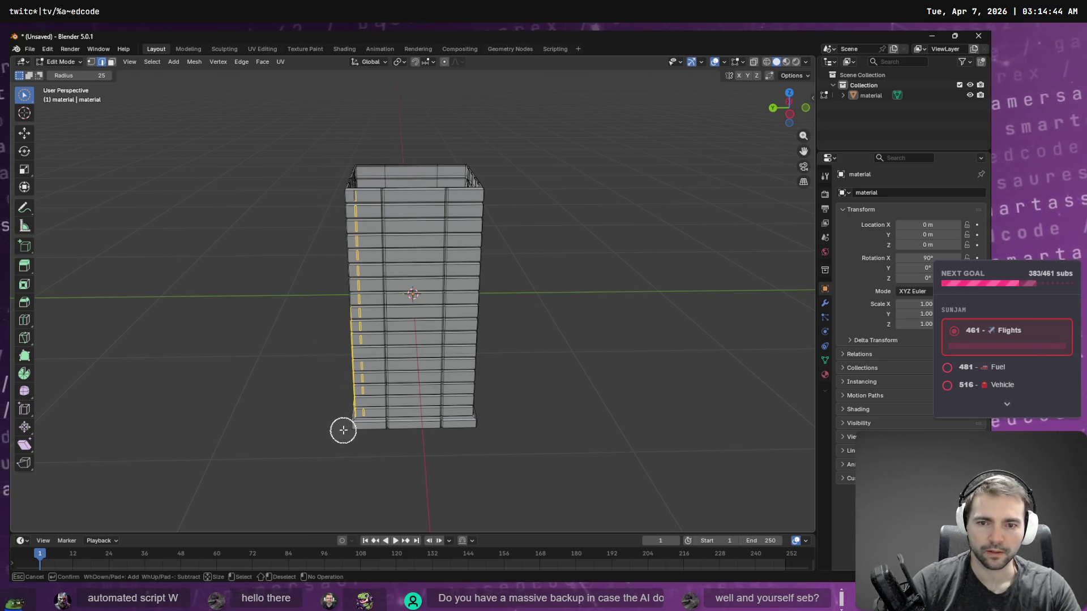
{"action": "mouse_move", "coordinate": [343, 379]}
{"action": "left_mouse_down", "text": "ctrl"}
{"action": "mouse_move", "coordinate": [339, 318]}
{"action": "mouse_move", "coordinate": [364, 453]}
{"action": "mouse_move", "coordinate": [364, 194]}
{"action": "mouse_move", "coordinate": [381, 182]}
{"action": "mouse_move", "coordinate": [378, 415]}
{"action": "mouse_move", "coordinate": [364, 446]}
{"action": "left_mouse_up", "text": "ctrl"}
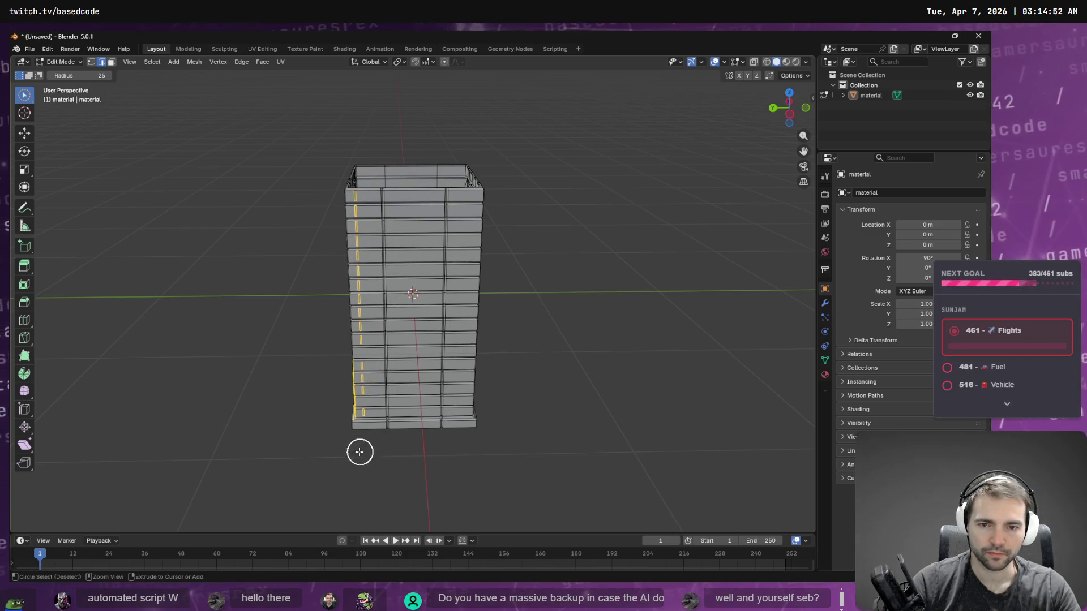
{"action": "left_click_drag", "start_coordinate": [342, 369], "coordinate": [335, 437], "text": "ctrl"}
Step: Delete the selected stray faces on the tower's left side
{"action": "key", "text": "x"}
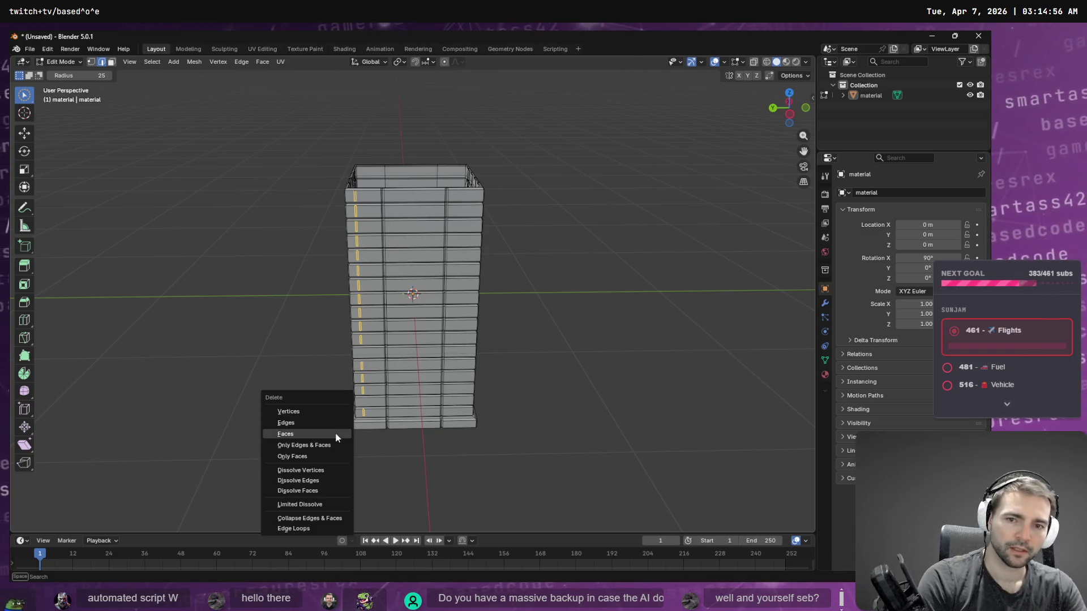
{"action": "left_click", "coordinate": [336, 434]}
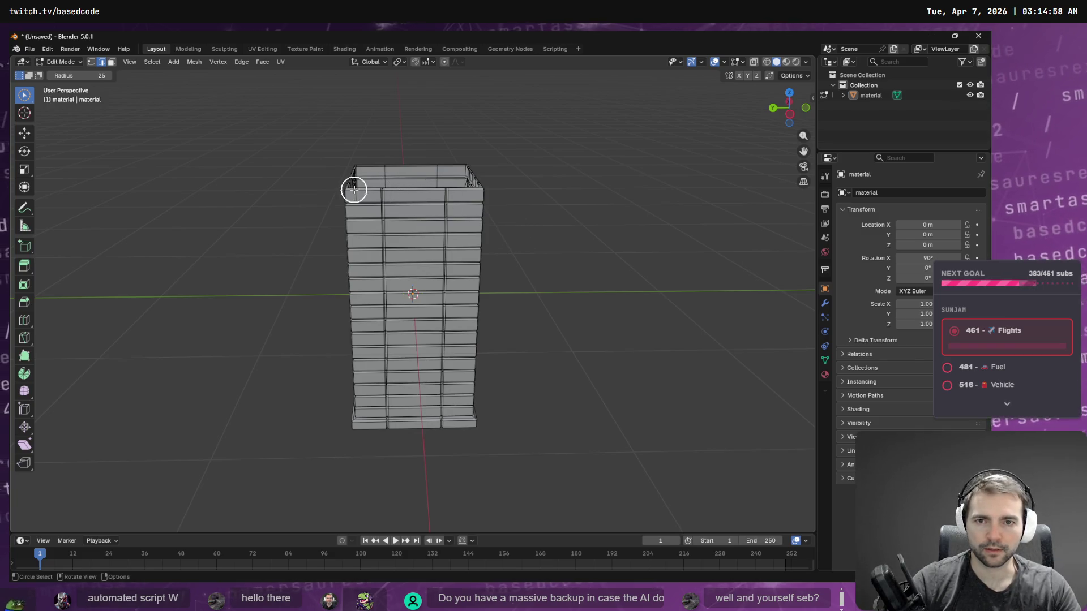
{"action": "left_click_drag", "start_coordinate": [361, 202], "coordinate": [374, 179]}
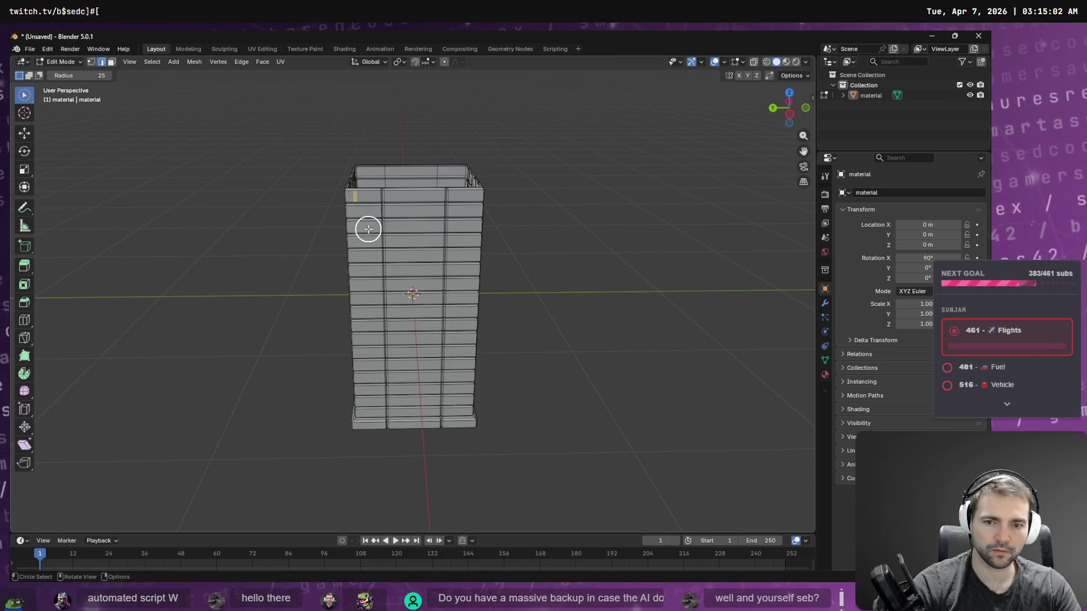
{"action": "key", "text": "x"}
{"action": "key", "text": "Escape"}
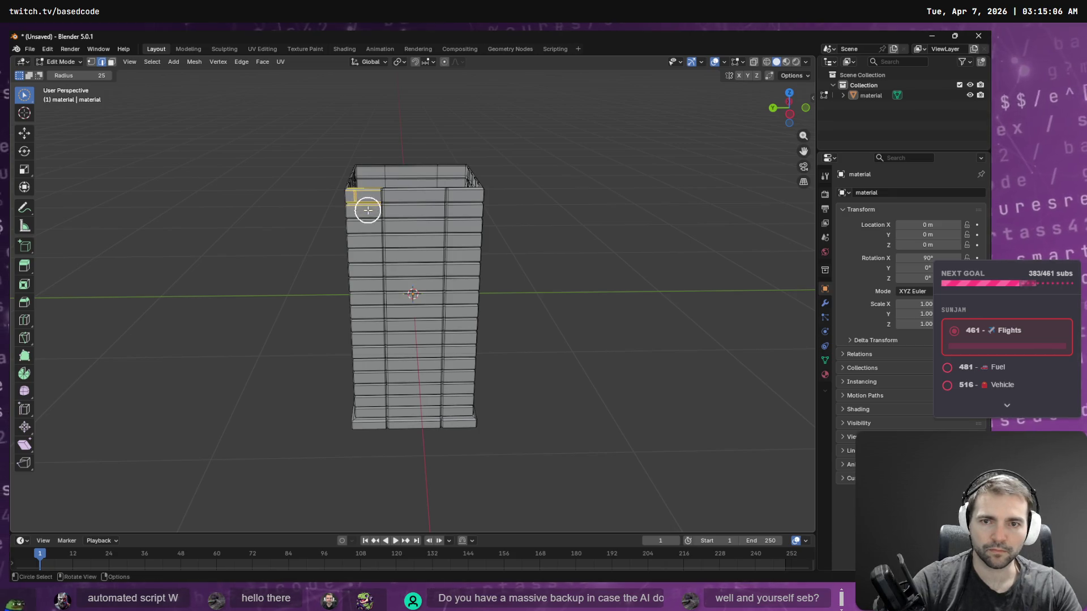
{"action": "key", "text": "x"}
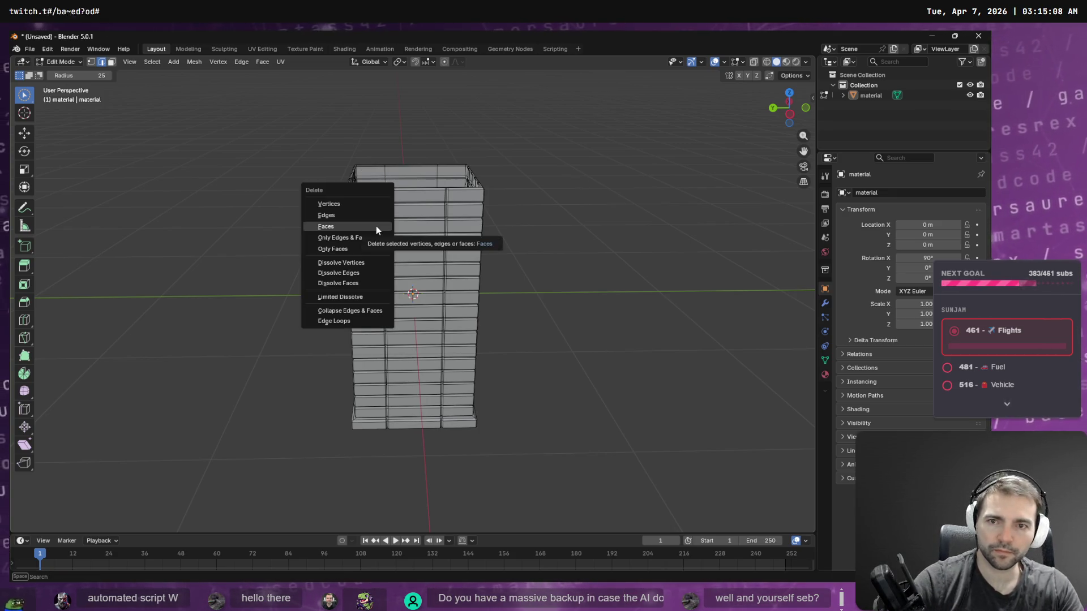
{"action": "key", "text": "Escape"}
Step: Face the column's front, select faces down the middle column and delete them
{"action": "mouse_move", "coordinate": [364, 254]}
{"action": "middle_mouse_down"}
{"action": "mouse_move", "coordinate": [585, 282]}
{"action": "mouse_move", "coordinate": [599, 259]}
{"action": "mouse_move", "coordinate": [486, 239]}
{"action": "middle_mouse_up"}
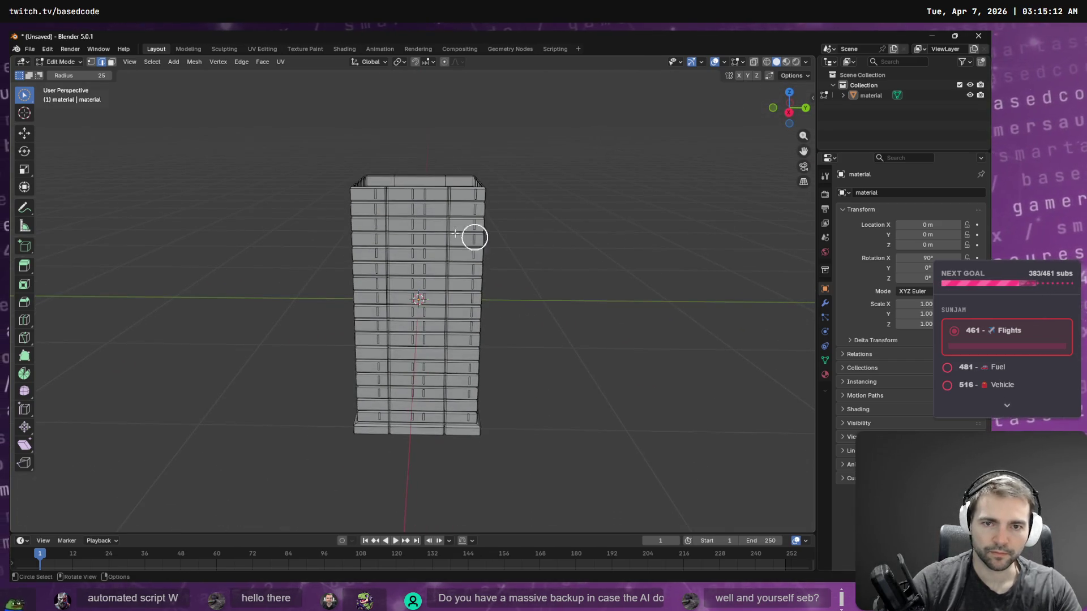
{"action": "mouse_move", "coordinate": [418, 198]}
{"action": "left_mouse_down"}
{"action": "mouse_move", "coordinate": [411, 429]}
{"action": "mouse_move", "coordinate": [447, 427]}
{"action": "mouse_move", "coordinate": [449, 170]}
{"action": "left_mouse_up"}
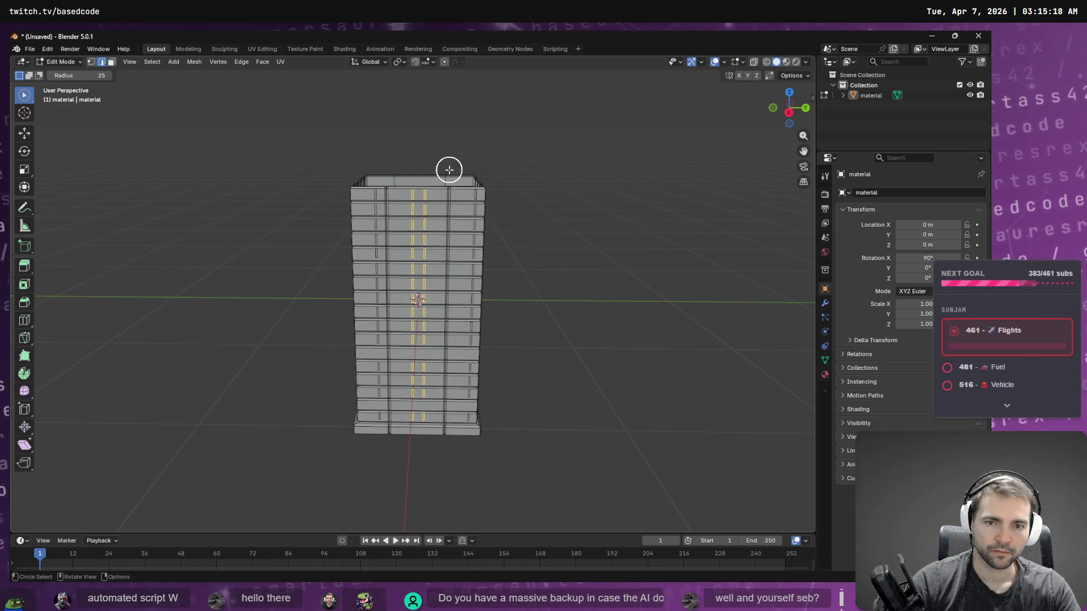
{"action": "key", "text": "x"}
{"action": "left_click", "coordinate": [450, 171]}
Step: Brush-select the middle column's faces, then delete the stray faces at the top
{"action": "key", "text": "c"}
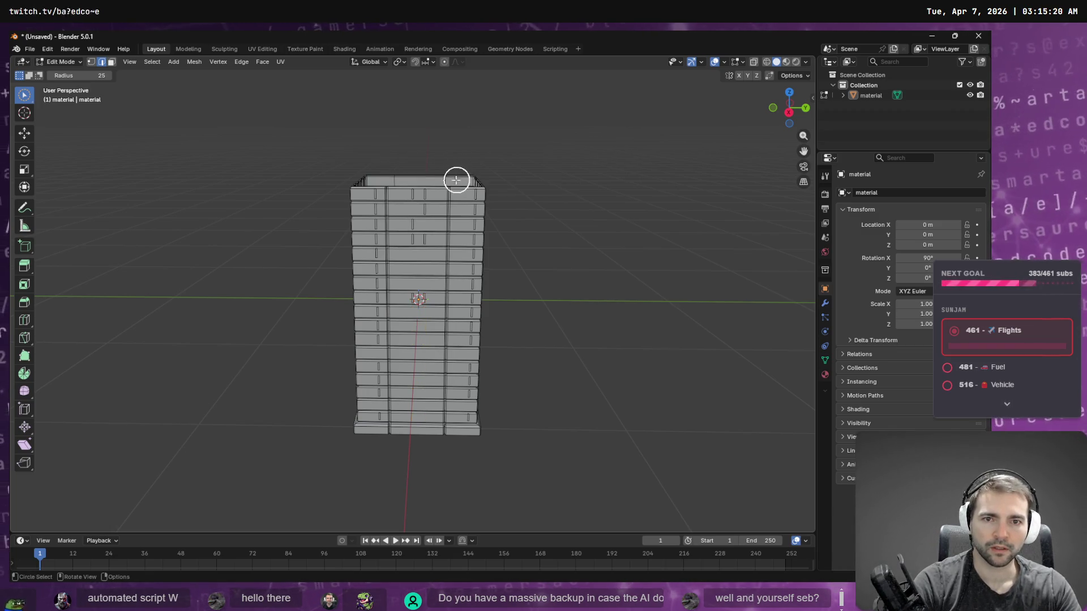
{"action": "left_click_drag", "start_coordinate": [417, 189], "coordinate": [421, 268]}
{"action": "mouse_move", "coordinate": [443, 334]}
{"action": "left_mouse_down", "text": "shift"}
{"action": "mouse_move", "coordinate": [440, 159]}
{"action": "mouse_move", "coordinate": [408, 155]}
{"action": "left_mouse_up", "text": "shift"}
{"action": "key", "text": "Escape"}
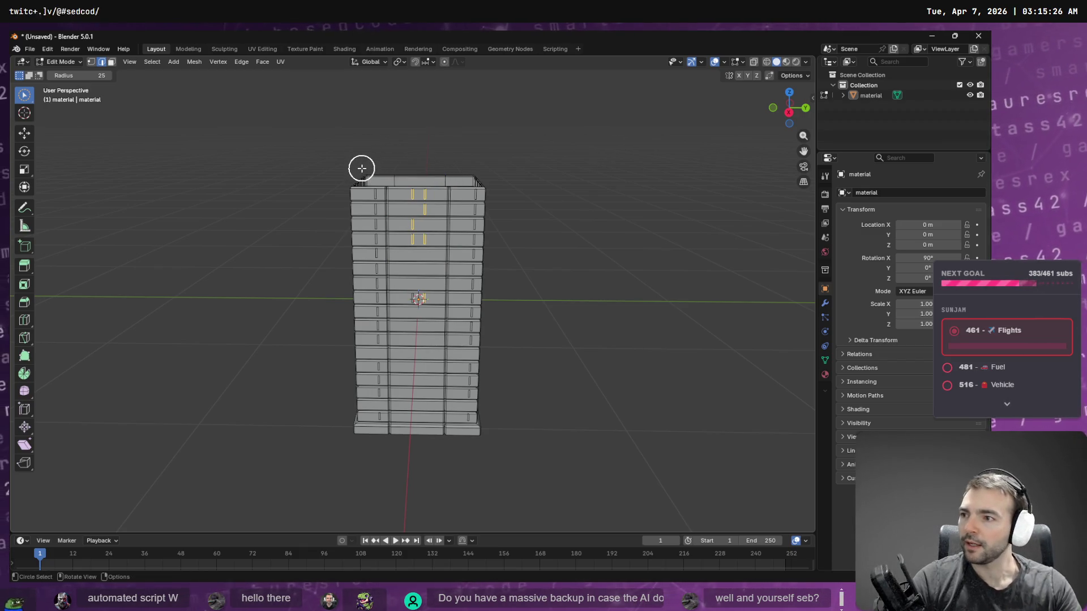
{"action": "key", "text": "x"}
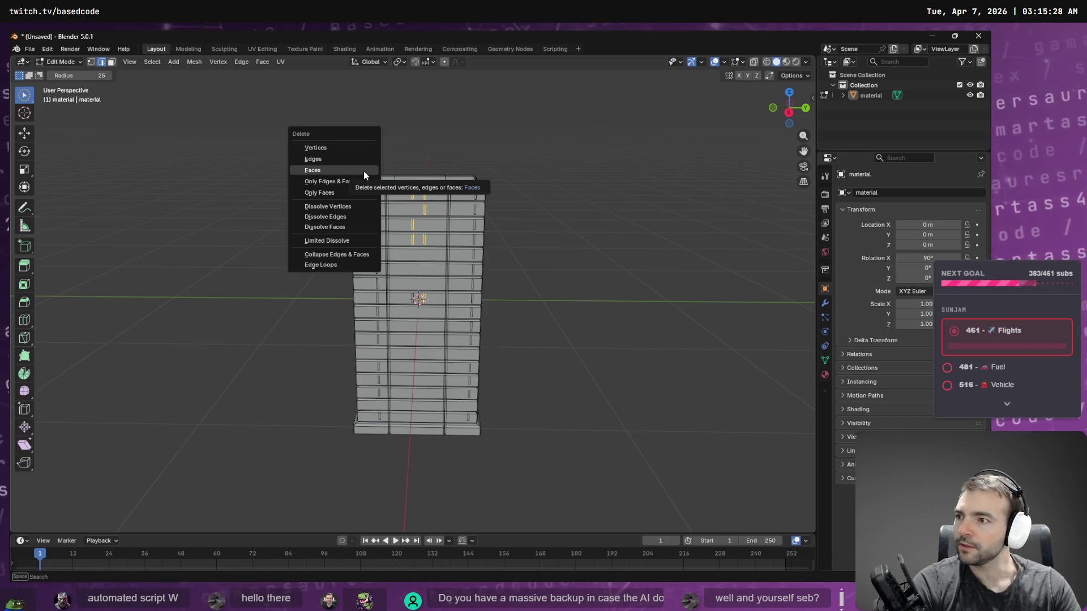
{"action": "left_click", "coordinate": [364, 171]}
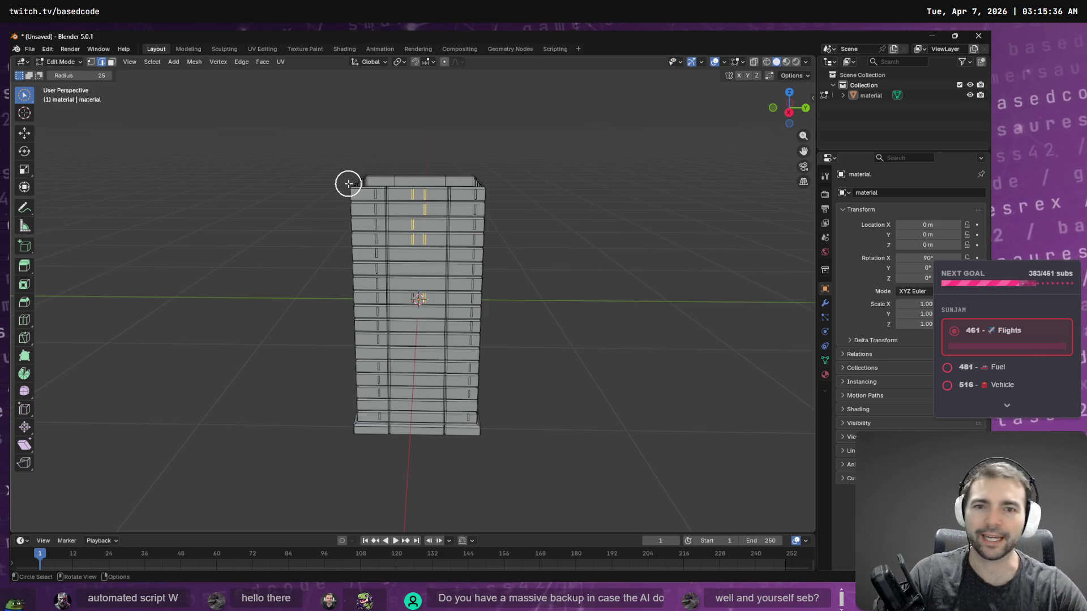
{"action": "key", "text": "x"}
{"action": "left_click", "coordinate": [318, 180]}
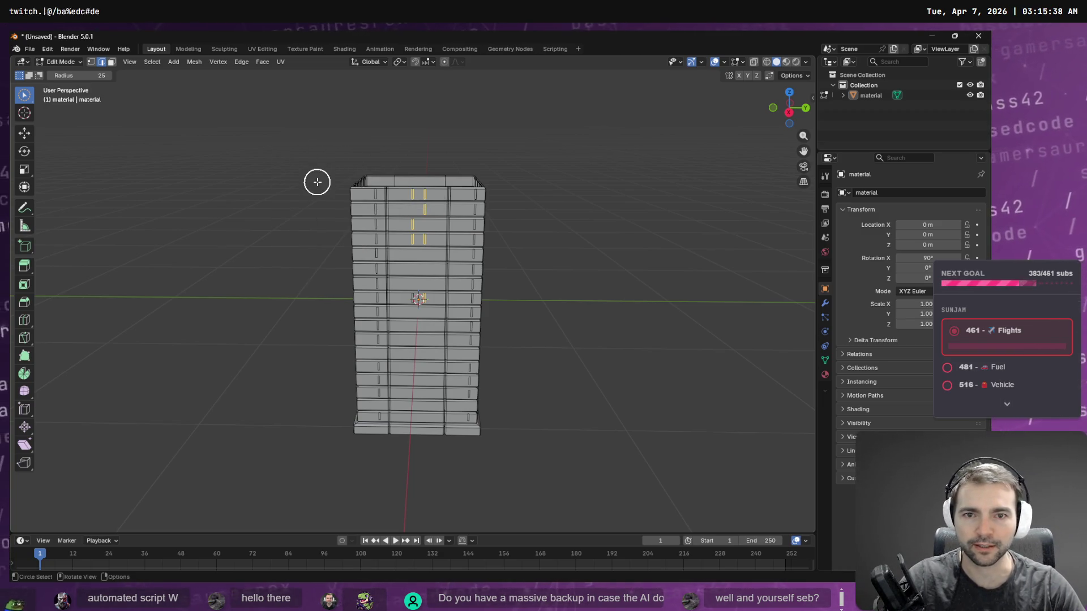
Step: Select the middle column's edges up to the top rim and view the tower from above
{"action": "mouse_move", "coordinate": [412, 353]}
{"action": "left_mouse_down"}
{"action": "mouse_move", "coordinate": [422, 195]}
{"action": "mouse_move", "coordinate": [443, 166]}
{"action": "mouse_move", "coordinate": [443, 448]}
{"action": "left_mouse_up"}
{"action": "key", "text": "x"}
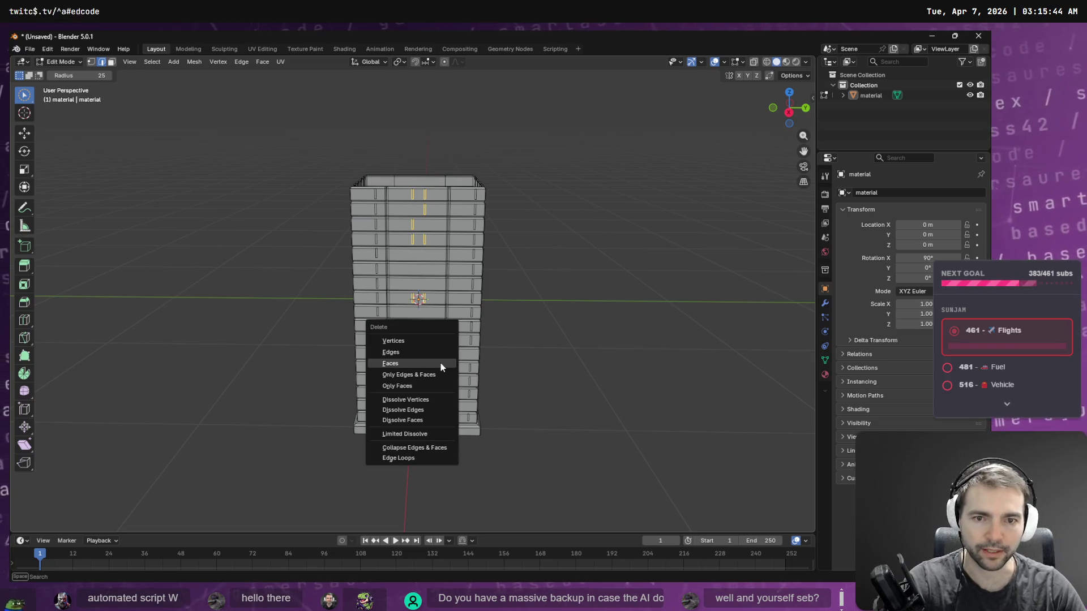
{"action": "key", "text": "Escape"}
{"action": "key", "text": "x"}
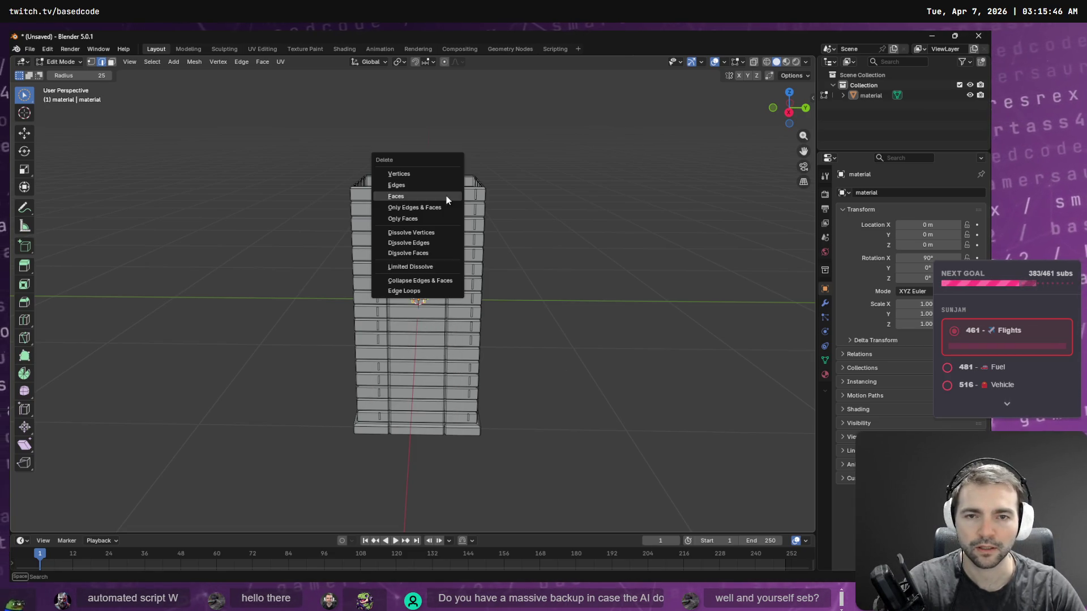
{"action": "left_click", "coordinate": [427, 187]}
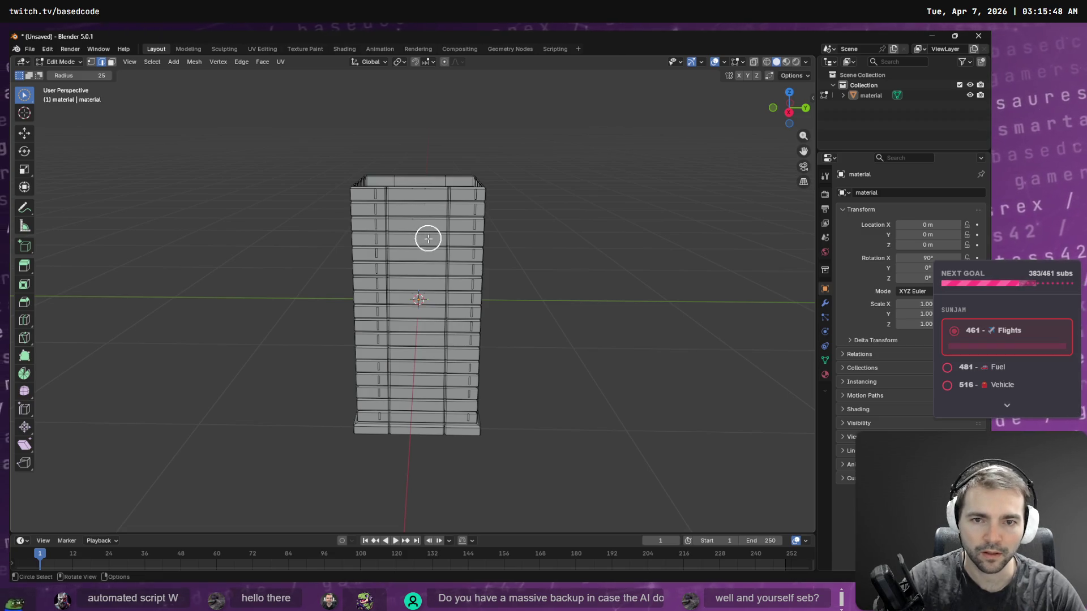
{"action": "left_click_drag", "start_coordinate": [411, 296], "coordinate": [417, 199]}
{"action": "middle_click_drag", "start_coordinate": [417, 201], "coordinate": [425, 287]}
{"action": "left_click_drag", "start_coordinate": [425, 286], "coordinate": [426, 359]}
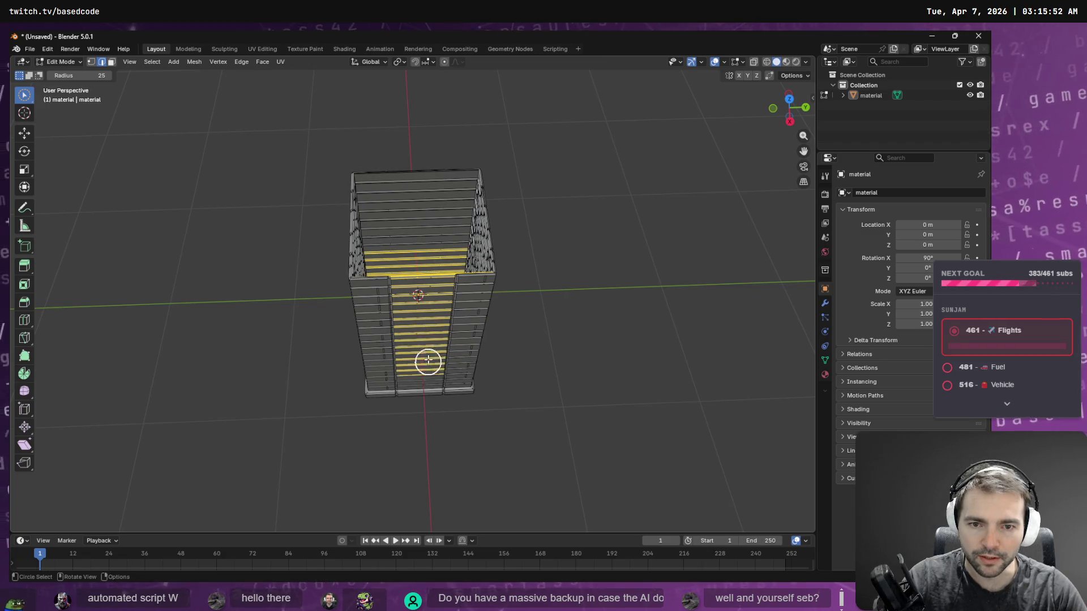
Step: Try selecting the middle column's edges, then undo that selection
{"action": "scroll", "coordinate": [426, 359], "scroll_direction": "up", "scroll_amount": 3}
{"action": "middle_click_drag", "start_coordinate": [427, 359], "coordinate": [433, 317]}
{"action": "scroll", "coordinate": [433, 317], "scroll_direction": "up", "scroll_amount": 5}
{"action": "scroll", "coordinate": [454, 289], "scroll_direction": "down", "scroll_amount": 4}
{"action": "key", "text": "ctrl+z"}
{"action": "key", "text": "c"}
{"action": "left_click_drag", "start_coordinate": [460, 238], "coordinate": [451, 413]}
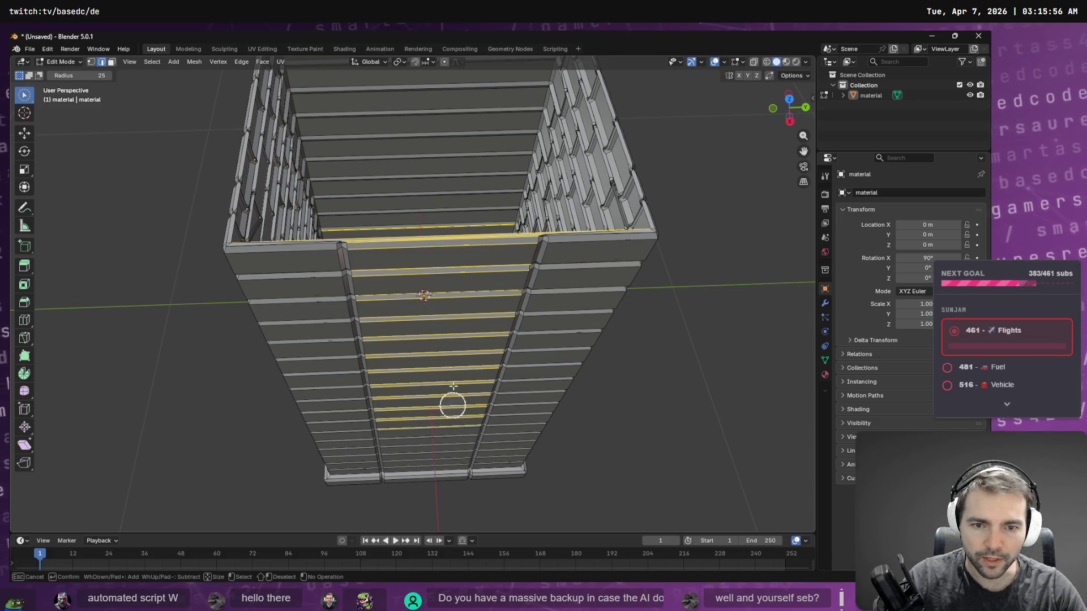
{"action": "key", "text": "ctrl+z"}
{"action": "key", "text": "x"}
{"action": "key", "text": "Escape"}
{"action": "key", "text": "c"}
Step: Brush-select the stray edges down the tower's left column and delete them
{"action": "mouse_move", "coordinate": [468, 381]}
{"action": "middle_mouse_down"}
{"action": "mouse_move", "coordinate": [468, 334]}
{"action": "mouse_move", "coordinate": [370, 268]}
{"action": "middle_mouse_up"}
{"action": "scroll", "coordinate": [322, 117], "scroll_direction": "up", "scroll_amount": 1}
{"action": "mouse_move", "coordinate": [322, 117]}
{"action": "left_mouse_down"}
{"action": "mouse_move", "coordinate": [342, 153]}
{"action": "mouse_move", "coordinate": [347, 422]}
{"action": "mouse_move", "coordinate": [364, 493]}
{"action": "mouse_move", "coordinate": [350, 231]}
{"action": "mouse_move", "coordinate": [357, 126]}
{"action": "mouse_move", "coordinate": [328, 126]}
{"action": "mouse_move", "coordinate": [320, 247]}
{"action": "mouse_move", "coordinate": [340, 528]}
{"action": "left_mouse_up"}
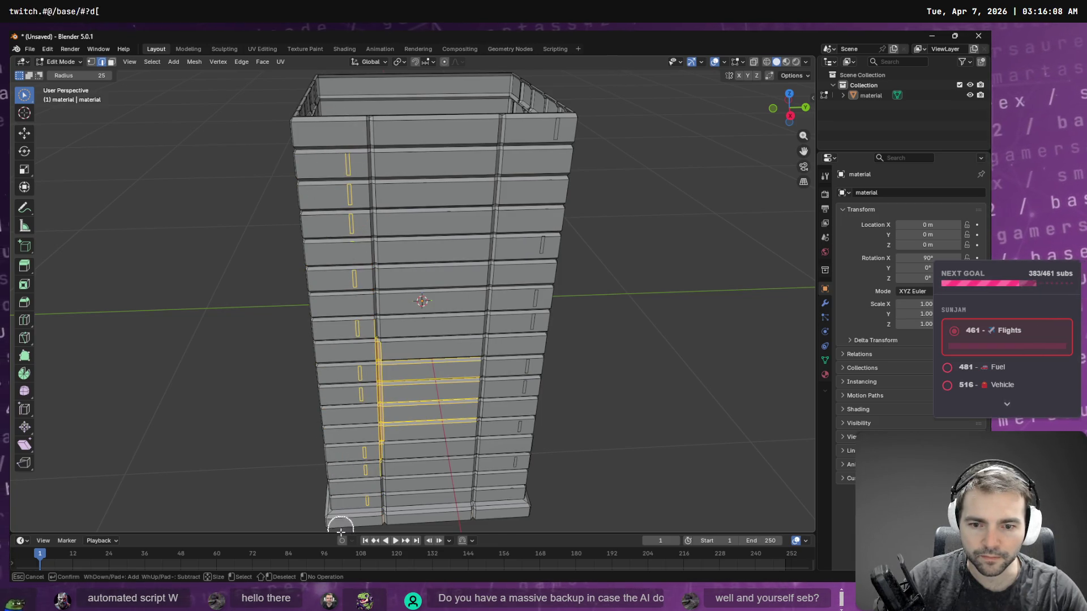
{"action": "mouse_move", "coordinate": [431, 477]}
{"action": "left_mouse_down", "text": "shift"}
{"action": "mouse_move", "coordinate": [396, 315]}
{"action": "mouse_move", "coordinate": [385, 345]}
{"action": "mouse_move", "coordinate": [390, 485]}
{"action": "mouse_move", "coordinate": [388, 339]}
{"action": "mouse_move", "coordinate": [374, 295]}
{"action": "left_mouse_up", "text": "shift"}
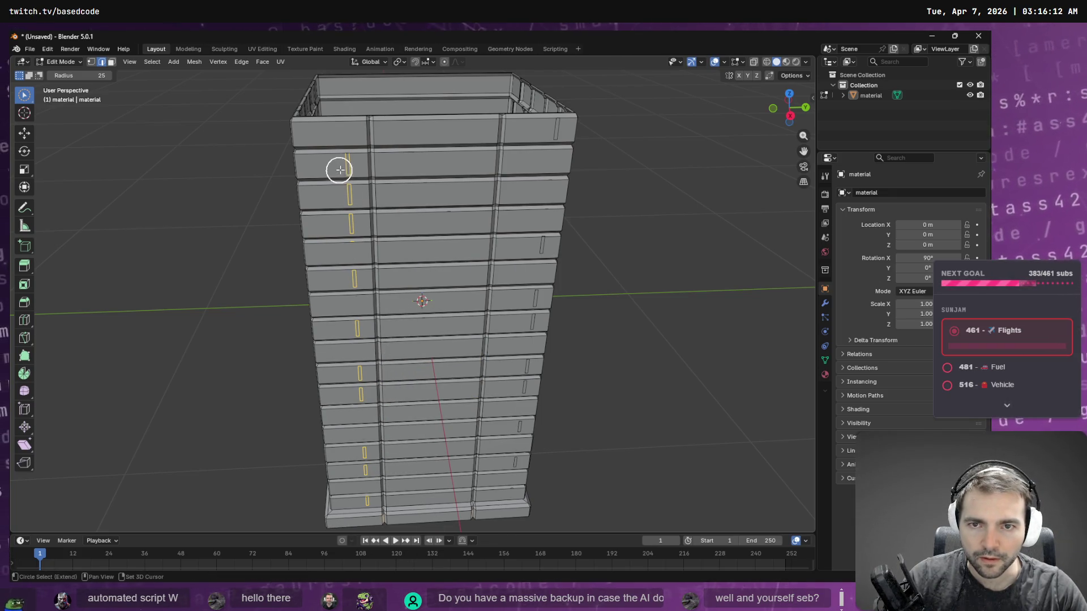
{"action": "left_click_drag", "start_coordinate": [344, 157], "coordinate": [347, 235], "text": "shift"}
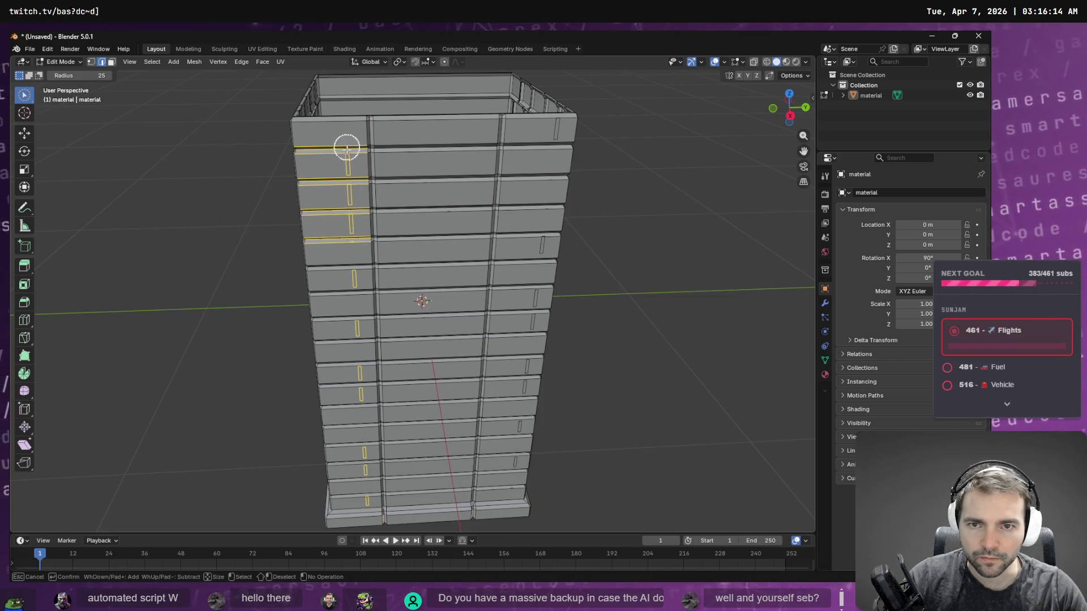
{"action": "middle_click_drag", "start_coordinate": [348, 158], "coordinate": [351, 180]}
{"action": "mouse_move", "coordinate": [352, 179]}
{"action": "left_mouse_down", "text": "shift"}
{"action": "mouse_move", "coordinate": [357, 359]}
{"action": "mouse_move", "coordinate": [331, 305]}
{"action": "mouse_move", "coordinate": [311, 206]}
{"action": "mouse_move", "coordinate": [323, 436]}
{"action": "left_mouse_up", "text": "shift"}
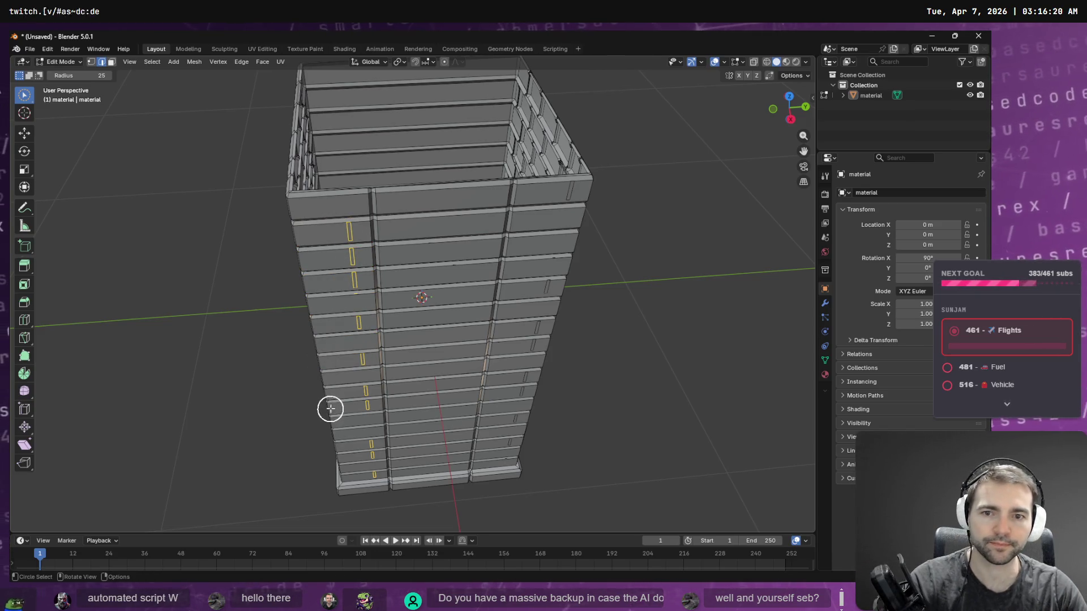
{"action": "key", "text": "x"}
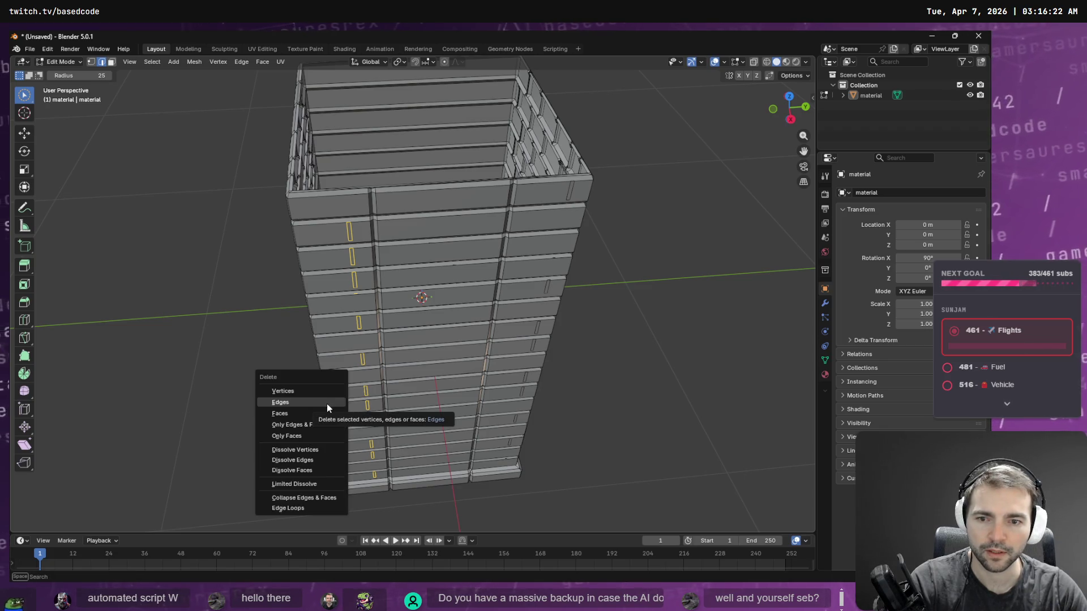
{"action": "left_click", "coordinate": [327, 403]}
Step: Select the stray edges down the right column, excluding the long rows, and delete them
{"action": "key", "text": "c"}
{"action": "left_click_drag", "start_coordinate": [425, 272], "coordinate": [449, 279]}
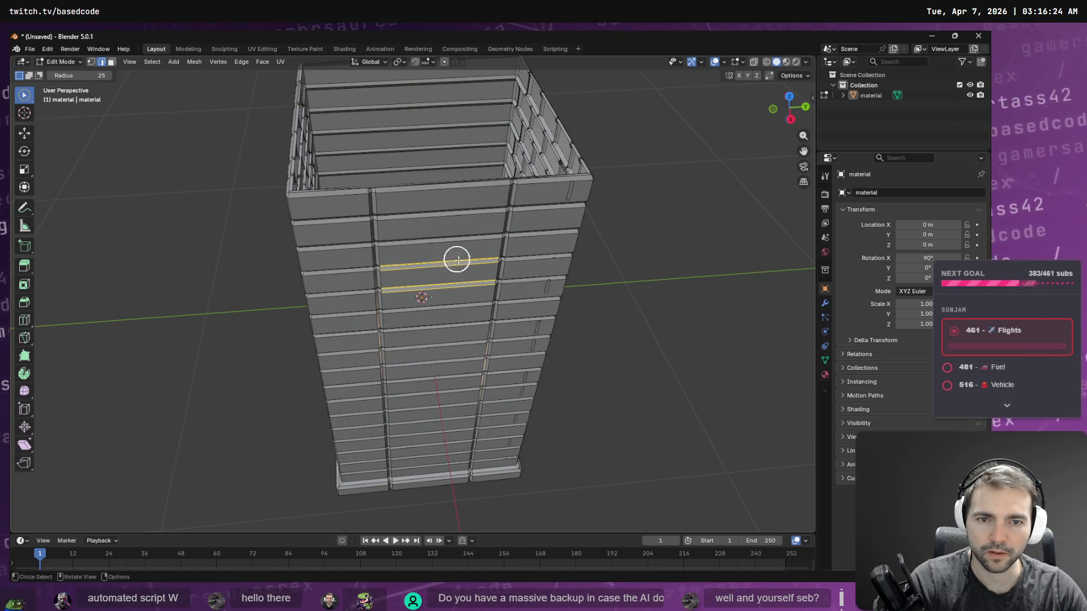
{"action": "mouse_move", "coordinate": [544, 249]}
{"action": "left_mouse_down"}
{"action": "mouse_move", "coordinate": [549, 274]}
{"action": "mouse_move", "coordinate": [571, 183]}
{"action": "mouse_move", "coordinate": [563, 298]}
{"action": "mouse_move", "coordinate": [543, 245]}
{"action": "mouse_move", "coordinate": [502, 453]}
{"action": "left_mouse_up"}
{"action": "mouse_move", "coordinate": [456, 174]}
{"action": "middle_mouse_down"}
{"action": "mouse_move", "coordinate": [454, 208]}
{"action": "mouse_move", "coordinate": [453, 134]}
{"action": "middle_mouse_up"}
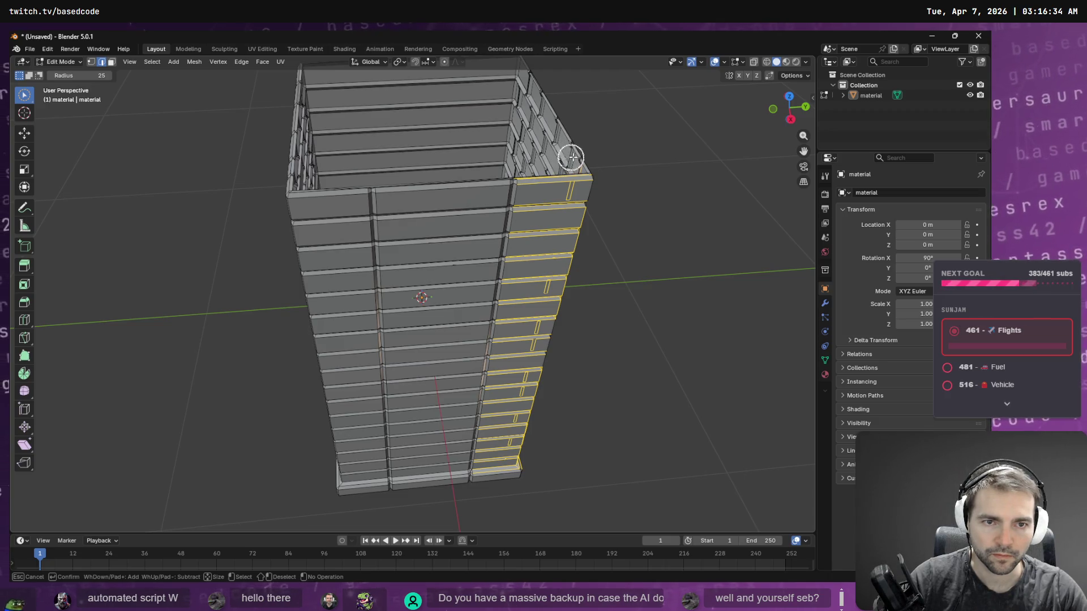
{"action": "mouse_move", "coordinate": [572, 160]}
{"action": "middle_mouse_down"}
{"action": "mouse_move", "coordinate": [531, 194]}
{"action": "mouse_move", "coordinate": [500, 318]}
{"action": "mouse_move", "coordinate": [471, 485]}
{"action": "mouse_move", "coordinate": [501, 530]}
{"action": "mouse_move", "coordinate": [548, 384]}
{"action": "middle_mouse_up"}
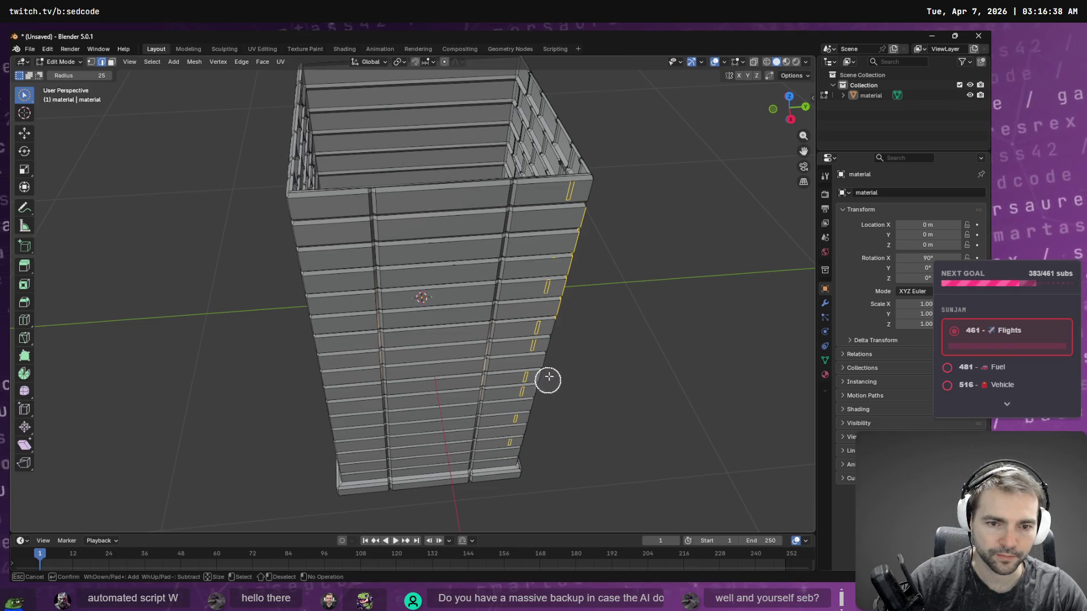
{"action": "right_click", "coordinate": [588, 211]}
{"action": "key", "text": "x"}
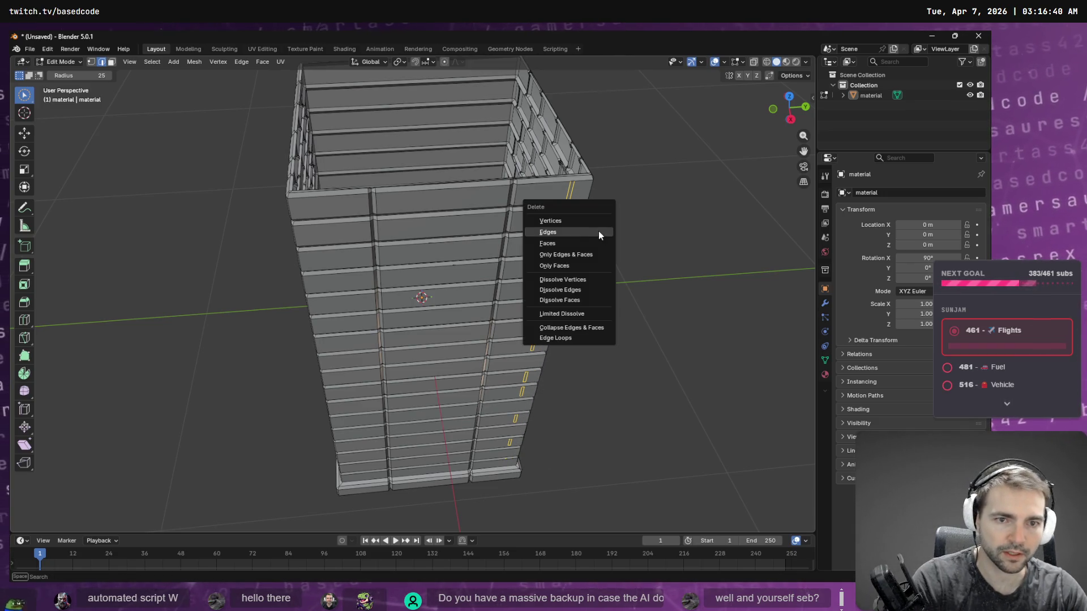
{"action": "left_click", "coordinate": [599, 230]}
Step: Test-select another edge row, cancel without deleting, and zoom in on the tower
{"action": "key", "text": "c"}
{"action": "left_click_drag", "start_coordinate": [478, 257], "coordinate": [463, 275]}
{"action": "middle_click_drag", "start_coordinate": [490, 226], "coordinate": [476, 317]}
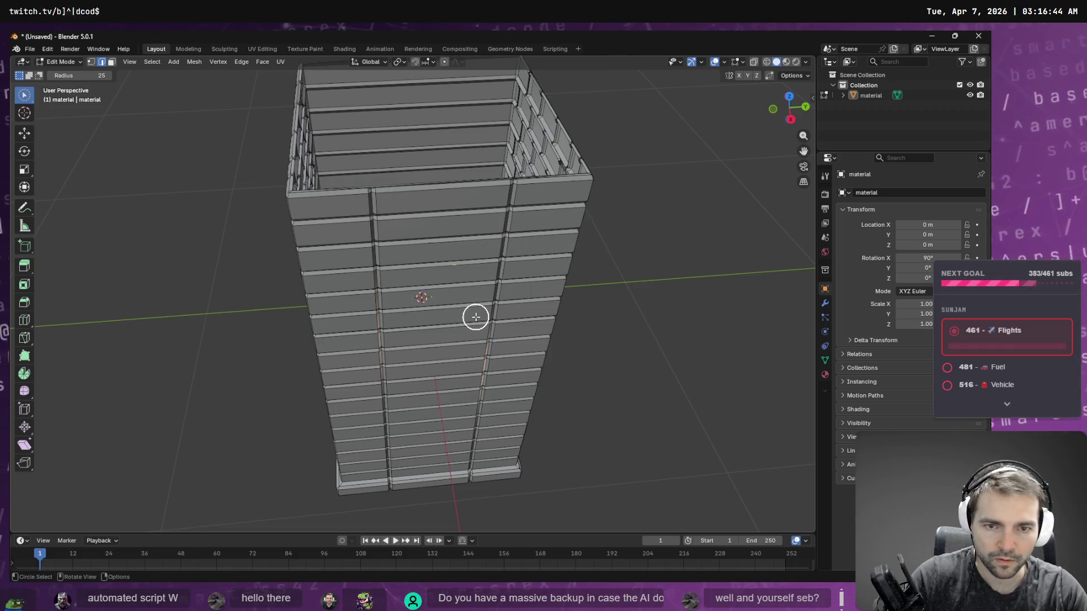
{"action": "key", "text": "x"}
{"action": "left_click", "coordinate": [476, 315]}
{"action": "scroll", "coordinate": [476, 306], "scroll_direction": "down", "scroll_amount": 4}
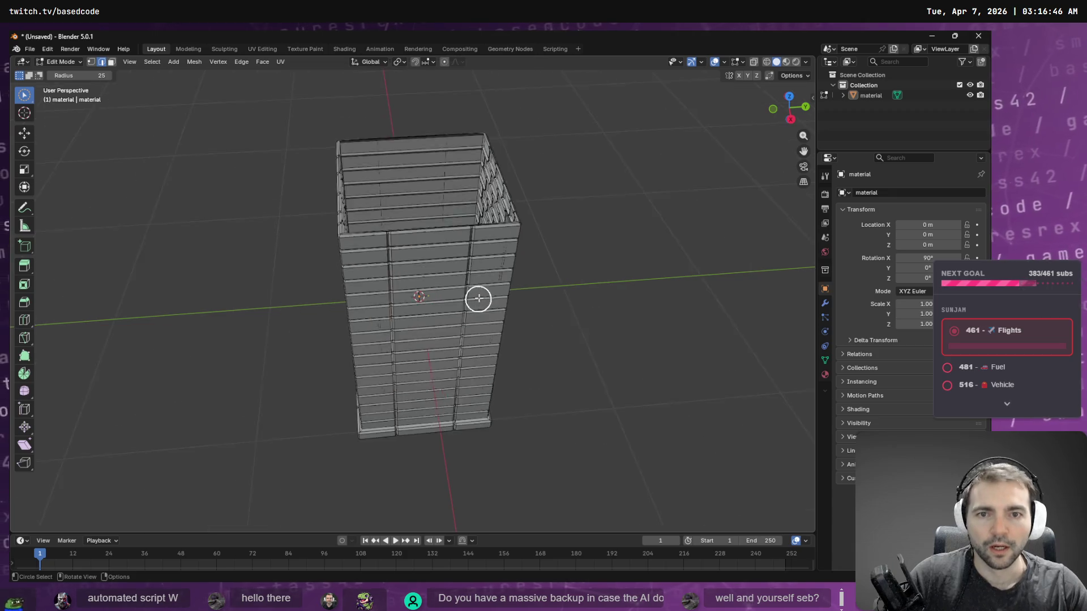
{"action": "scroll", "coordinate": [416, 273], "scroll_direction": "up", "scroll_amount": 3}
{"action": "scroll", "coordinate": [415, 273], "scroll_direction": "down", "scroll_amount": 6}
{"action": "scroll", "coordinate": [385, 274], "scroll_direction": "down", "scroll_amount": 1}
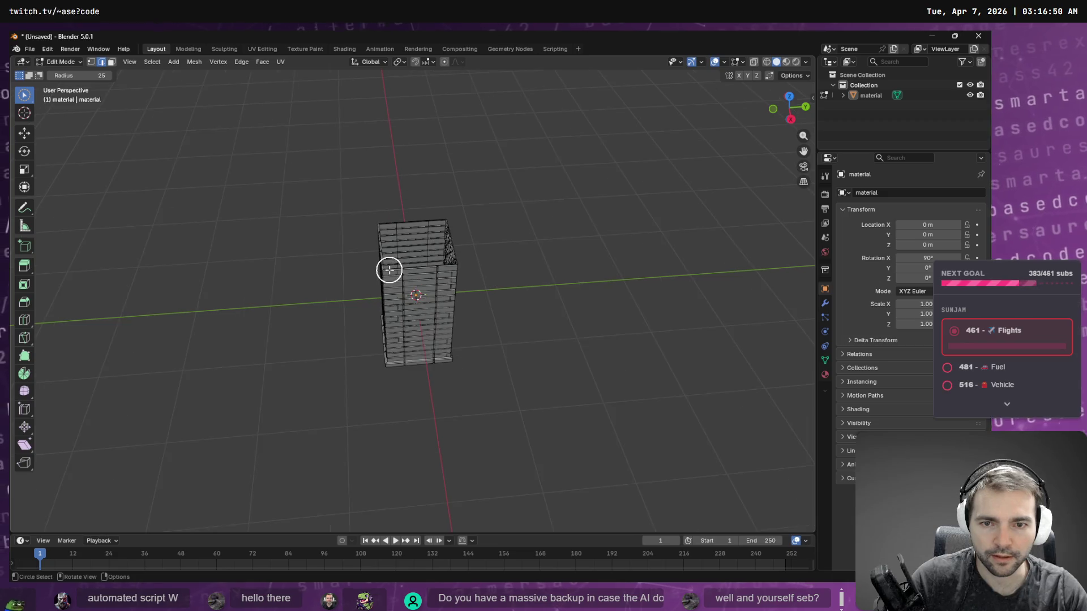
{"action": "scroll", "coordinate": [388, 267], "scroll_direction": "up", "scroll_amount": 3}
{"action": "scroll", "coordinate": [389, 270], "scroll_direction": "up", "scroll_amount": 1}
{"action": "scroll", "coordinate": [376, 255], "scroll_direction": "down", "scroll_amount": 2}
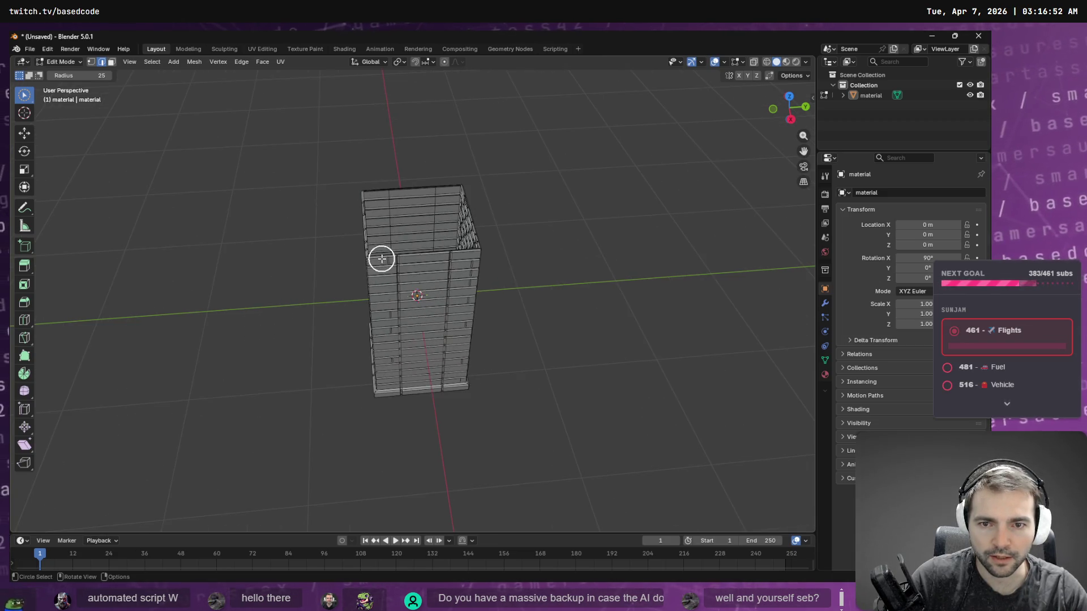
Step: Select the remaining short stray edges on the left and right columns and delete them
{"action": "mouse_move", "coordinate": [382, 268]}
{"action": "left_mouse_down"}
{"action": "mouse_move", "coordinate": [385, 358]}
{"action": "mouse_move", "coordinate": [399, 351]}
{"action": "left_mouse_up"}
{"action": "mouse_move", "coordinate": [464, 268]}
{"action": "left_mouse_down"}
{"action": "mouse_move", "coordinate": [459, 376]}
{"action": "mouse_move", "coordinate": [435, 388]}
{"action": "left_mouse_up"}
{"action": "mouse_move", "coordinate": [455, 250]}
{"action": "left_mouse_down", "text": "ctrl"}
{"action": "mouse_move", "coordinate": [436, 402]}
{"action": "mouse_move", "coordinate": [467, 402]}
{"action": "mouse_move", "coordinate": [483, 366]}
{"action": "mouse_move", "coordinate": [483, 237]}
{"action": "left_mouse_up", "text": "ctrl"}
{"action": "mouse_move", "coordinate": [385, 220]}
{"action": "left_mouse_down", "text": "ctrl"}
{"action": "mouse_move", "coordinate": [366, 255]}
{"action": "mouse_move", "coordinate": [376, 389]}
{"action": "left_mouse_up", "text": "ctrl"}
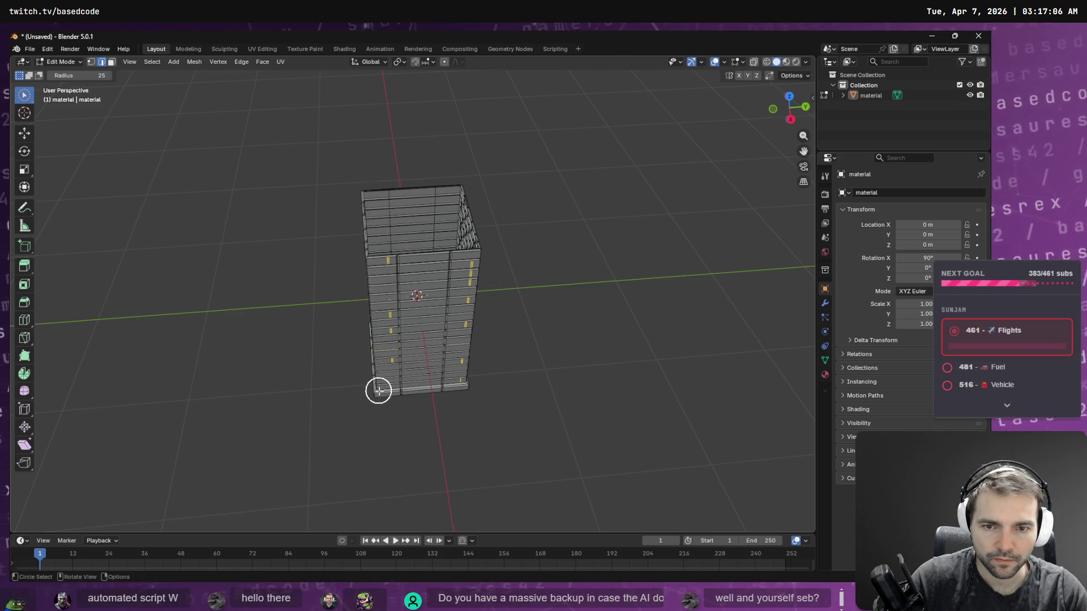
{"action": "key", "text": "x"}
{"action": "left_click", "coordinate": [381, 394]}
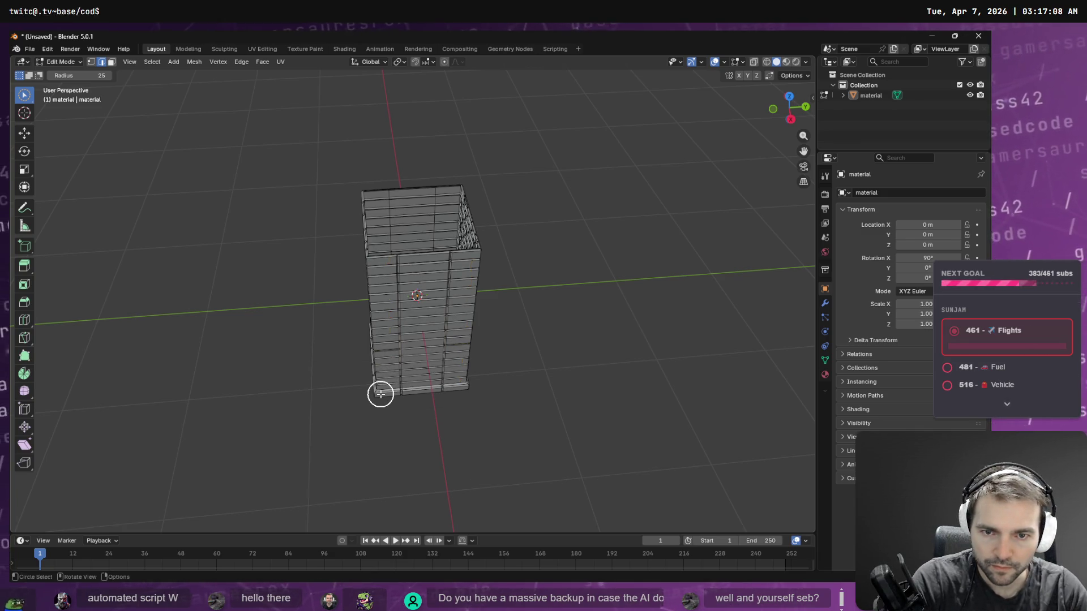
Step: In Edit Mode with face select, circle-select every face of the clean inner back wall
{"action": "mouse_move", "coordinate": [506, 352]}
{"action": "middle_mouse_down"}
{"action": "mouse_move", "coordinate": [504, 298]}
{"action": "mouse_move", "coordinate": [481, 243]}
{"action": "mouse_move", "coordinate": [648, 277]}
{"action": "mouse_move", "coordinate": [685, 216]}
{"action": "mouse_move", "coordinate": [681, 189]}
{"action": "mouse_move", "coordinate": [451, 262]}
{"action": "mouse_move", "coordinate": [433, 258]}
{"action": "mouse_move", "coordinate": [435, 218]}
{"action": "middle_mouse_up"}
{"action": "key", "text": "Tab"}
{"action": "key", "text": "Tab"}
{"action": "left_click_drag", "start_coordinate": [417, 189], "coordinate": [402, 463]}
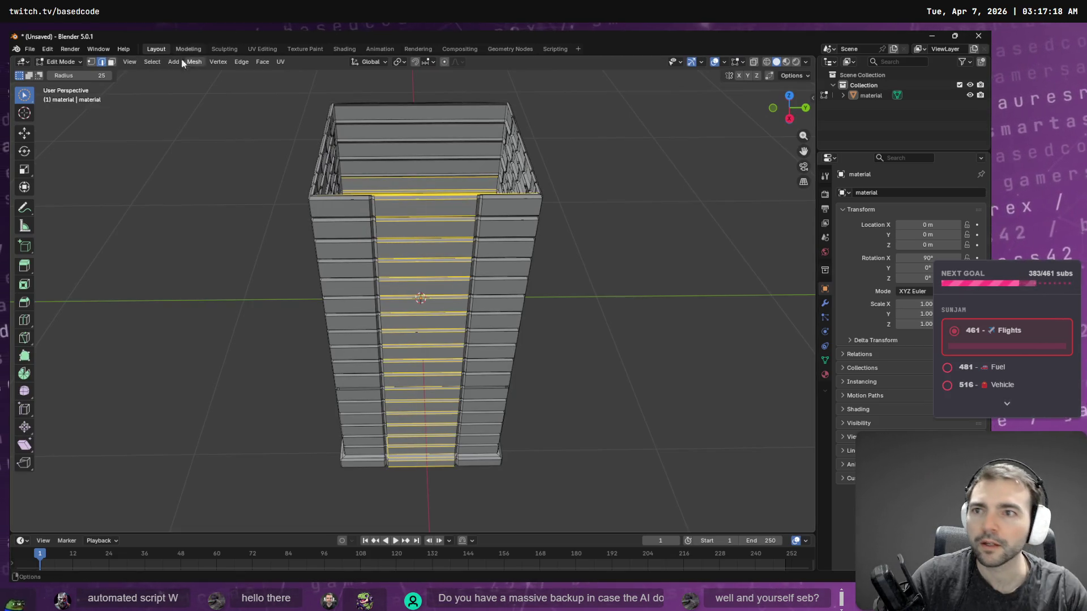
{"action": "left_click", "coordinate": [111, 62]}
{"action": "left_click_drag", "start_coordinate": [424, 98], "coordinate": [417, 165]}
{"action": "middle_click_drag", "start_coordinate": [417, 165], "coordinate": [419, 195]}
{"action": "left_click_drag", "start_coordinate": [419, 196], "coordinate": [417, 275]}
{"action": "middle_click_drag", "start_coordinate": [418, 275], "coordinate": [419, 277]}
{"action": "left_click_drag", "start_coordinate": [419, 277], "coordinate": [407, 289]}
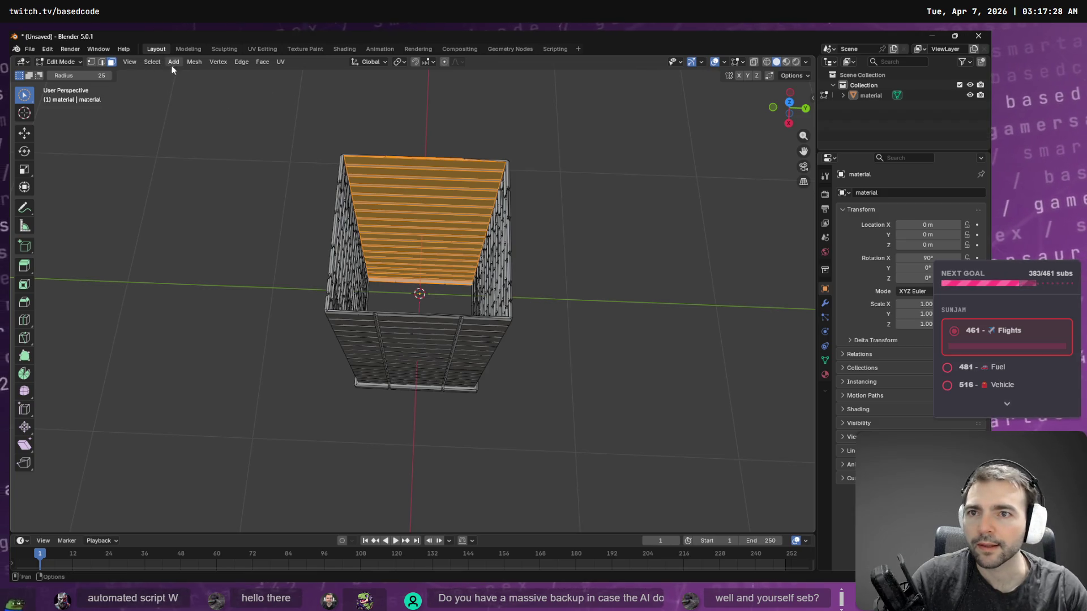
{"action": "left_click", "coordinate": [192, 62]}
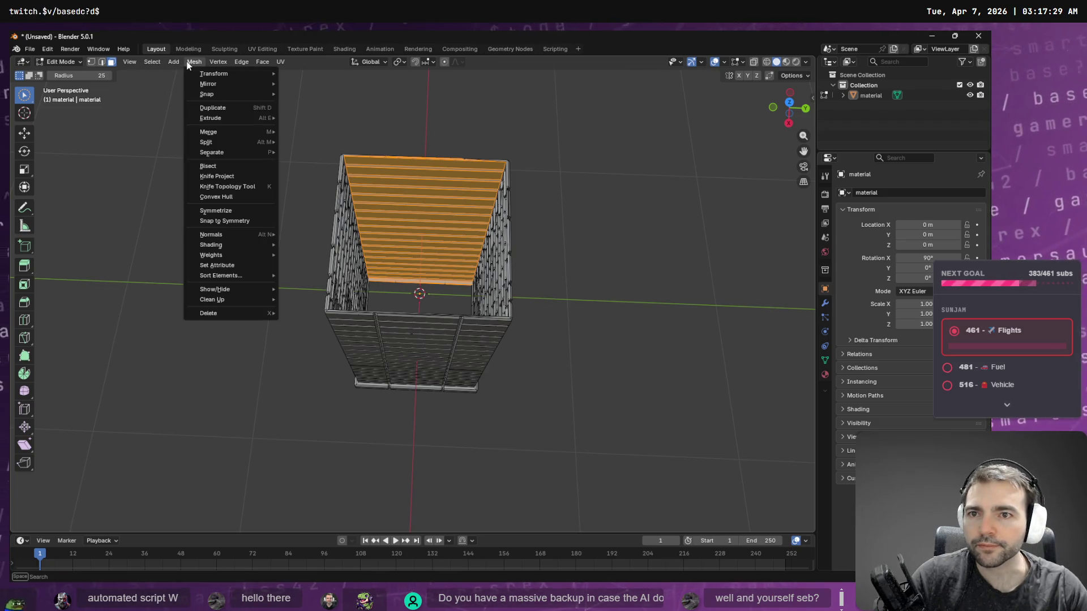
Step: Duplicate the selected wall faces in place and rotate the copy 90° around Z
{"action": "left_click", "coordinate": [235, 109]}
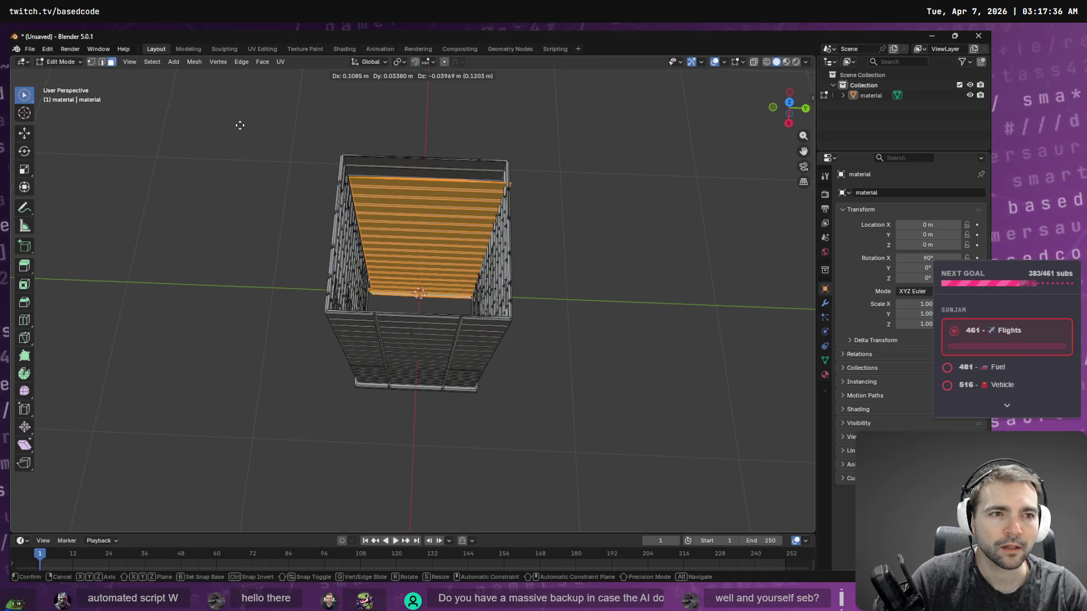
{"action": "key", "text": "Escape"}
{"action": "key", "text": "r"}
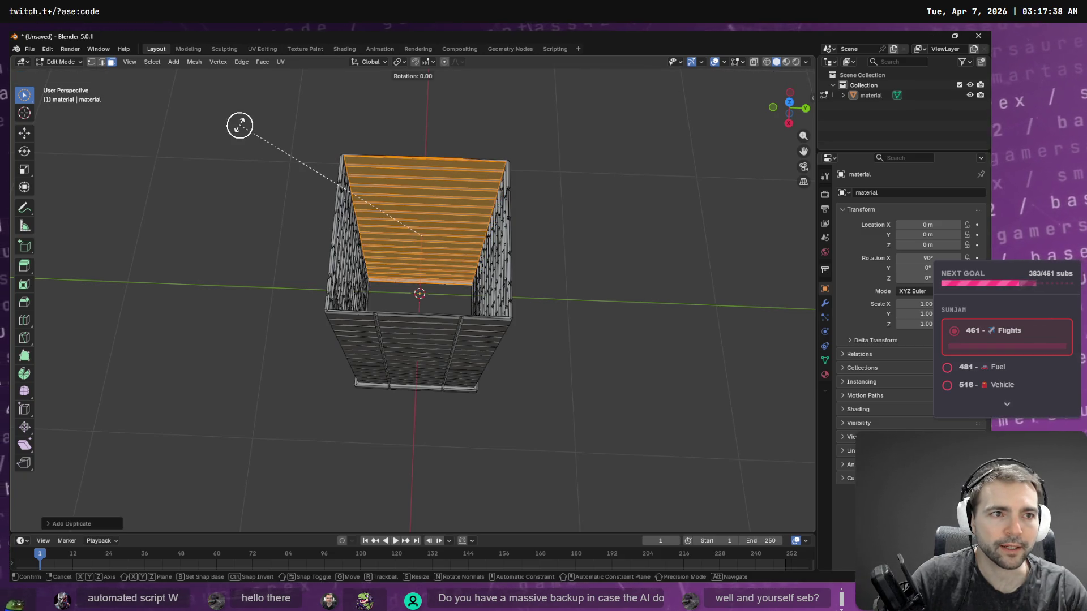
{"action": "key", "text": "z"}
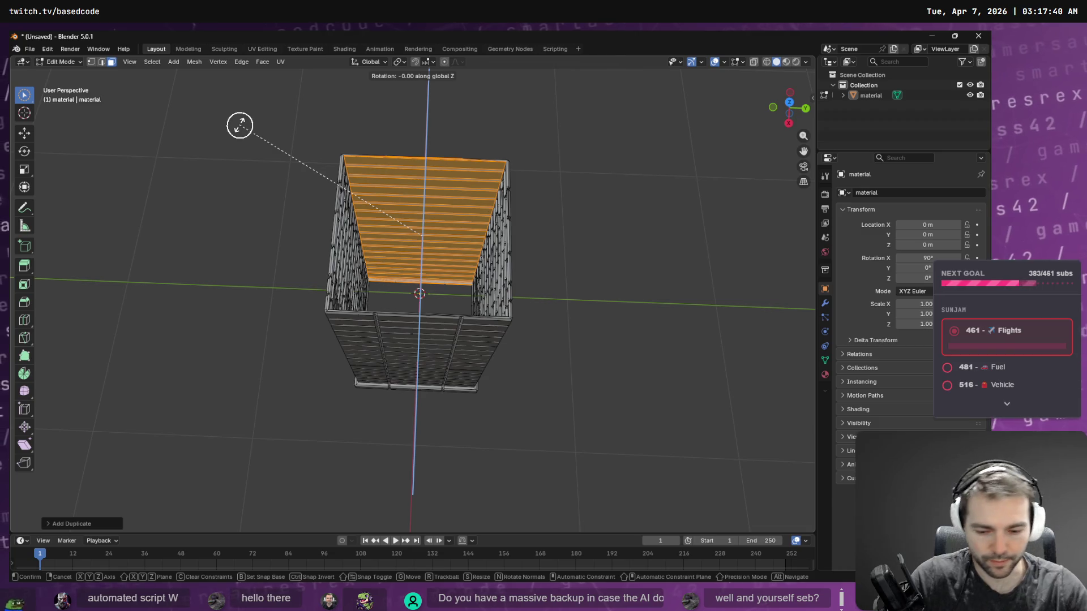
{"action": "type", "text": "90"}
{"action": "key", "text": "Return"}
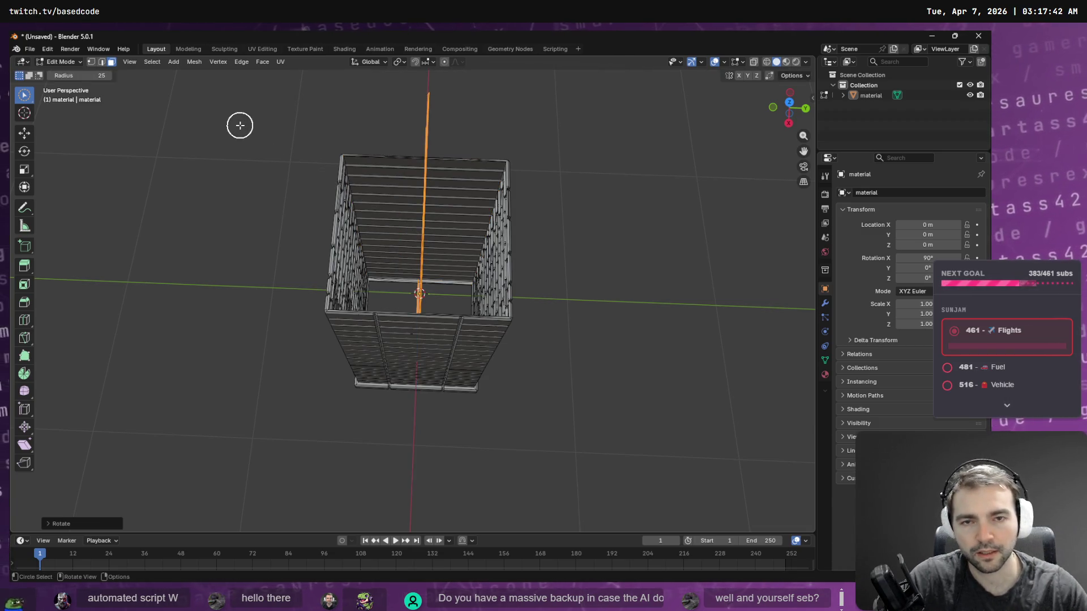
Step: Try sliding the rotated copy along X with the Move tool, then undo that move
{"action": "mouse_move", "coordinate": [418, 281]}
{"action": "middle_mouse_down"}
{"action": "mouse_move", "coordinate": [436, 308]}
{"action": "mouse_move", "coordinate": [379, 321]}
{"action": "middle_mouse_up"}
{"action": "key", "text": "Escape"}
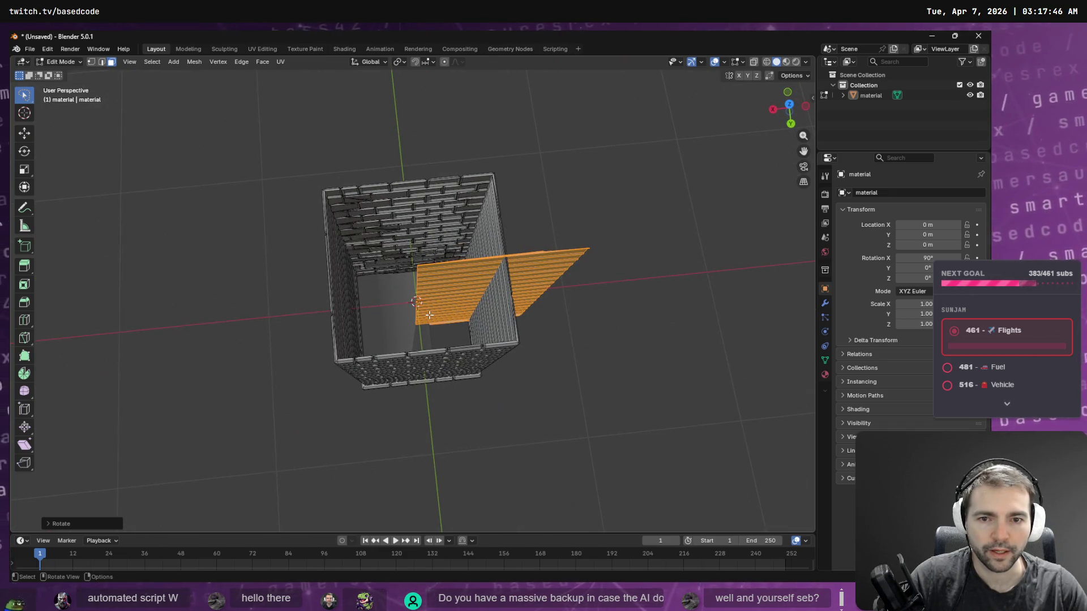
{"action": "key", "text": "x"}
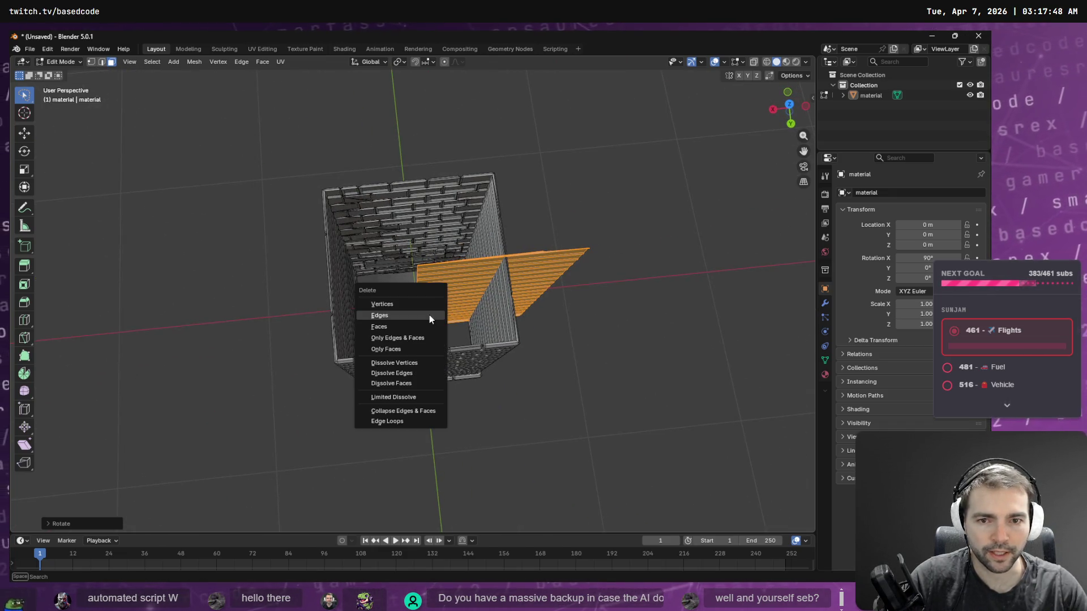
{"action": "key", "text": "Escape"}
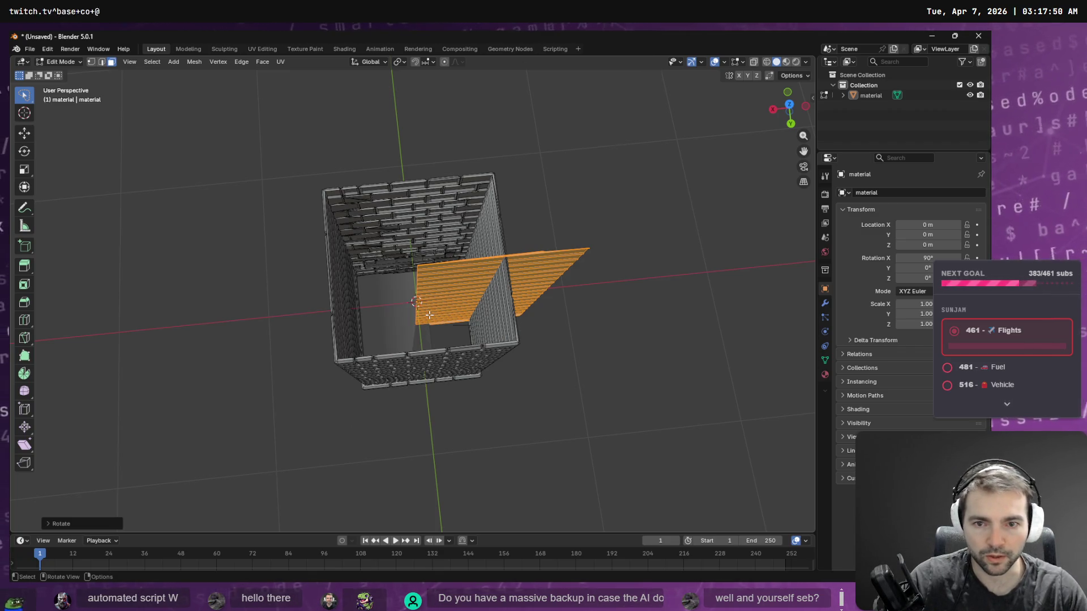
{"action": "left_click", "coordinate": [25, 134]}
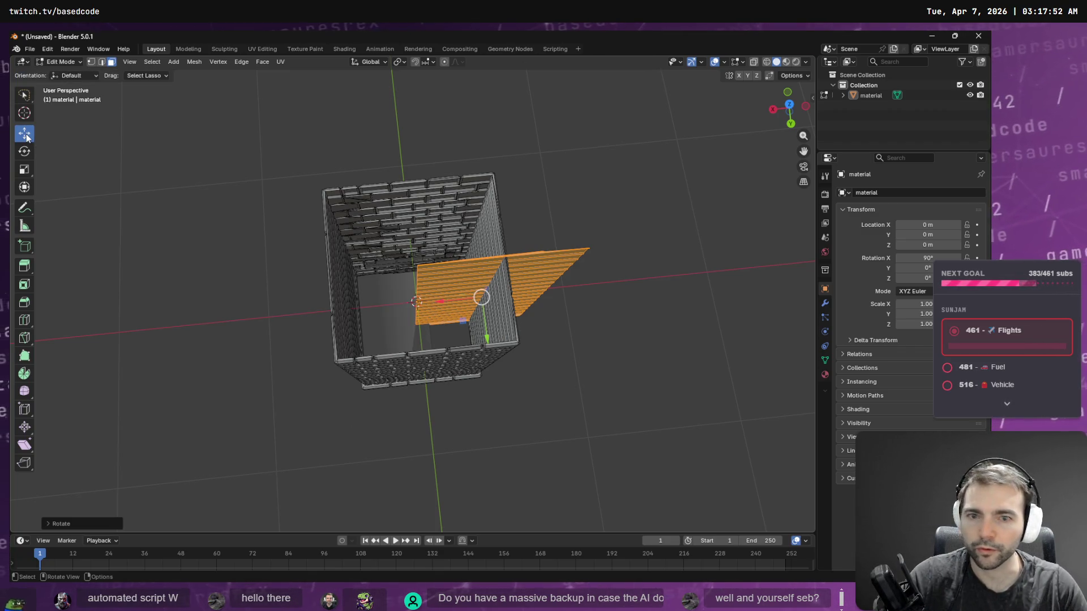
{"action": "mouse_move", "coordinate": [441, 301]}
{"action": "left_mouse_down"}
{"action": "mouse_move", "coordinate": [339, 308]}
{"action": "mouse_move", "coordinate": [376, 305]}
{"action": "left_mouse_up"}
{"action": "key", "text": "ctrl+z"}
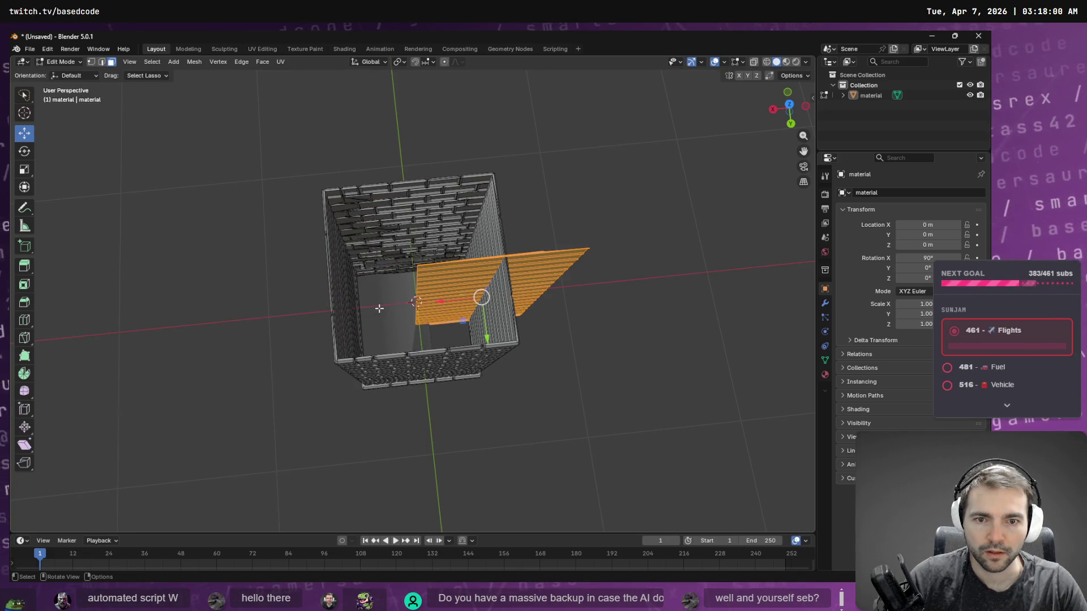
{"action": "right_click", "coordinate": [438, 298]}
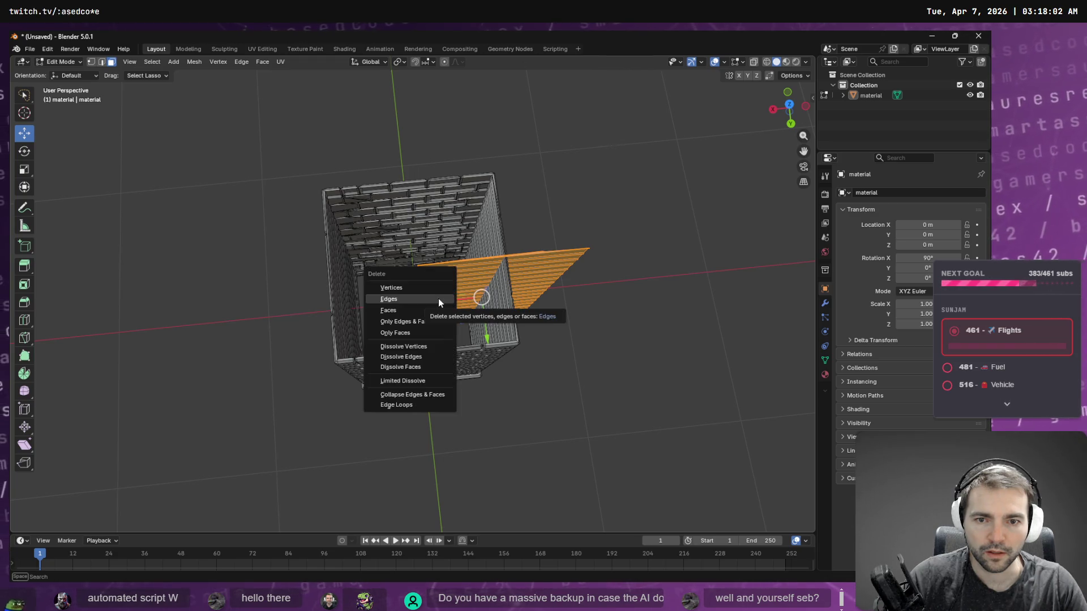
Step: Move the copied wall 0.5 along X, then shift it into place along another axis
{"action": "key", "text": "Escape"}
{"action": "left_click_drag", "start_coordinate": [440, 300], "coordinate": [431, 303]}
{"action": "type", "text": ".5"}
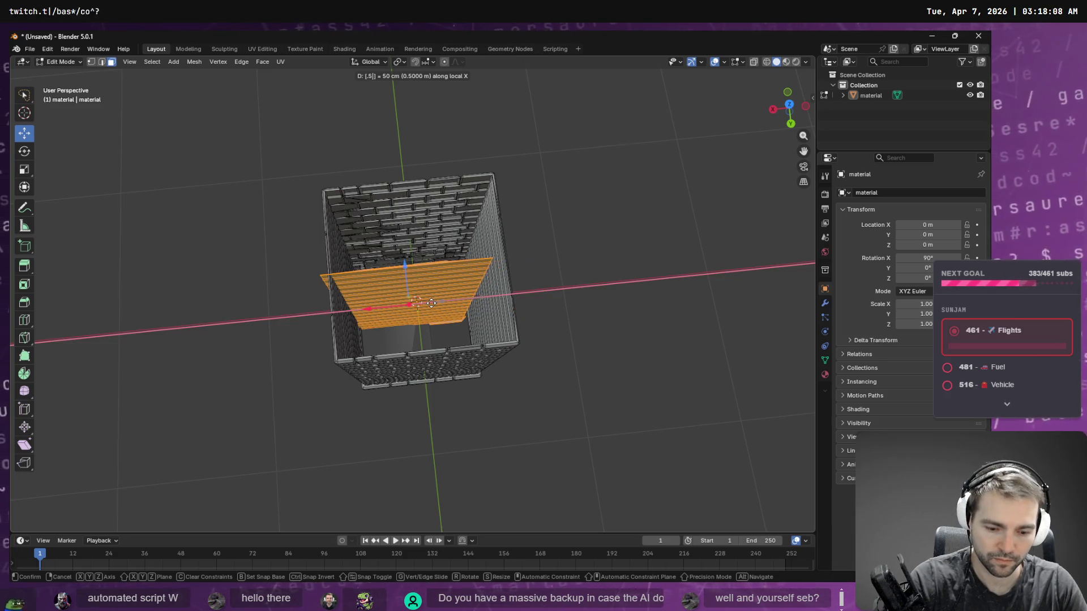
{"action": "key", "text": "Return"}
{"action": "mouse_move", "coordinate": [374, 309]}
{"action": "left_mouse_down"}
{"action": "mouse_move", "coordinate": [384, 329]}
{"action": "mouse_move", "coordinate": [414, 279]}
{"action": "left_mouse_up"}
{"action": "mouse_move", "coordinate": [414, 278]}
{"action": "middle_mouse_down"}
{"action": "mouse_move", "coordinate": [565, 175]}
{"action": "mouse_move", "coordinate": [595, 112]}
{"action": "mouse_move", "coordinate": [568, 236]}
{"action": "mouse_move", "coordinate": [435, 291]}
{"action": "middle_mouse_up"}
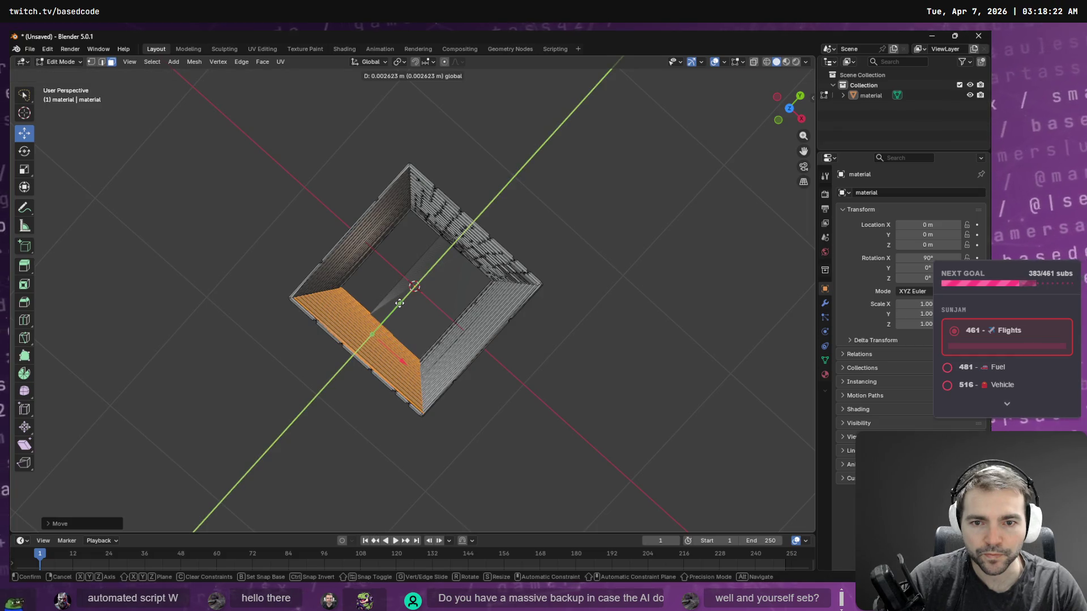
Step: Delete the selected damaged wall faces using X > Faces
{"action": "mouse_move", "coordinate": [398, 305]}
{"action": "middle_mouse_down"}
{"action": "mouse_move", "coordinate": [421, 201]}
{"action": "mouse_move", "coordinate": [396, 301]}
{"action": "mouse_move", "coordinate": [601, 253]}
{"action": "mouse_move", "coordinate": [524, 260]}
{"action": "middle_mouse_up"}
{"action": "scroll", "coordinate": [524, 260], "scroll_direction": "up", "scroll_amount": 5}
{"action": "scroll", "coordinate": [524, 260], "scroll_direction": "down", "scroll_amount": 6}
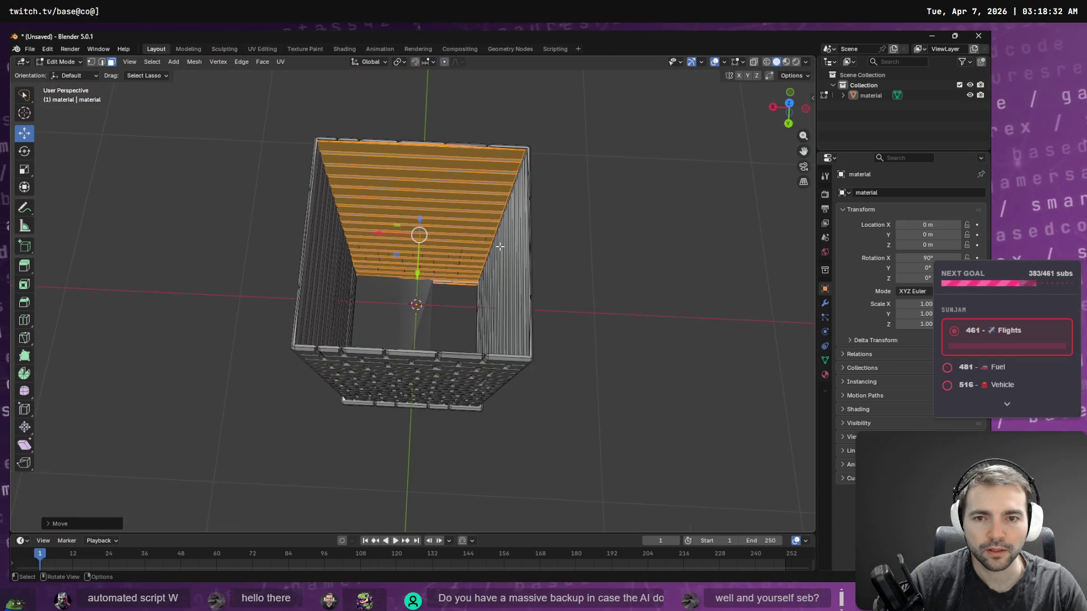
{"action": "mouse_move", "coordinate": [477, 231]}
{"action": "middle_mouse_down"}
{"action": "mouse_move", "coordinate": [253, 129]}
{"action": "mouse_move", "coordinate": [481, 223]}
{"action": "middle_mouse_up"}
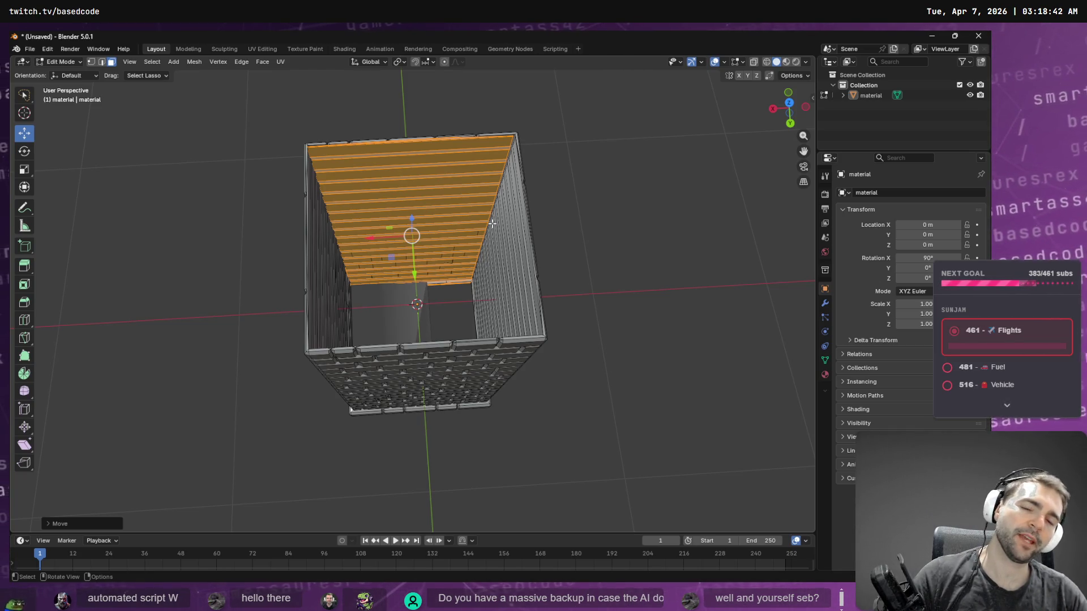
{"action": "key", "text": "x"}
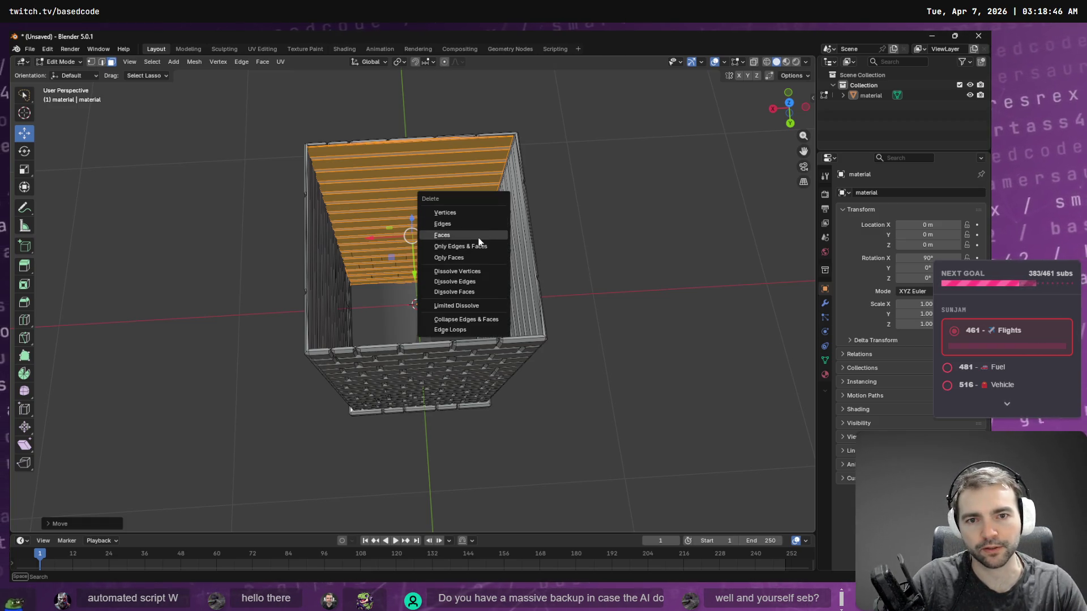
{"action": "left_click", "coordinate": [487, 235]}
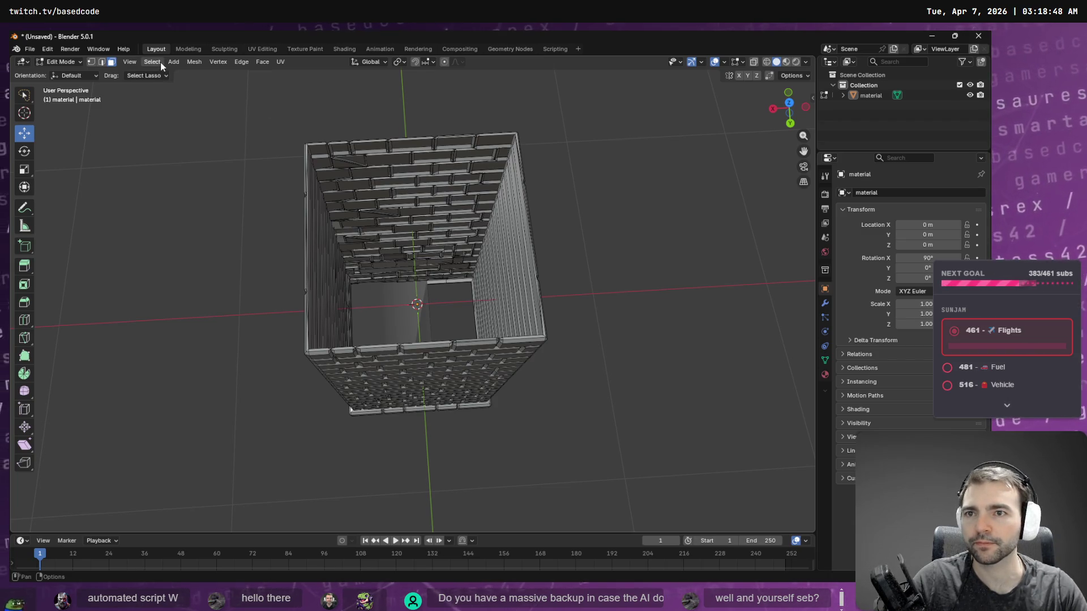
Step: Select a top-row brick face and duplicate it, then undo the duplicate
{"action": "left_click", "coordinate": [377, 162]}
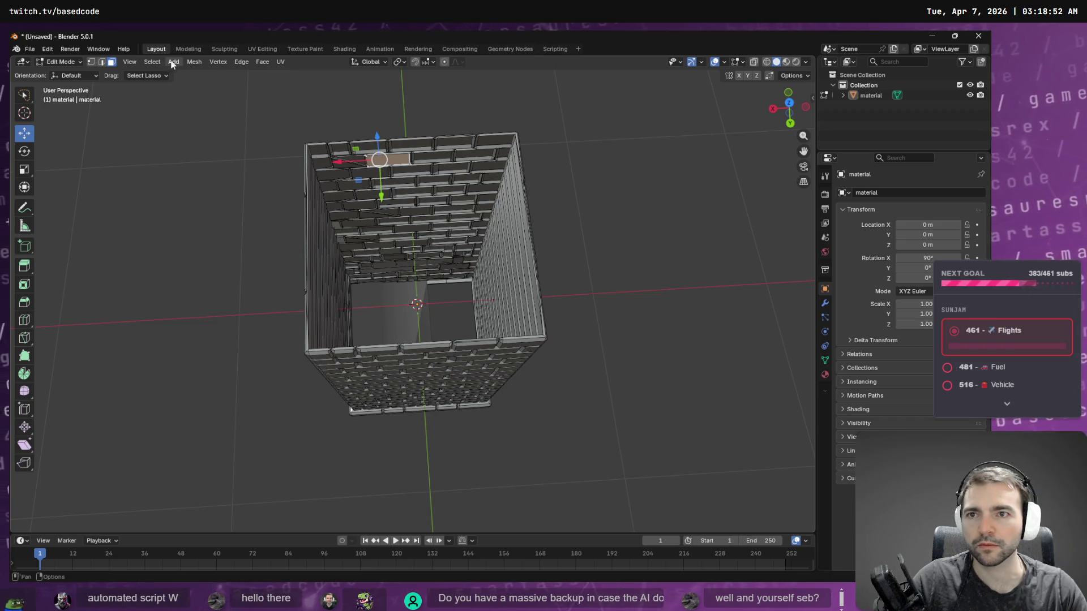
{"action": "scroll", "coordinate": [408, 173], "scroll_direction": "up", "scroll_amount": 5}
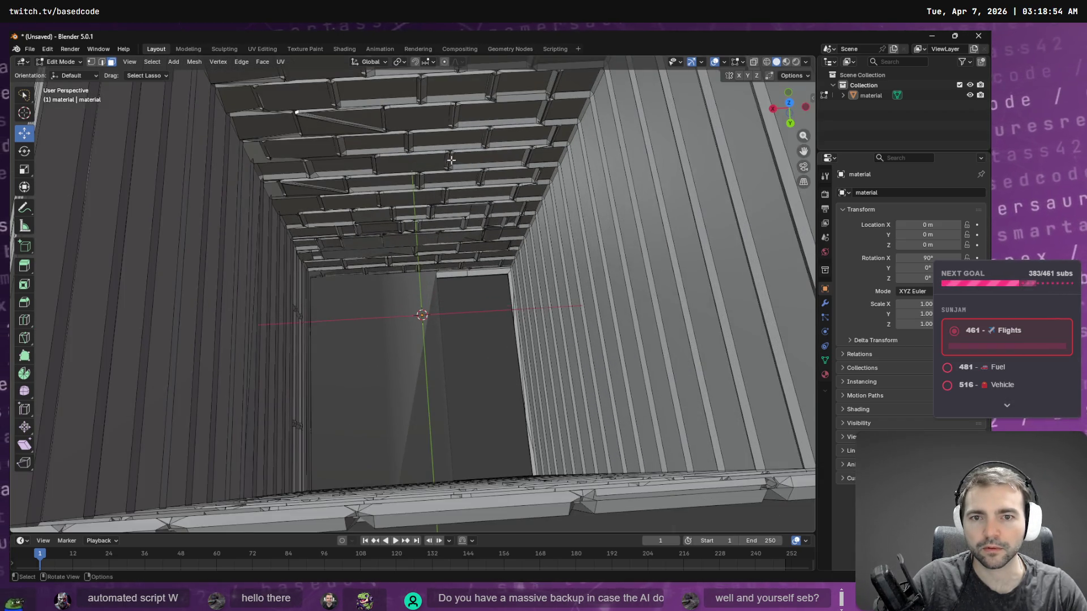
{"action": "scroll", "coordinate": [447, 158], "scroll_direction": "down", "scroll_amount": 3}
{"action": "middle_click_drag", "start_coordinate": [457, 156], "coordinate": [232, 75]}
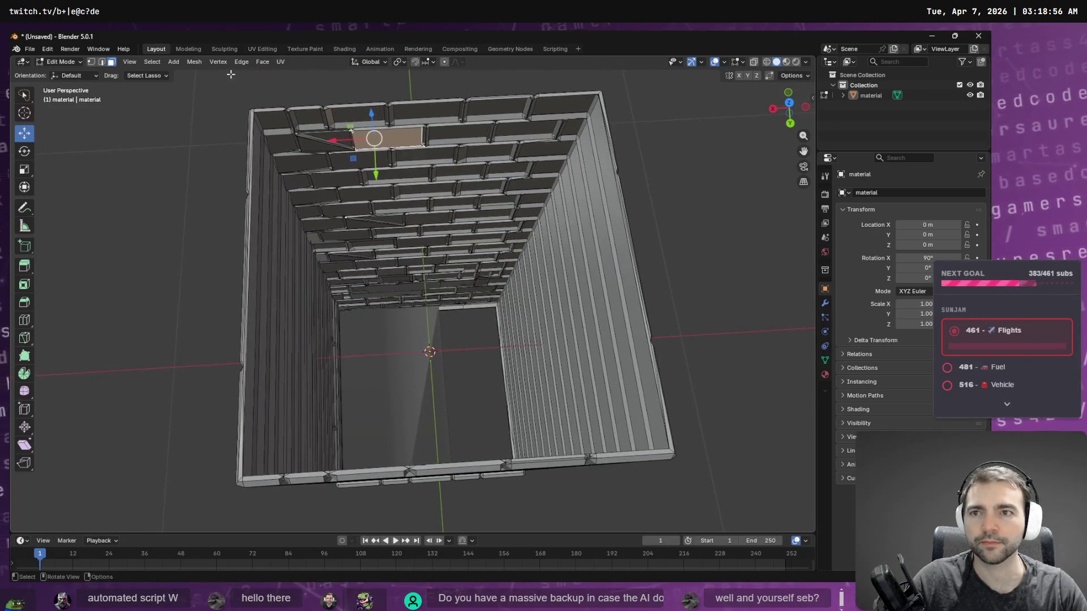
{"action": "left_click", "coordinate": [205, 65]}
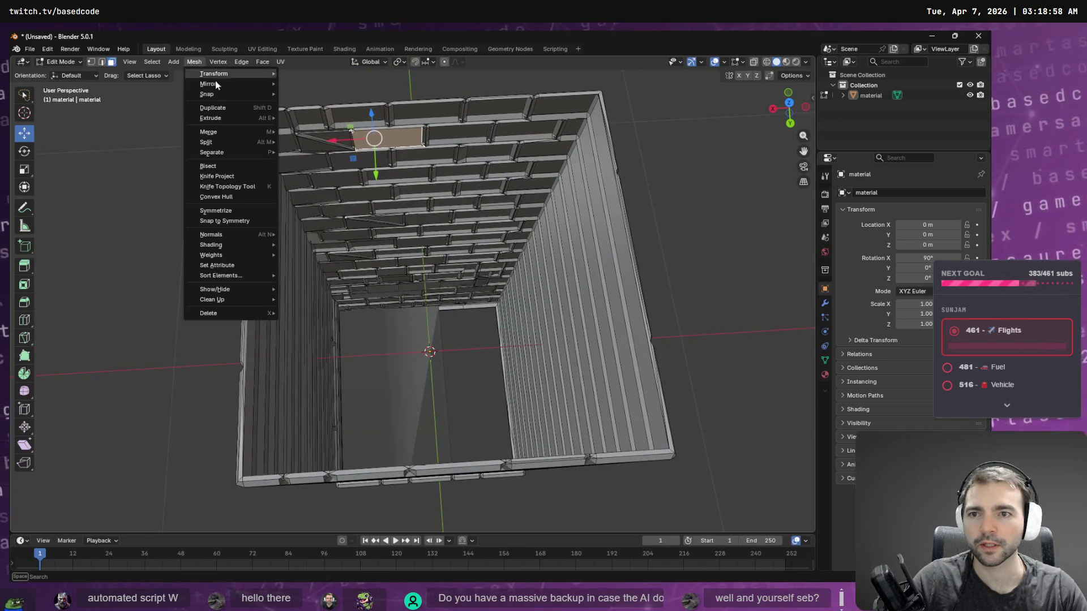
{"action": "left_click", "coordinate": [226, 108]}
{"action": "left_click", "coordinate": [230, 132]}
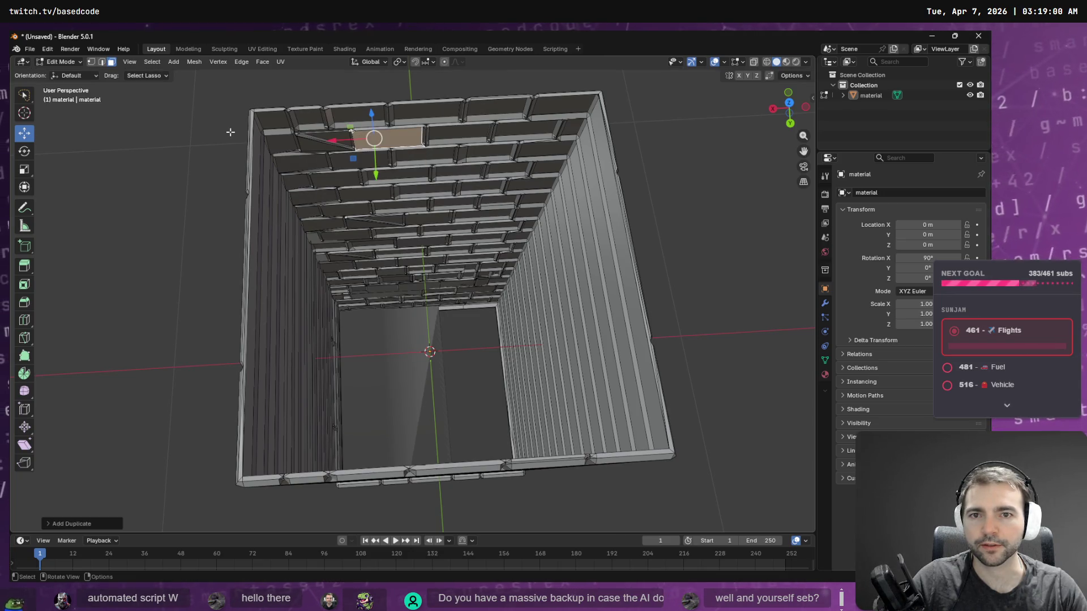
{"action": "key", "text": "ctrl+z"}
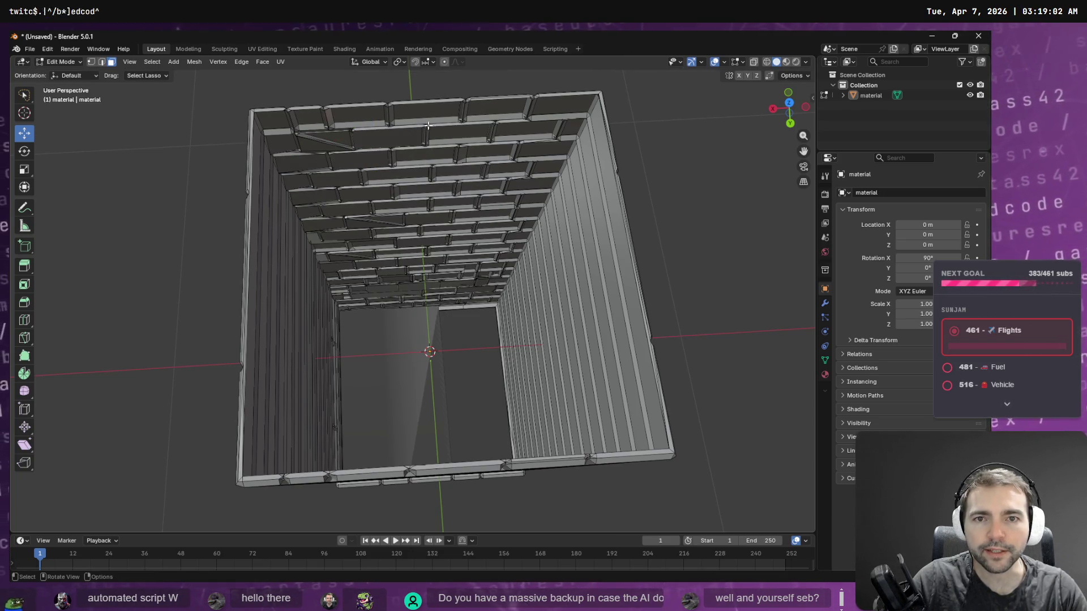
Step: Select a face strip on the inner wall and browse the face editing menus
{"action": "left_click", "coordinate": [392, 137]}
{"action": "middle_click_drag", "start_coordinate": [405, 171], "coordinate": [451, 194]}
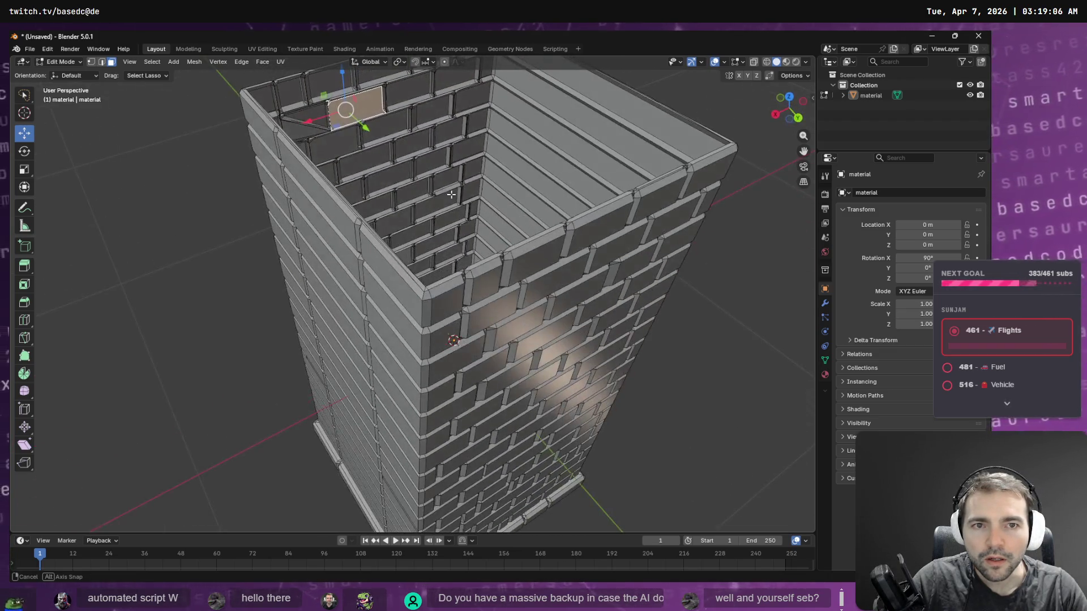
{"action": "left_click", "coordinate": [523, 129]}
{"action": "middle_click_drag", "start_coordinate": [523, 129], "coordinate": [511, 131]}
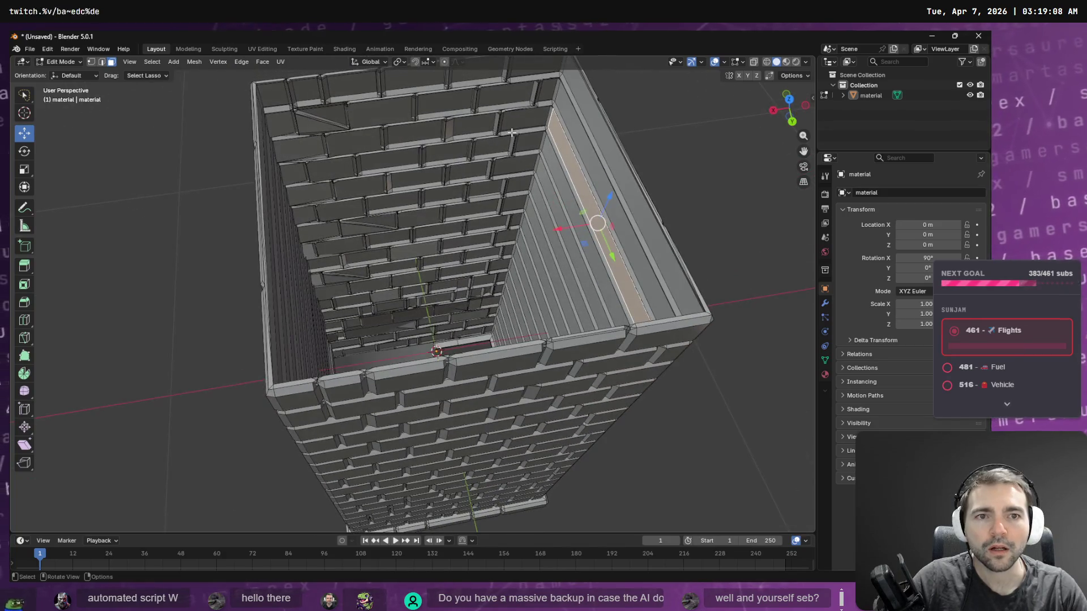
{"action": "key", "text": "F3"}
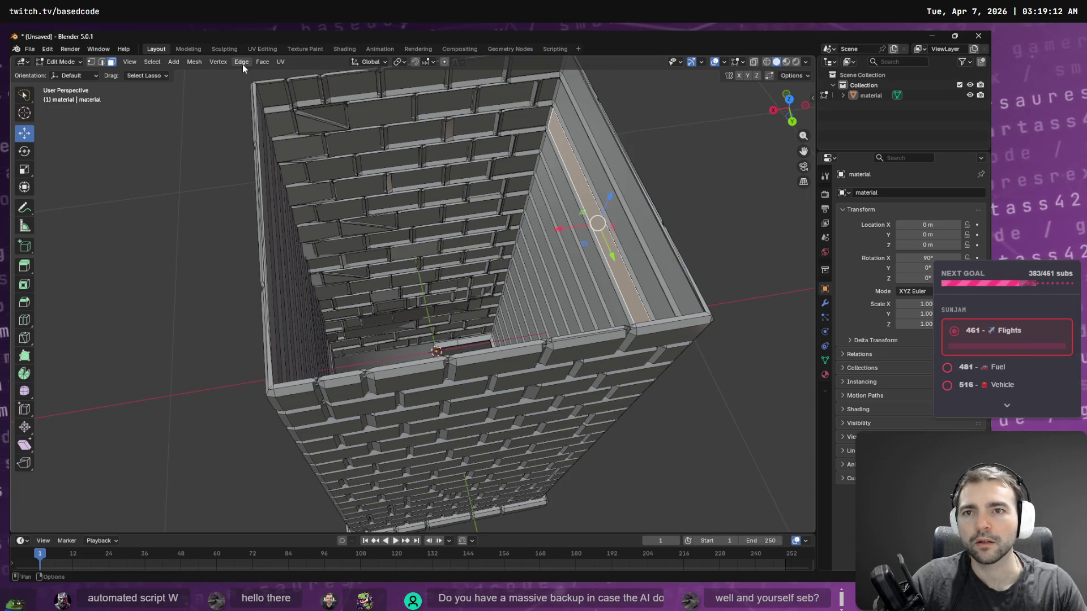
{"action": "left_click", "coordinate": [262, 62]}
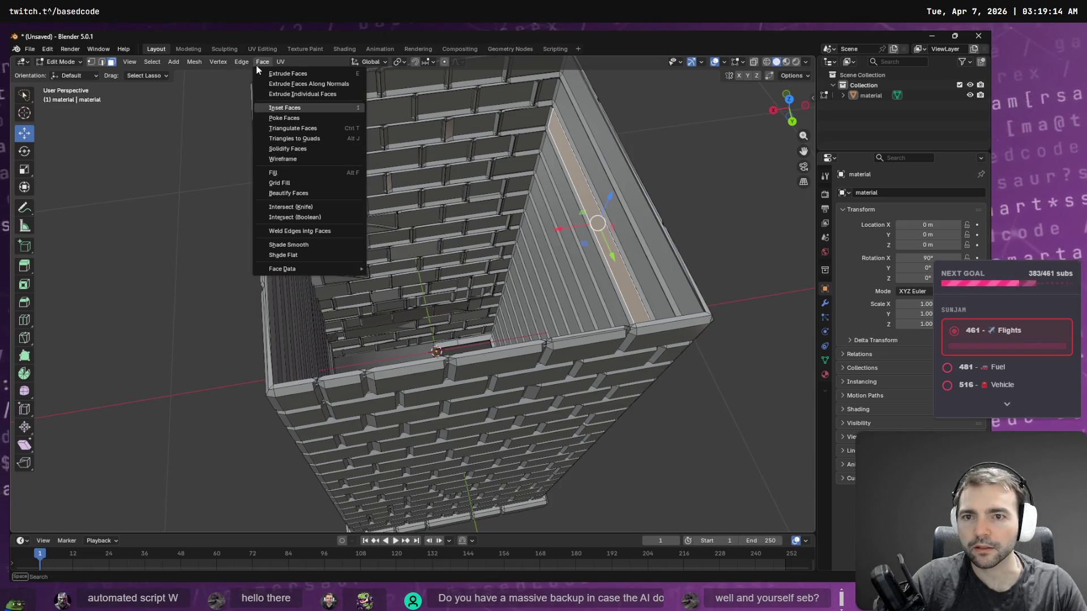
{"action": "mouse_move", "coordinate": [192, 63]}
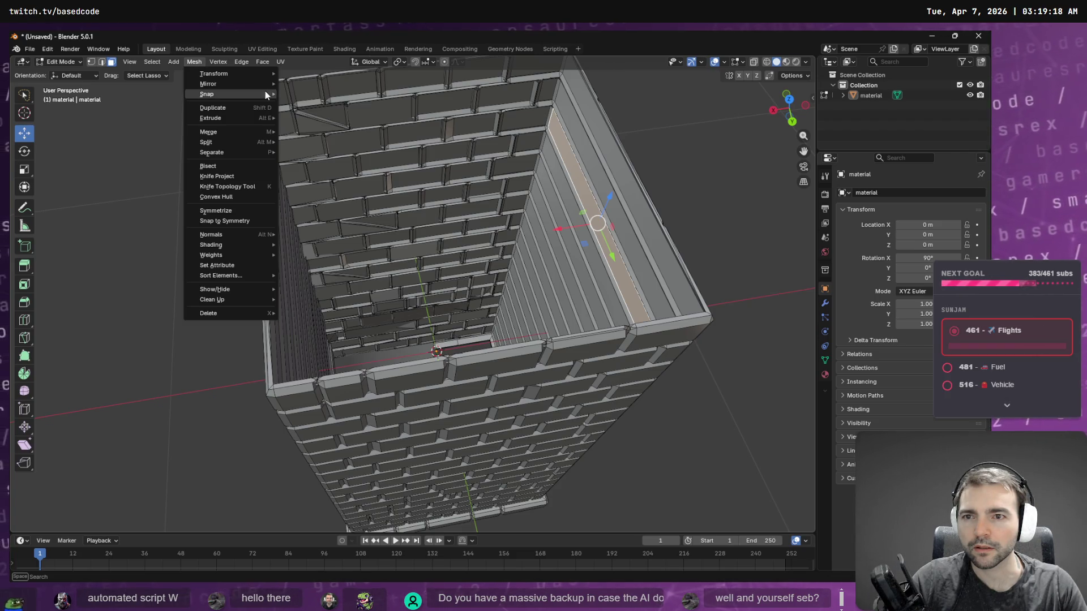
{"action": "left_click", "coordinate": [264, 61]}
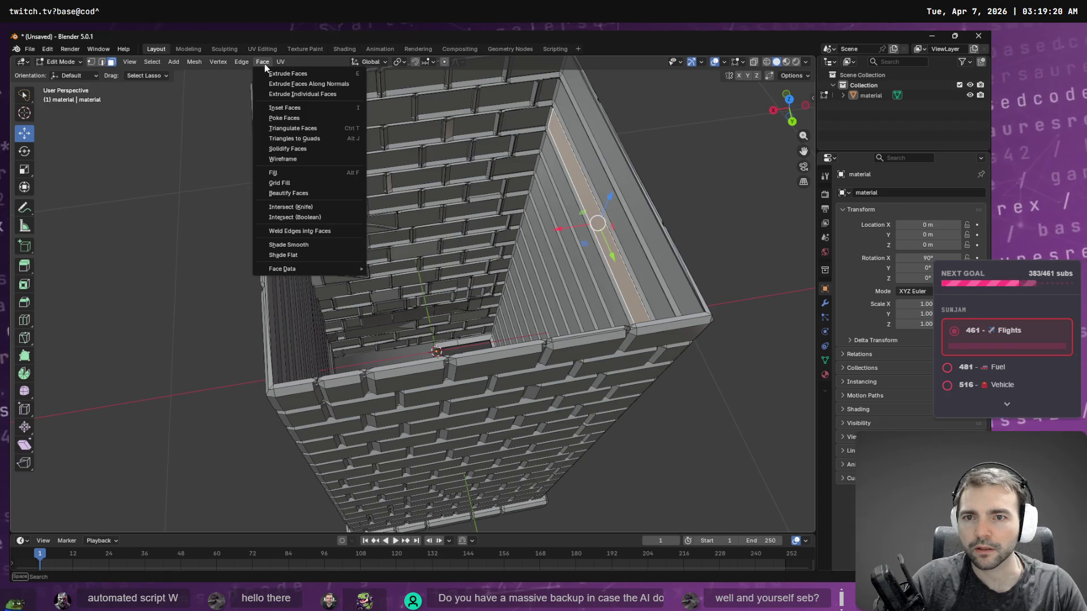
{"action": "mouse_move", "coordinate": [234, 63]}
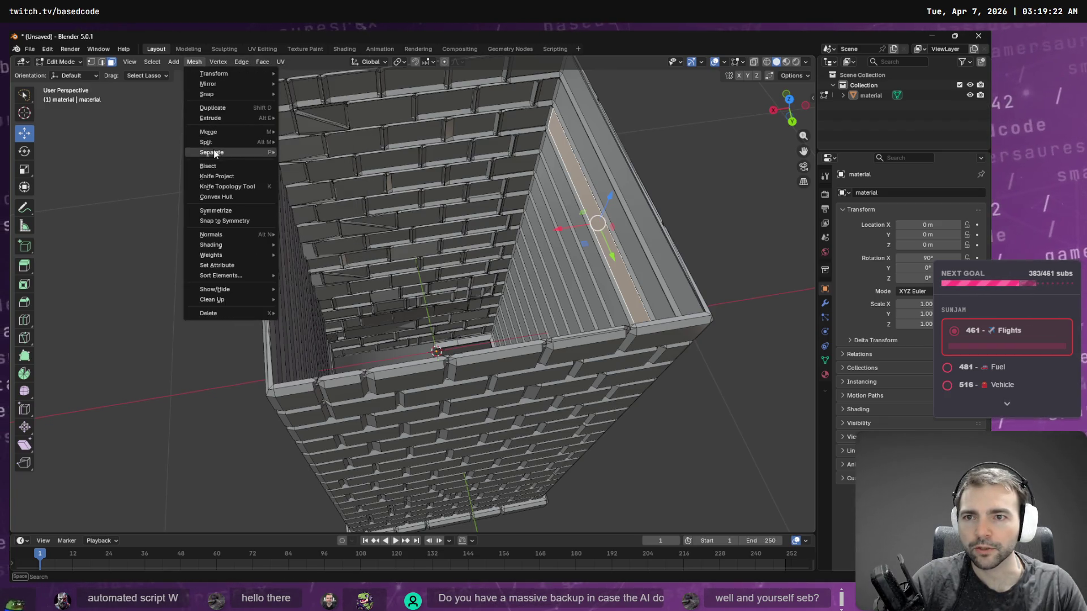
Step: Duplicate the inner-wall strip, slide it left off the wall, and select its top vertex
{"action": "left_click", "coordinate": [225, 107]}
{"action": "key", "text": "Escape"}
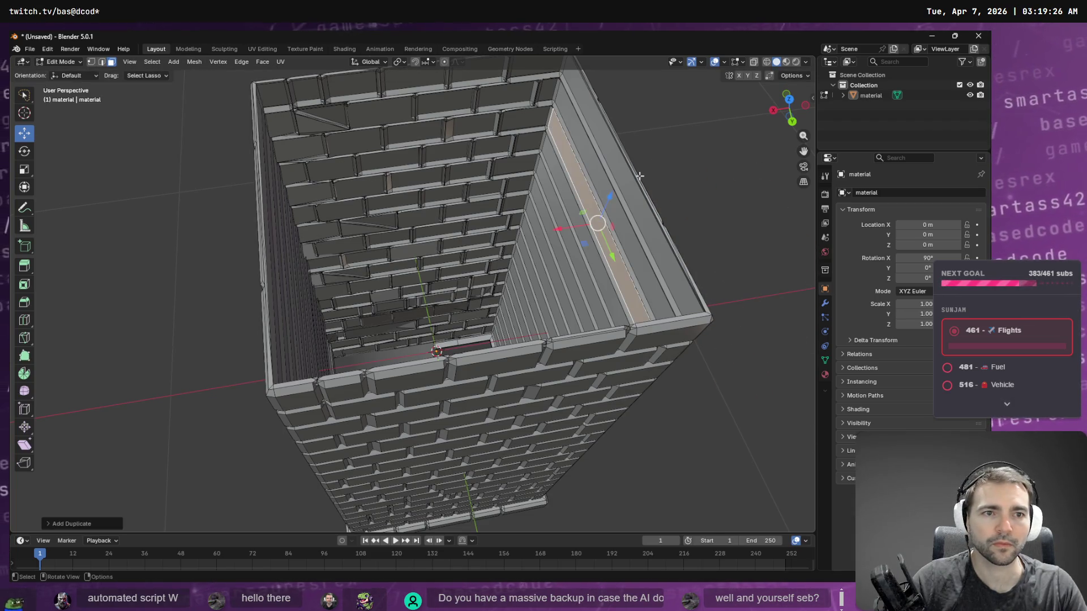
{"action": "left_click_drag", "start_coordinate": [558, 226], "coordinate": [519, 232]}
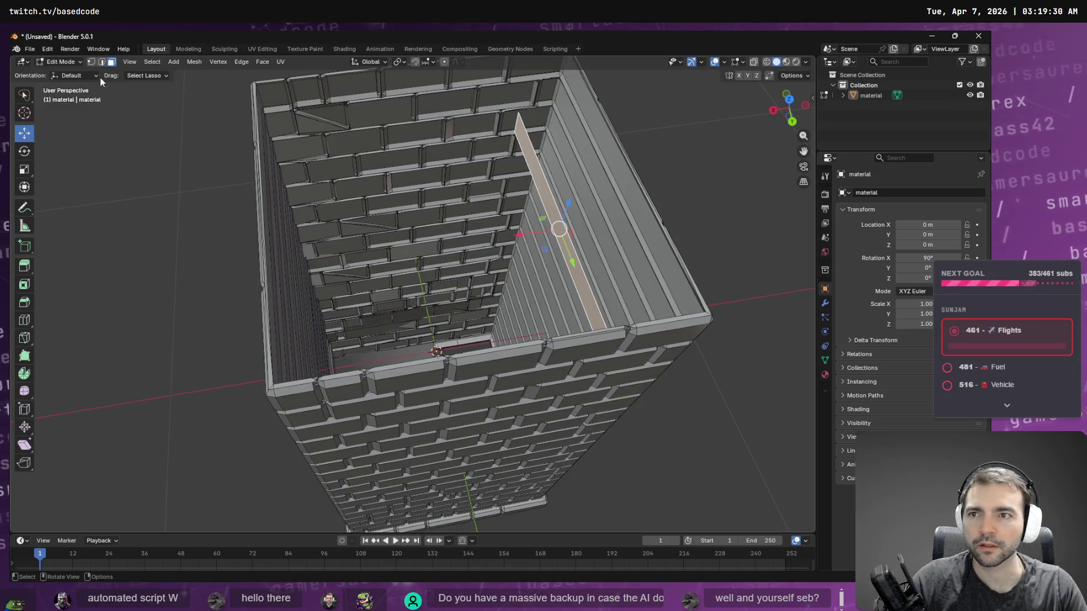
{"action": "left_click", "coordinate": [90, 61]}
{"action": "left_click", "coordinate": [518, 113]}
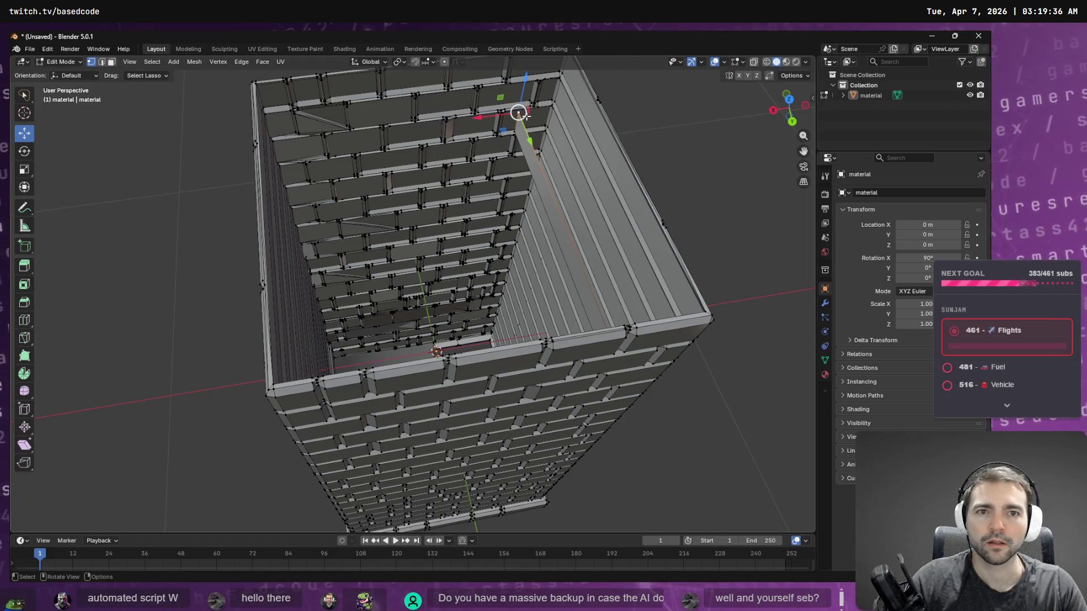
Step: Set Snap Target to Vertex, enable snapping, and snap the top vertex onto the box's top corner
{"action": "mouse_move", "coordinate": [519, 114]}
{"action": "left_mouse_down"}
{"action": "mouse_move", "coordinate": [267, 80]}
{"action": "mouse_move", "coordinate": [265, 93]}
{"action": "left_mouse_up"}
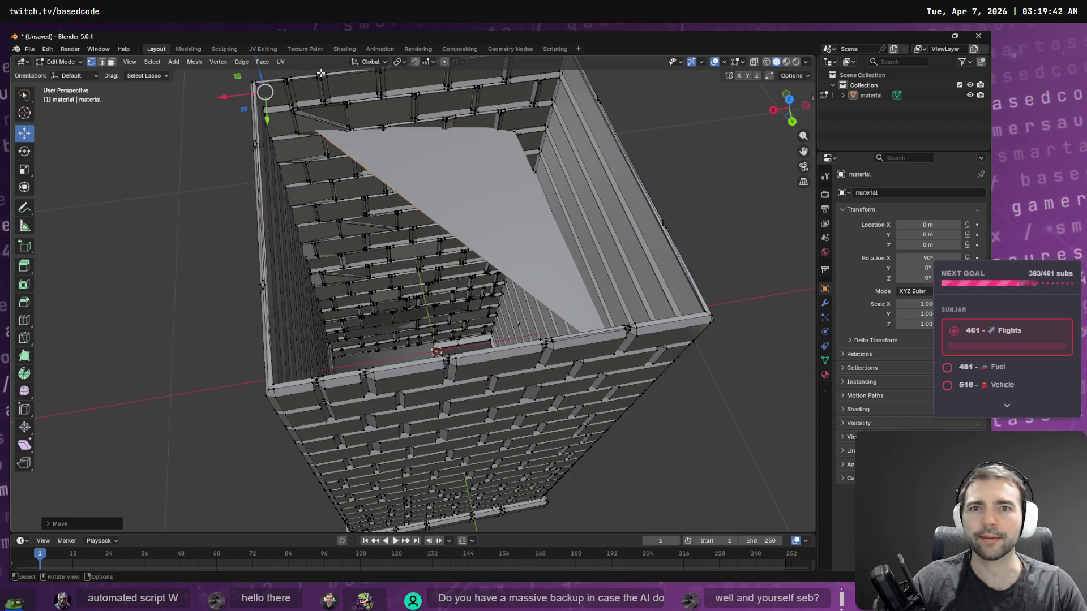
{"action": "left_click", "coordinate": [434, 63]}
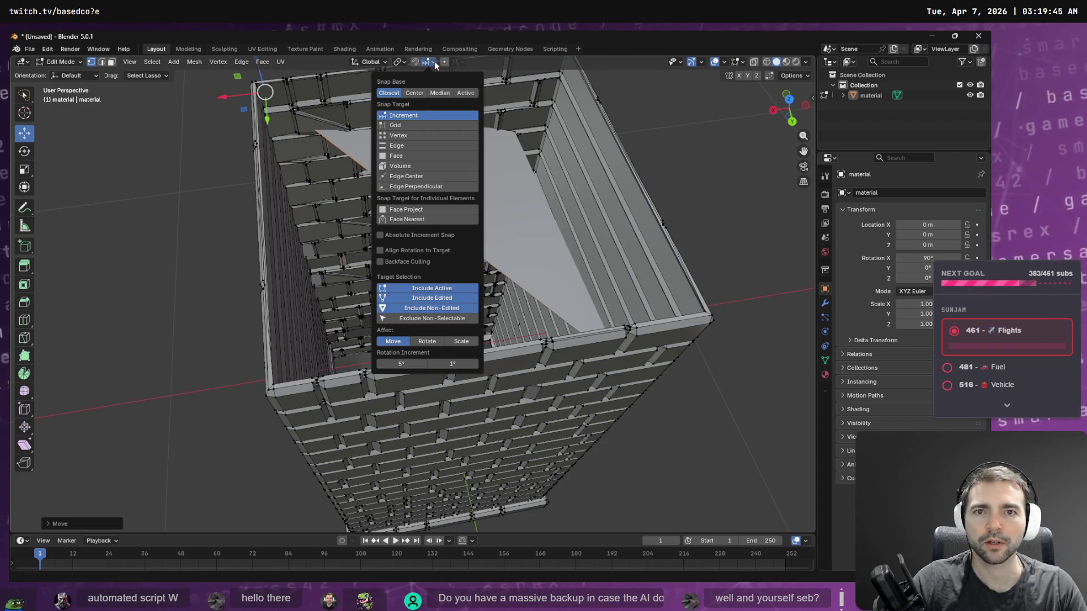
{"action": "left_click", "coordinate": [412, 137]}
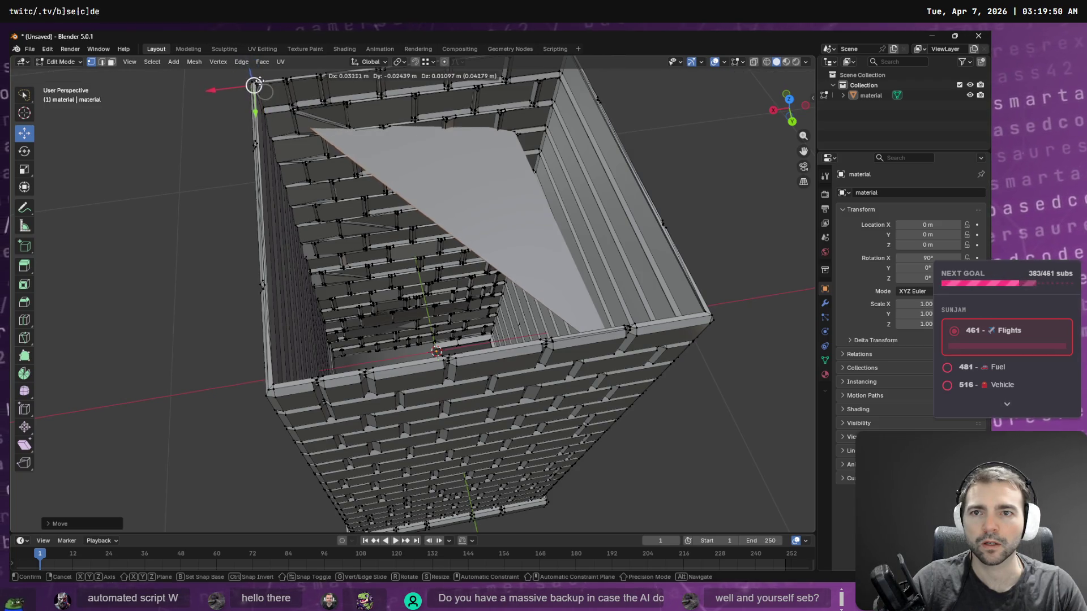
{"action": "scroll", "coordinate": [261, 79], "scroll_direction": "up", "scroll_amount": 2}
{"action": "middle_click_drag", "start_coordinate": [260, 79], "coordinate": [272, 158]}
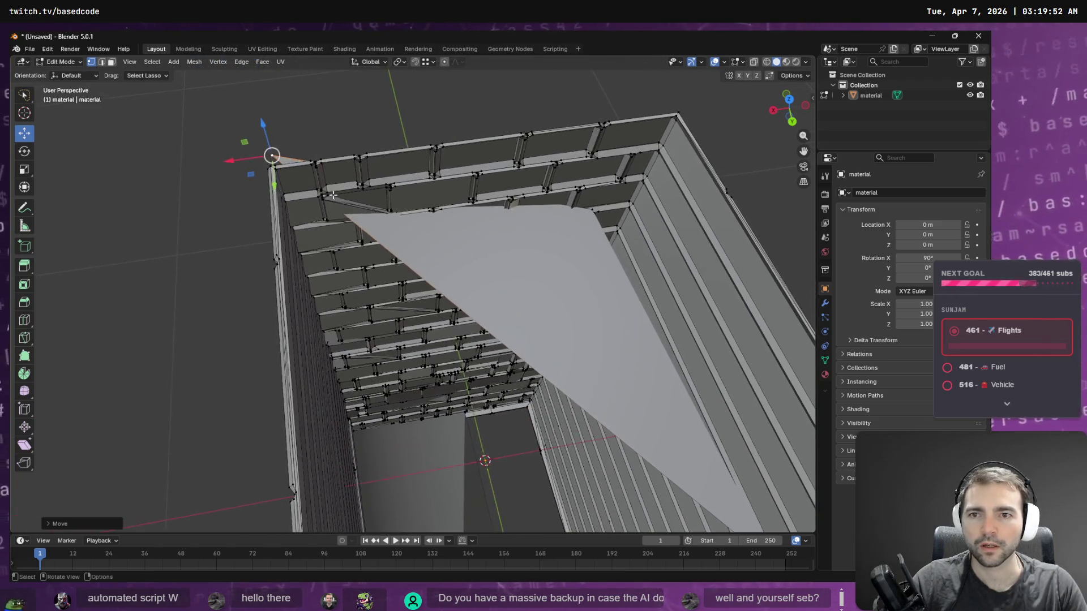
{"action": "left_click_drag", "start_coordinate": [272, 158], "coordinate": [278, 171]}
{"action": "key", "text": "shift+Tab"}
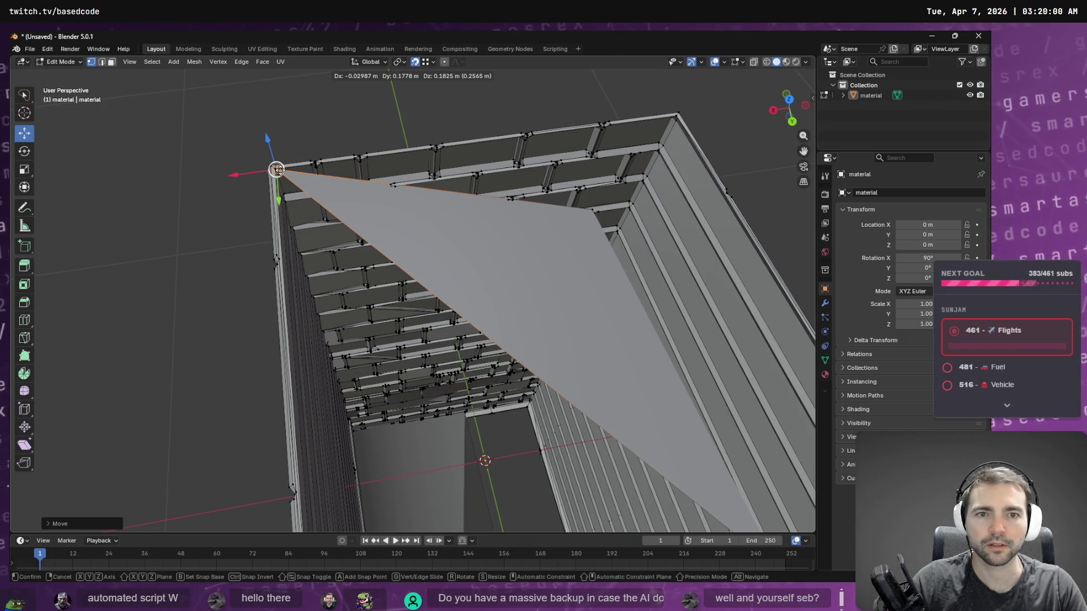
{"action": "left_click_drag", "start_coordinate": [276, 170], "coordinate": [276, 169]}
Step: Drag the remaining vertices of the face onto the box's lower and right corners
{"action": "left_click", "coordinate": [592, 210]}
{"action": "mouse_move", "coordinate": [592, 210]}
{"action": "left_mouse_down"}
{"action": "mouse_move", "coordinate": [392, 427]}
{"action": "mouse_move", "coordinate": [354, 430]}
{"action": "left_mouse_up"}
{"action": "mouse_move", "coordinate": [354, 430]}
{"action": "middle_mouse_down"}
{"action": "mouse_move", "coordinate": [613, 415]}
{"action": "mouse_move", "coordinate": [687, 458]}
{"action": "mouse_move", "coordinate": [697, 329]}
{"action": "middle_mouse_up"}
{"action": "left_click", "coordinate": [689, 285]}
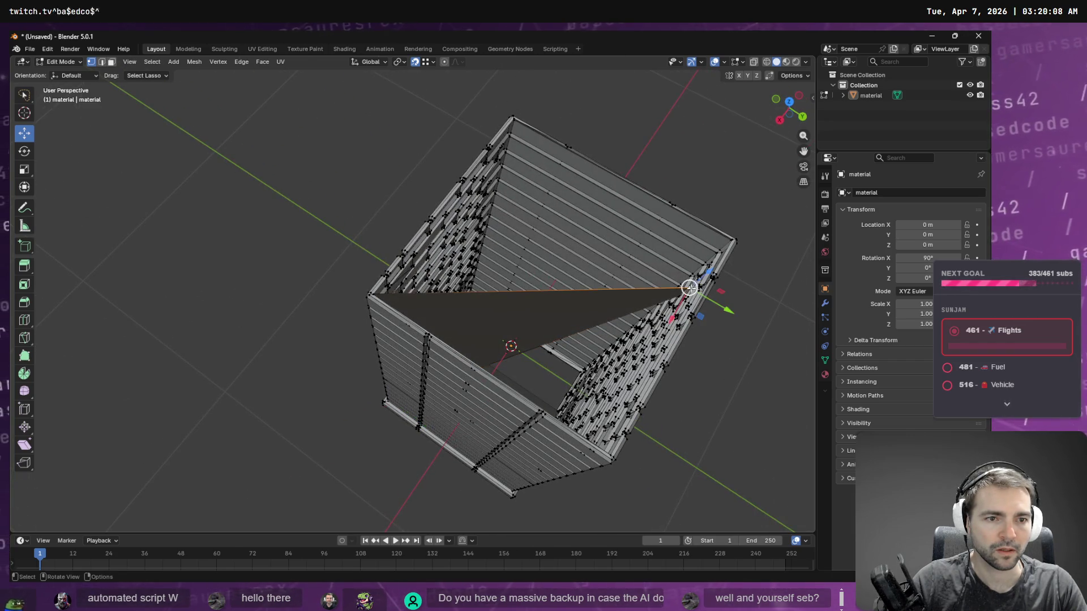
{"action": "mouse_move", "coordinate": [686, 286]}
{"action": "left_mouse_down"}
{"action": "mouse_move", "coordinate": [563, 195]}
{"action": "mouse_move", "coordinate": [514, 119]}
{"action": "left_mouse_up"}
{"action": "left_click", "coordinate": [680, 295]}
{"action": "mouse_move", "coordinate": [681, 294]}
{"action": "left_mouse_down"}
{"action": "mouse_move", "coordinate": [510, 286]}
{"action": "mouse_move", "coordinate": [468, 299]}
{"action": "left_mouse_up"}
{"action": "mouse_move", "coordinate": [469, 299]}
{"action": "middle_mouse_down"}
{"action": "mouse_move", "coordinate": [609, 255]}
{"action": "mouse_move", "coordinate": [386, 284]}
{"action": "mouse_move", "coordinate": [430, 292]}
{"action": "middle_mouse_up"}
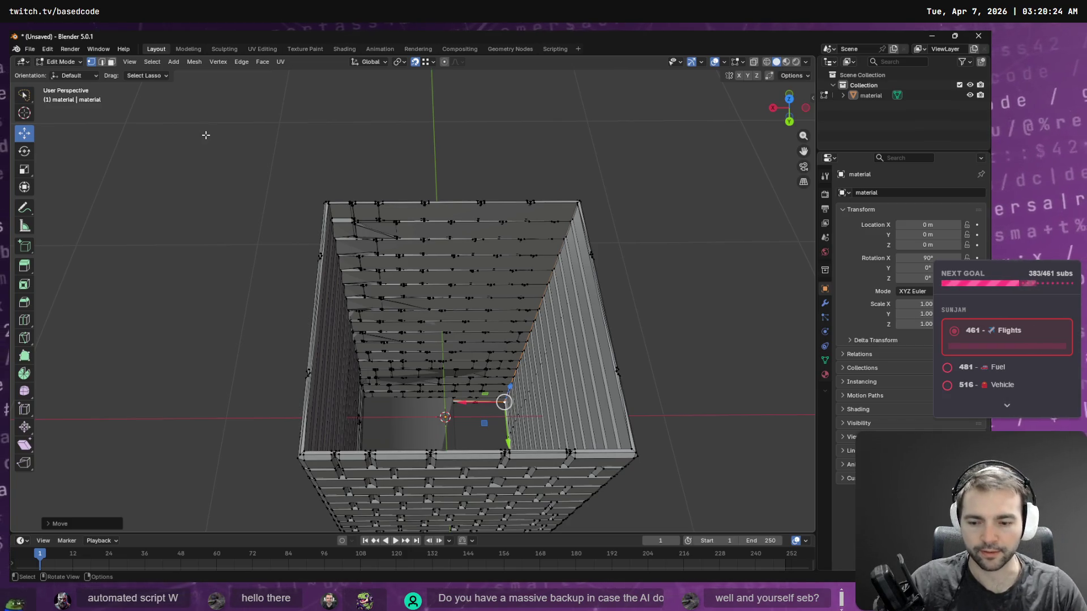
Step: Grow the selection with Select More, duplicate those wall faces, and rotate the copy 180° around Y
{"action": "key", "text": "F3"}
{"action": "type", "text": "more"}
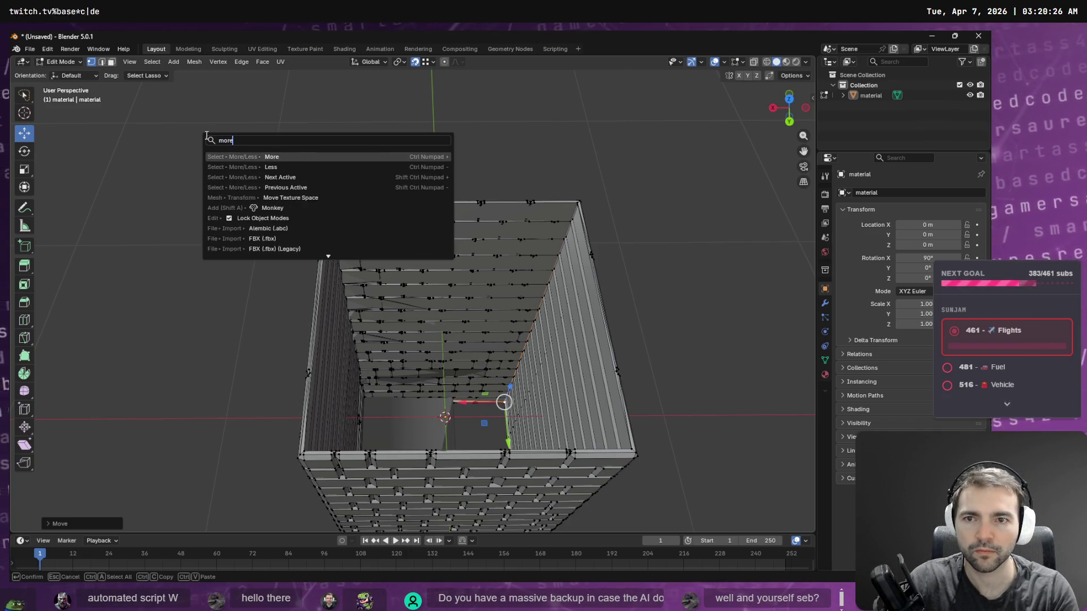
{"action": "key", "text": "Return"}
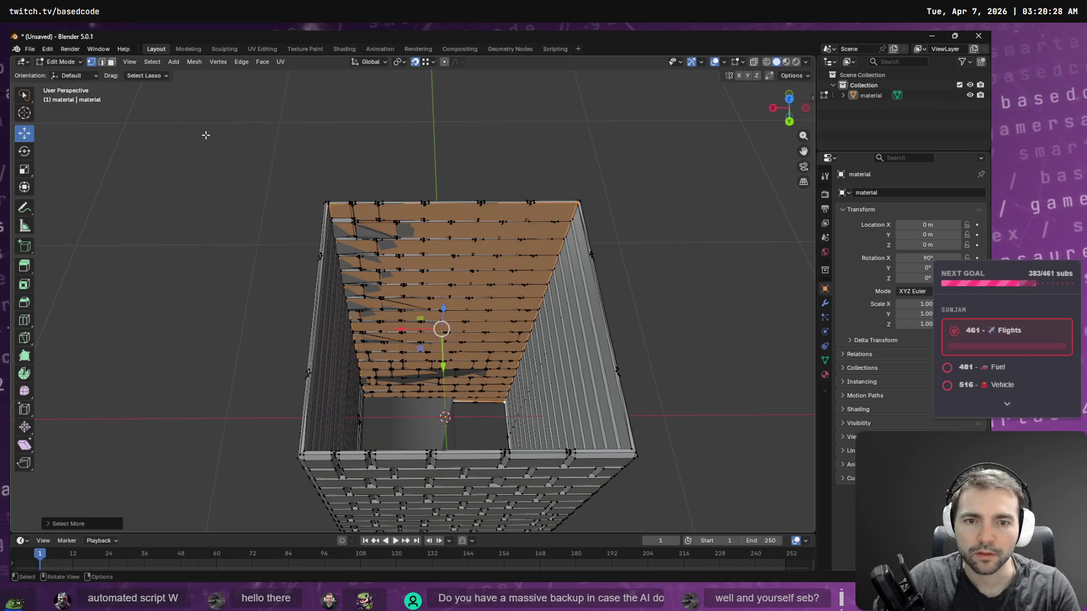
{"action": "left_click", "coordinate": [194, 62]}
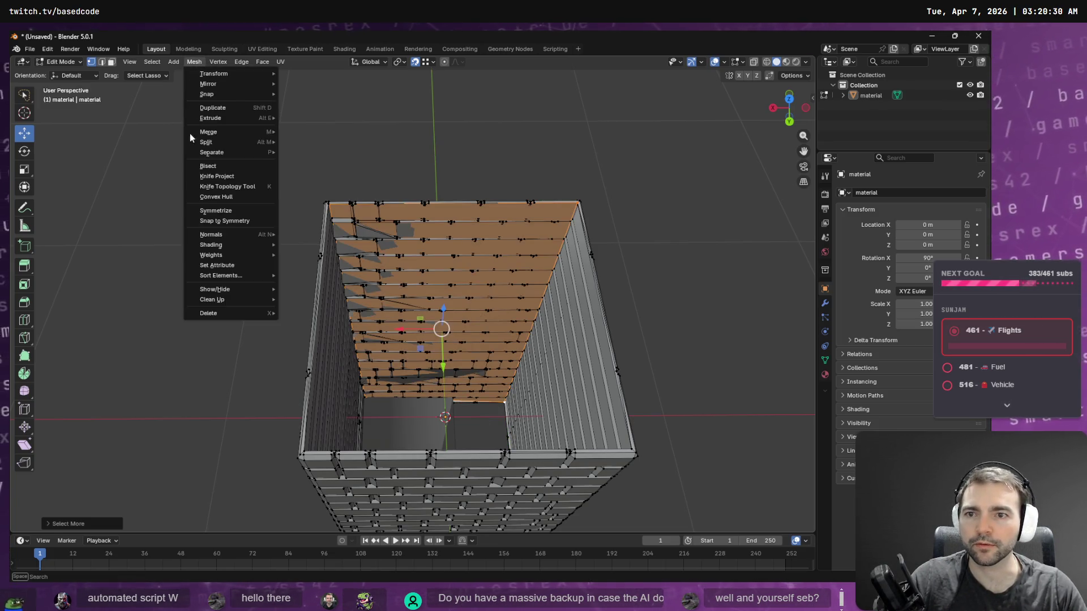
{"action": "left_click", "coordinate": [226, 110]}
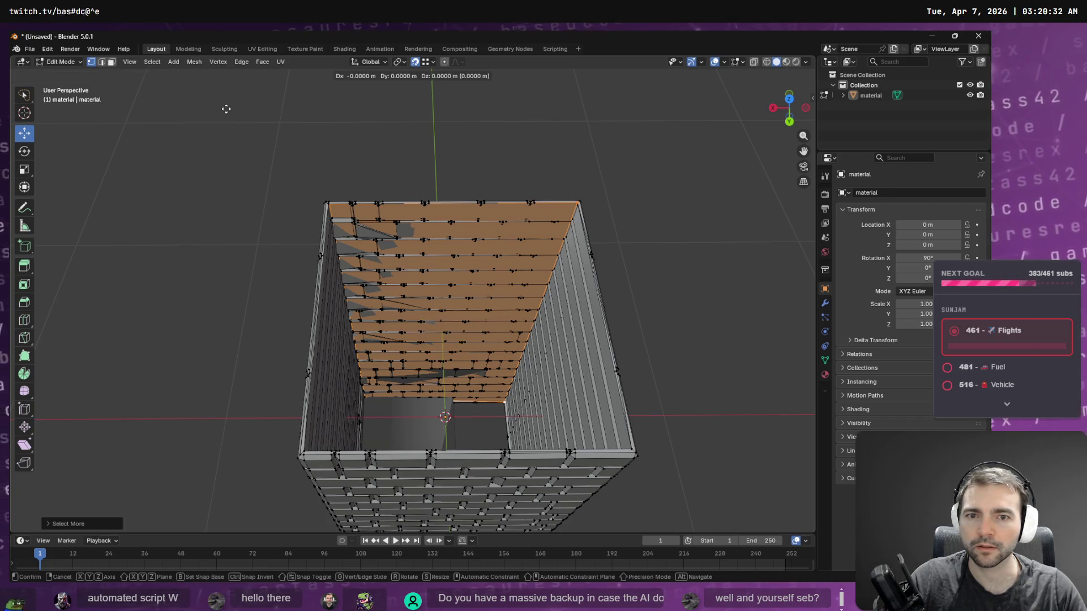
{"action": "key", "text": "r"}
{"action": "type", "text": "y"}
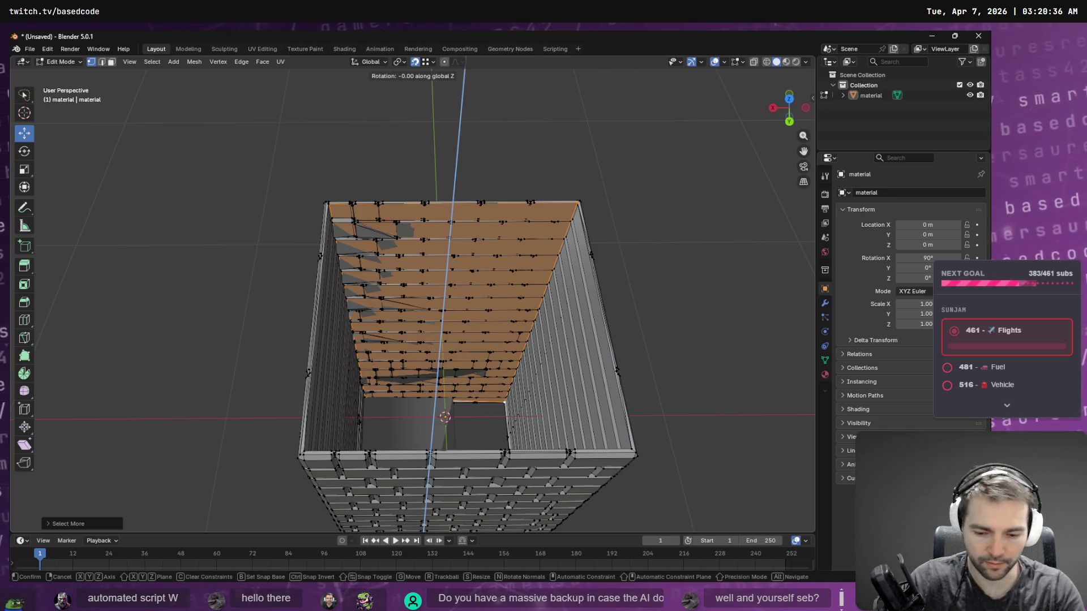
{"action": "type", "text": "180"}
{"action": "key", "text": "Return"}
Step: Move the rotated copy along Y into place as the box's right side
{"action": "middle_click_drag", "start_coordinate": [294, 170], "coordinate": [467, 280]}
{"action": "key", "text": "g"}
{"action": "key", "text": "y"}
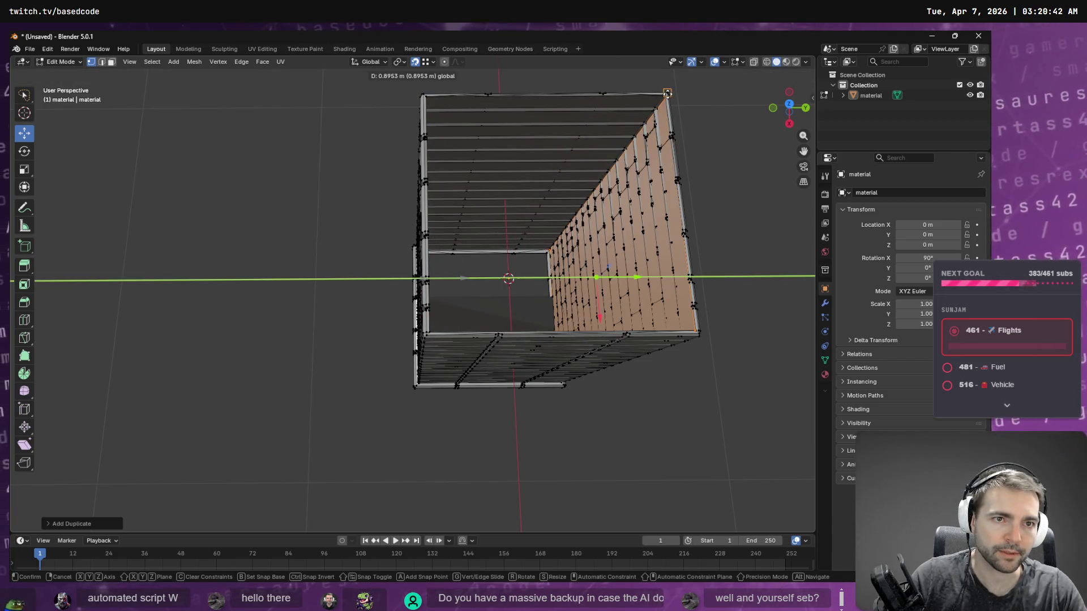
{"action": "left_click", "coordinate": [704, 226]}
{"action": "mouse_move", "coordinate": [704, 226]}
{"action": "middle_mouse_down"}
{"action": "mouse_move", "coordinate": [668, 317]}
{"action": "mouse_move", "coordinate": [674, 334]}
{"action": "middle_mouse_up"}
{"action": "left_click", "coordinate": [33, 49]}
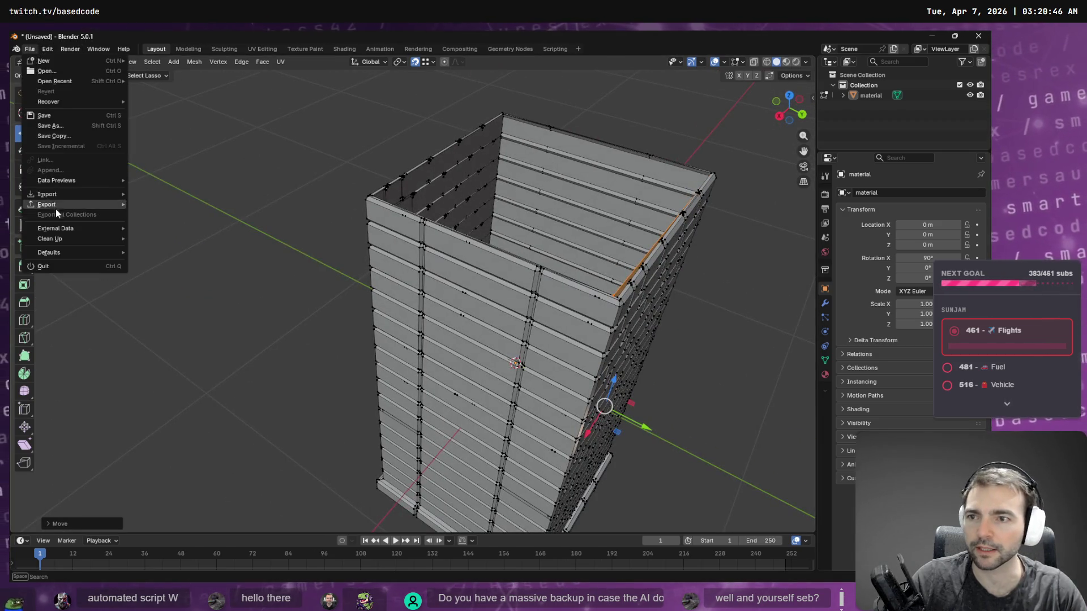
Step: Export the scene as Wavefront OBJ, overwriting StoneWall.obj
{"action": "mouse_move", "coordinate": [55, 208]}
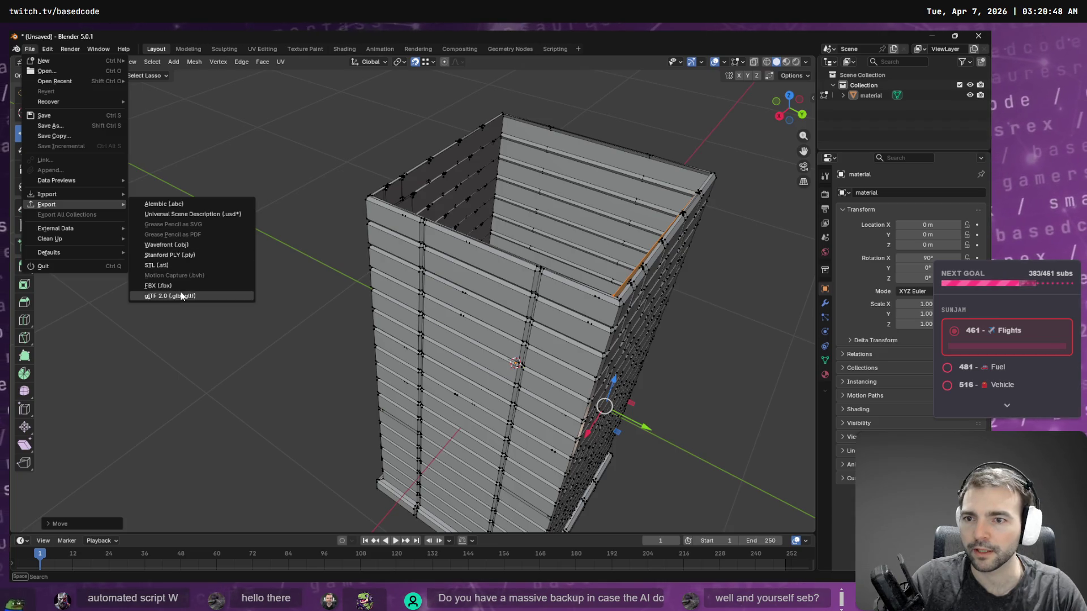
{"action": "left_click", "coordinate": [184, 247]}
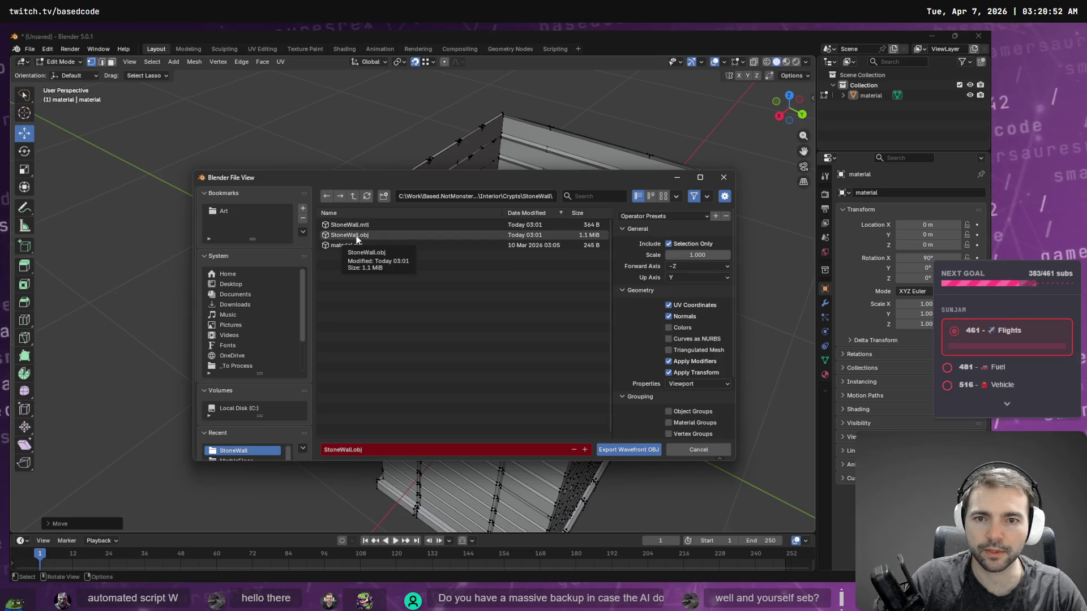
{"action": "double_click", "coordinate": [356, 235]}
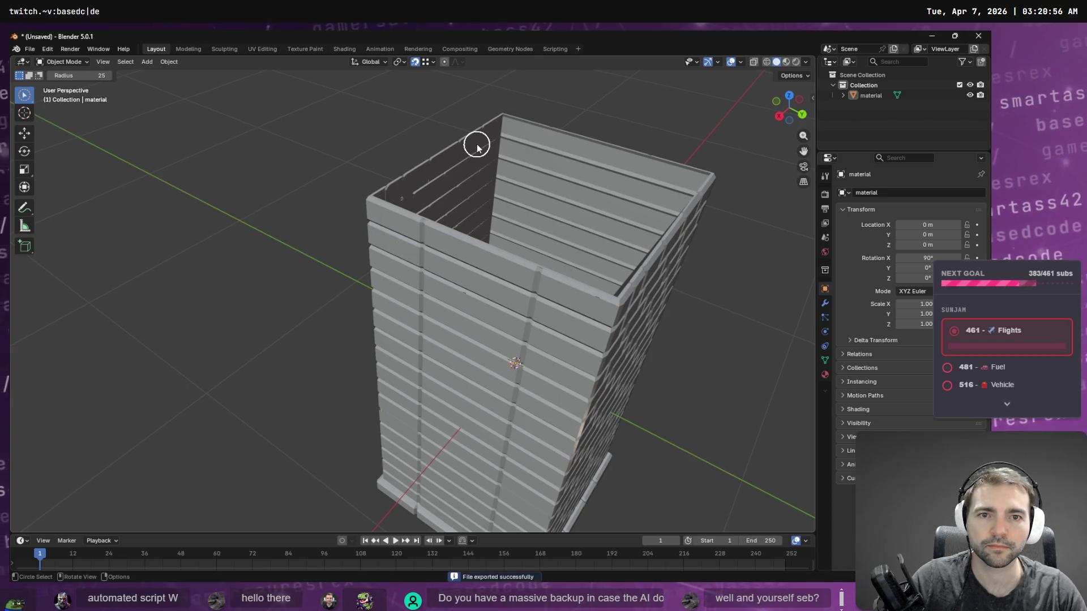
Step: Select the entire mesh and export it again over StoneWall.obj
{"action": "key", "text": "Tab"}
{"action": "key", "text": "a"}
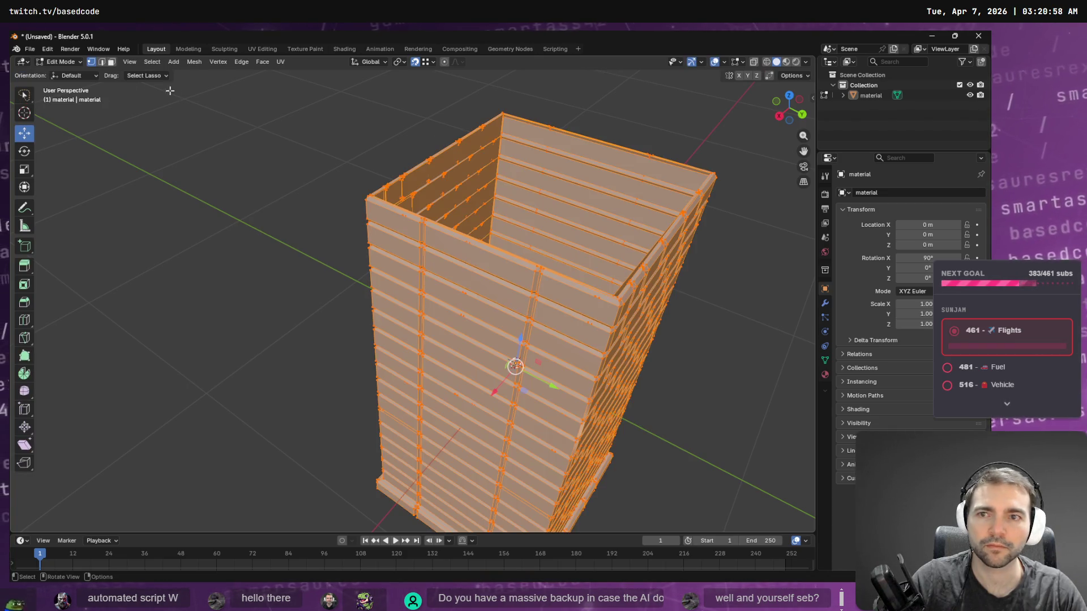
{"action": "left_click", "coordinate": [30, 49]}
{"action": "mouse_move", "coordinate": [68, 204]}
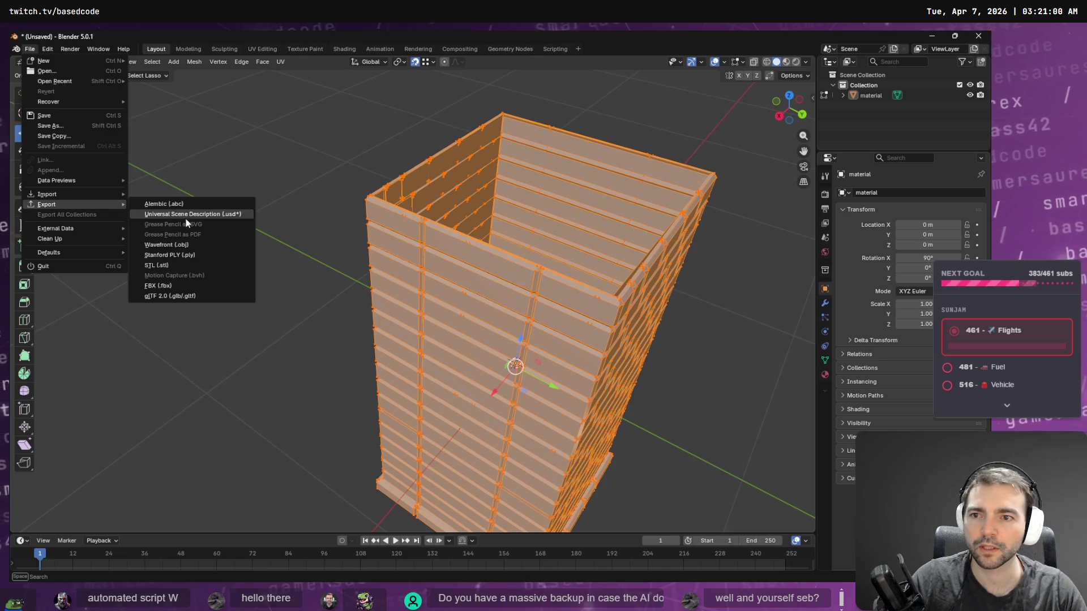
{"action": "left_click", "coordinate": [205, 247]}
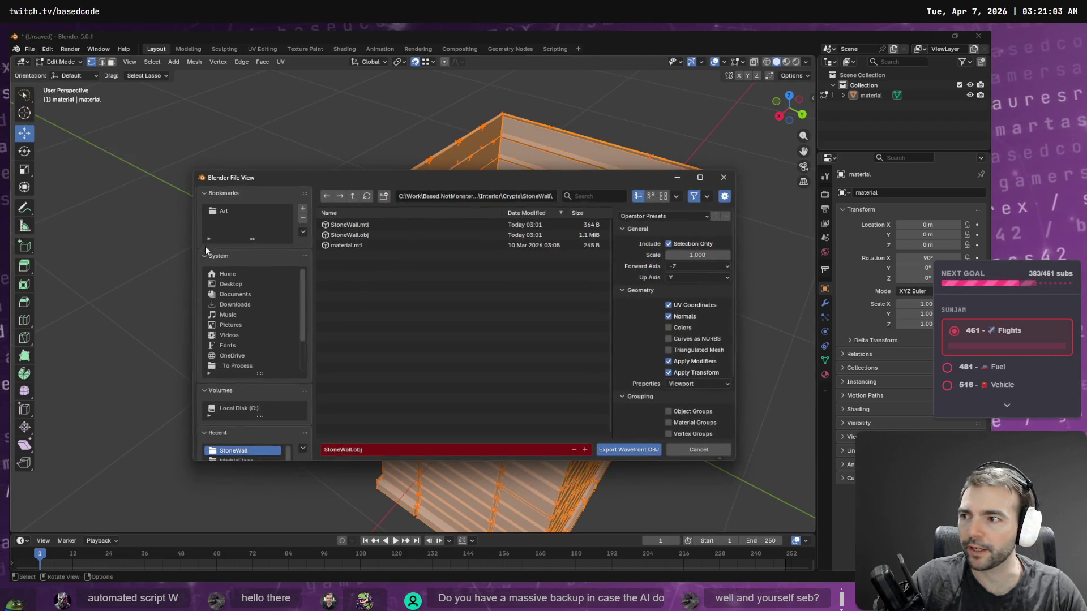
{"action": "double_click", "coordinate": [366, 235]}
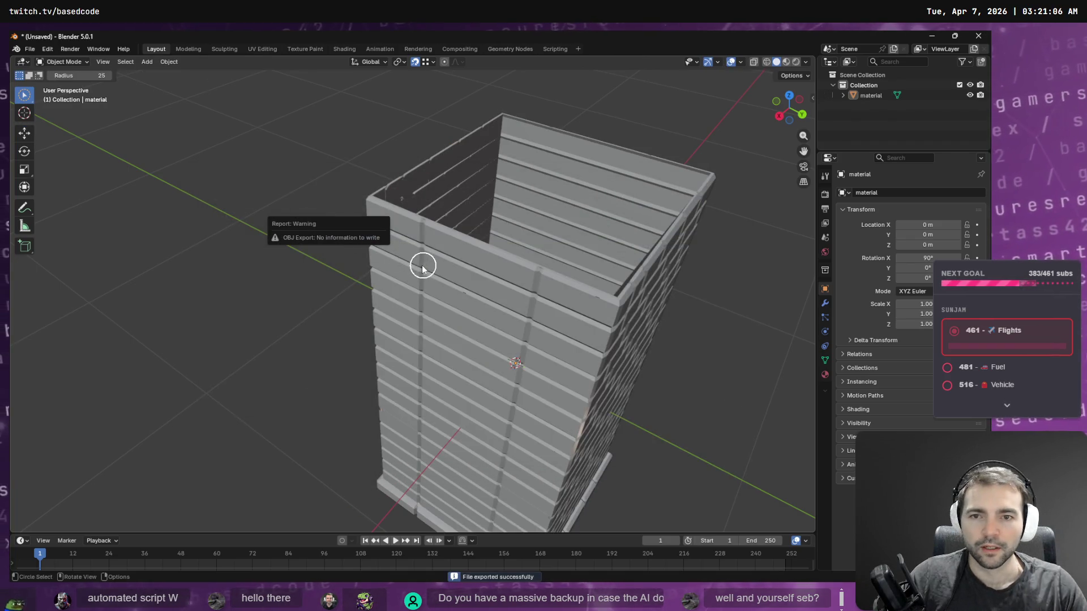
Step: In Object Mode, select the wall object in the Outliner and re-export it over StoneWall.obj
{"action": "key", "text": "Tab"}
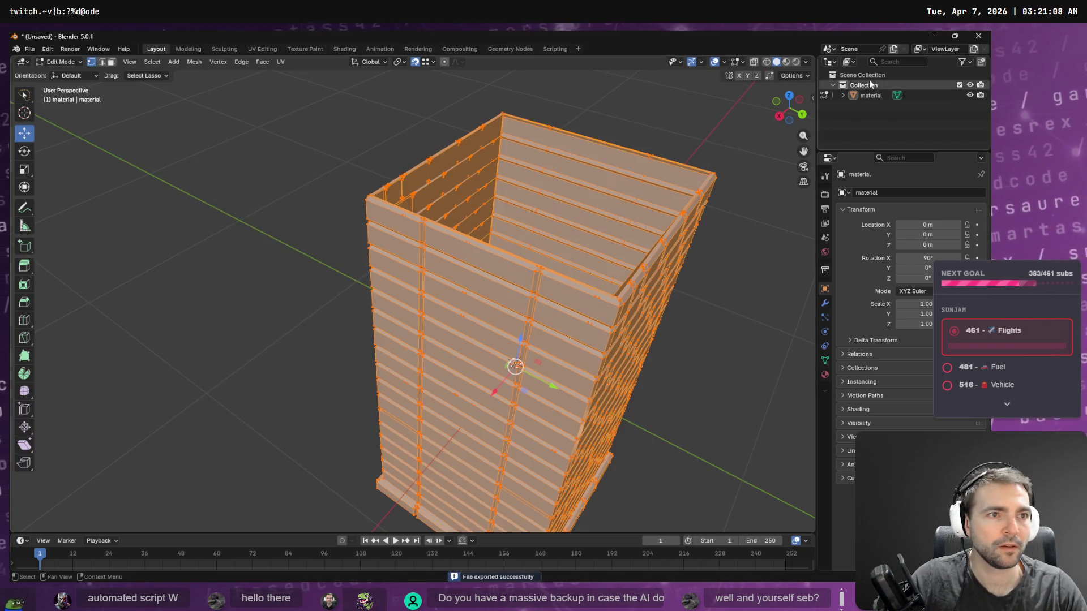
{"action": "left_click", "coordinate": [862, 75]}
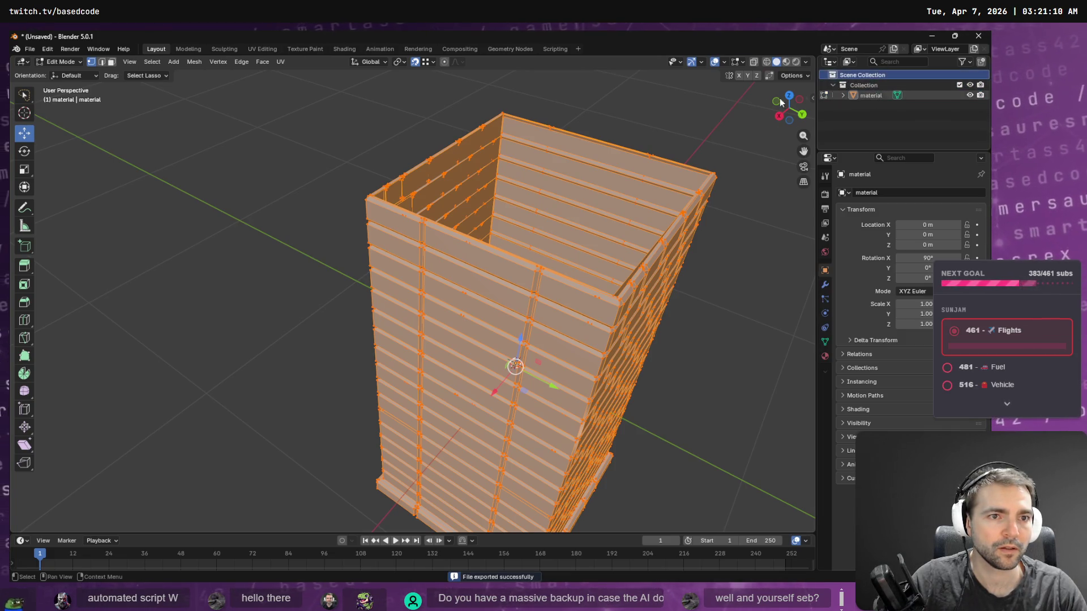
{"action": "key", "text": "Tab"}
{"action": "left_click", "coordinate": [873, 94]}
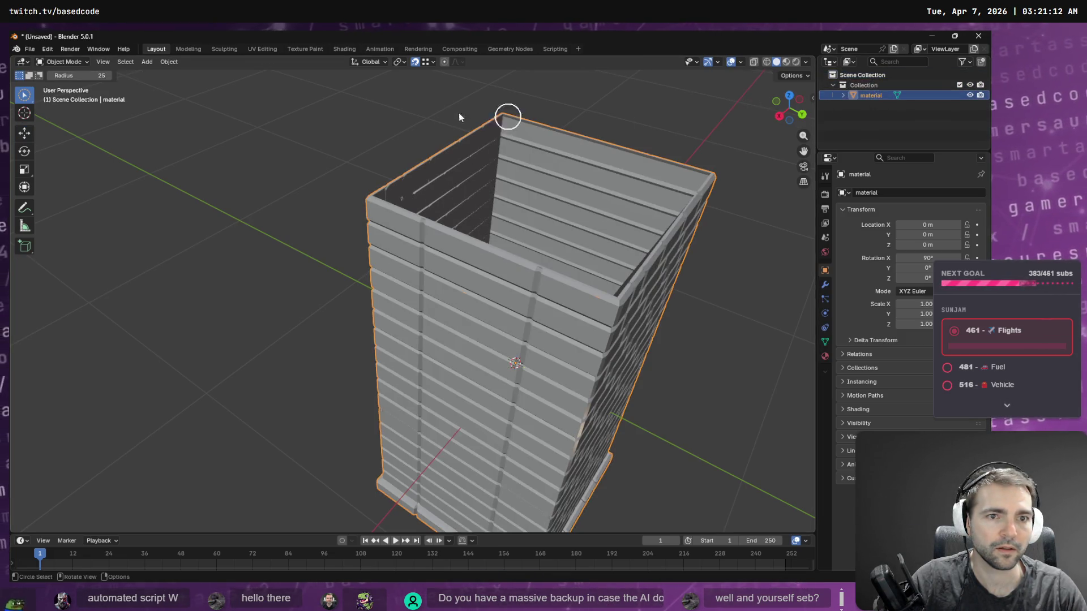
{"action": "left_click", "coordinate": [29, 49]}
{"action": "mouse_move", "coordinate": [110, 205]}
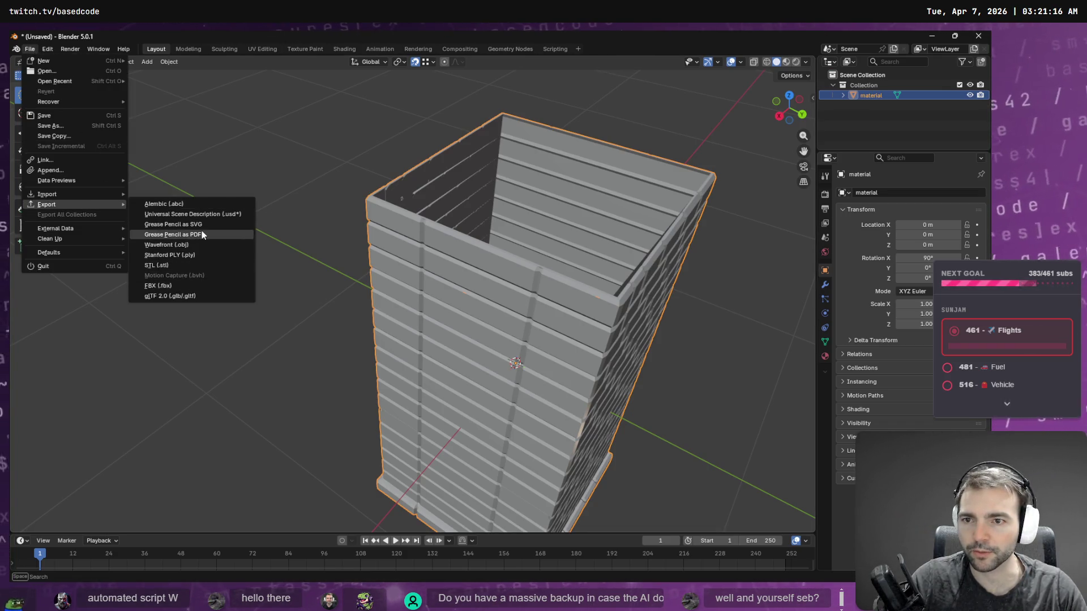
{"action": "left_click", "coordinate": [210, 246]}
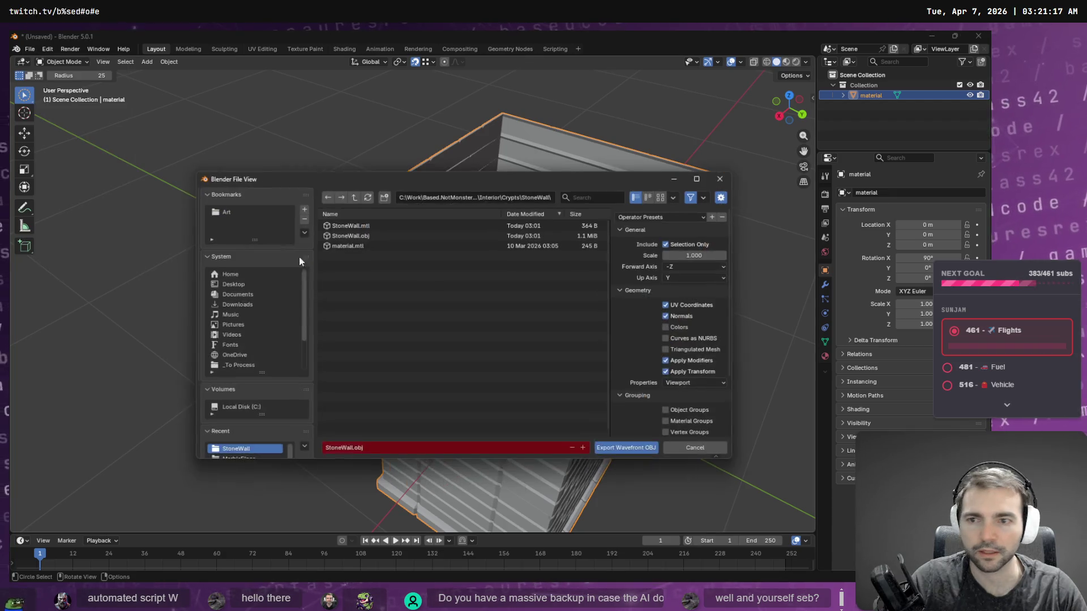
{"action": "double_click", "coordinate": [350, 235]}
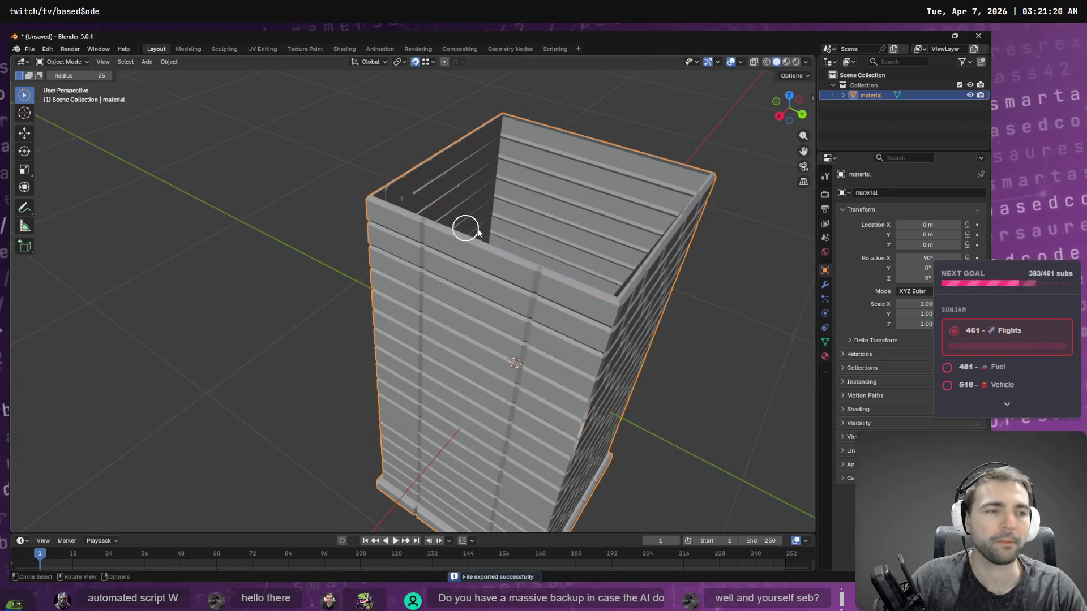
Step: Back in Godot, orbit around the chapel walls, save the Chapel scene, and launch the game with F5
{"action": "key", "text": "alt+Tab"}
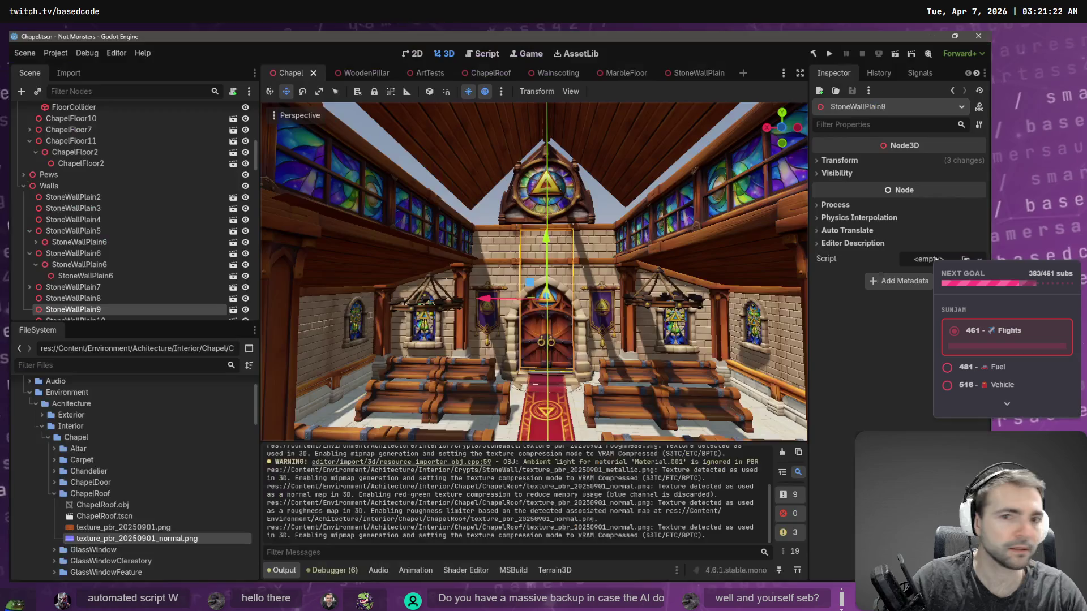
{"action": "left_click", "coordinate": [594, 202]}
{"action": "mouse_move", "coordinate": [594, 202]}
{"action": "middle_mouse_down"}
{"action": "mouse_move", "coordinate": [647, 263]}
{"action": "mouse_move", "coordinate": [582, 127]}
{"action": "mouse_move", "coordinate": [628, 294]}
{"action": "middle_mouse_up"}
{"action": "mouse_move", "coordinate": [639, 388]}
{"action": "middle_mouse_down"}
{"action": "mouse_move", "coordinate": [358, 401]}
{"action": "mouse_move", "coordinate": [752, 439]}
{"action": "mouse_move", "coordinate": [725, 437]}
{"action": "mouse_move", "coordinate": [715, 404]}
{"action": "middle_mouse_up"}
{"action": "key", "text": "ctrl+s"}
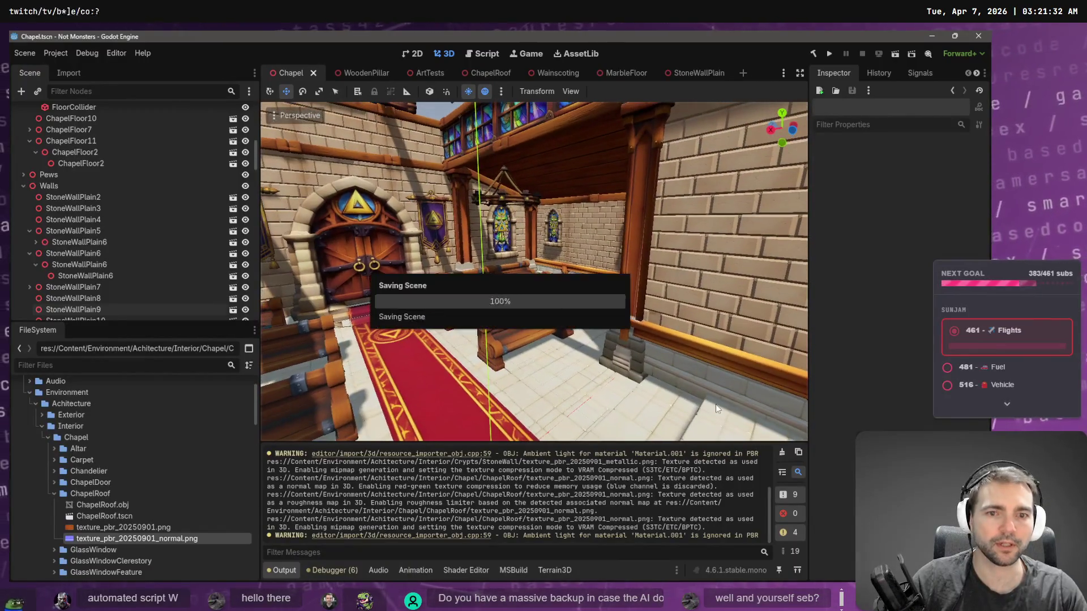
{"action": "key", "text": "F5"}
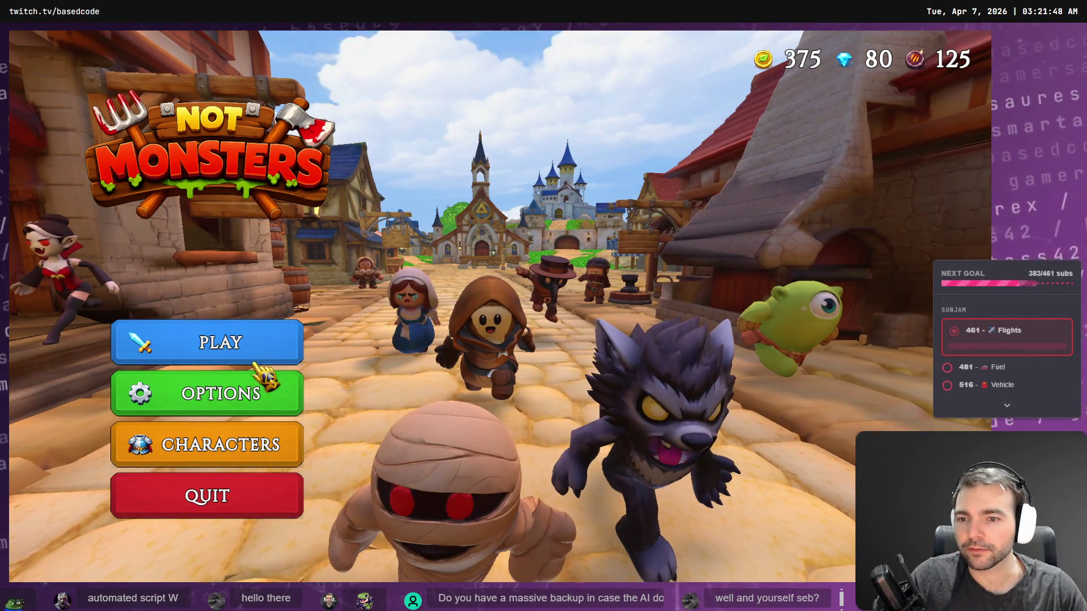
Step: Start online play, choose the Farmer villager and Yeti monster form, and confirm to load the lobby
{"action": "left_click", "coordinate": [258, 346]}
{"action": "left_click", "coordinate": [539, 381]}
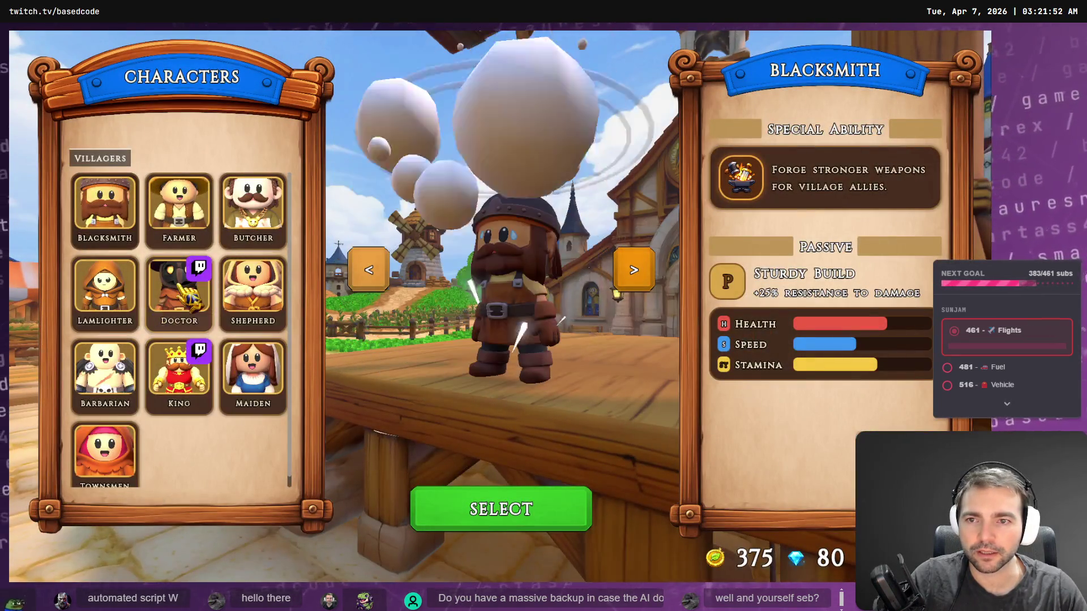
{"action": "left_click", "coordinate": [179, 290]}
{"action": "left_click", "coordinate": [536, 512]}
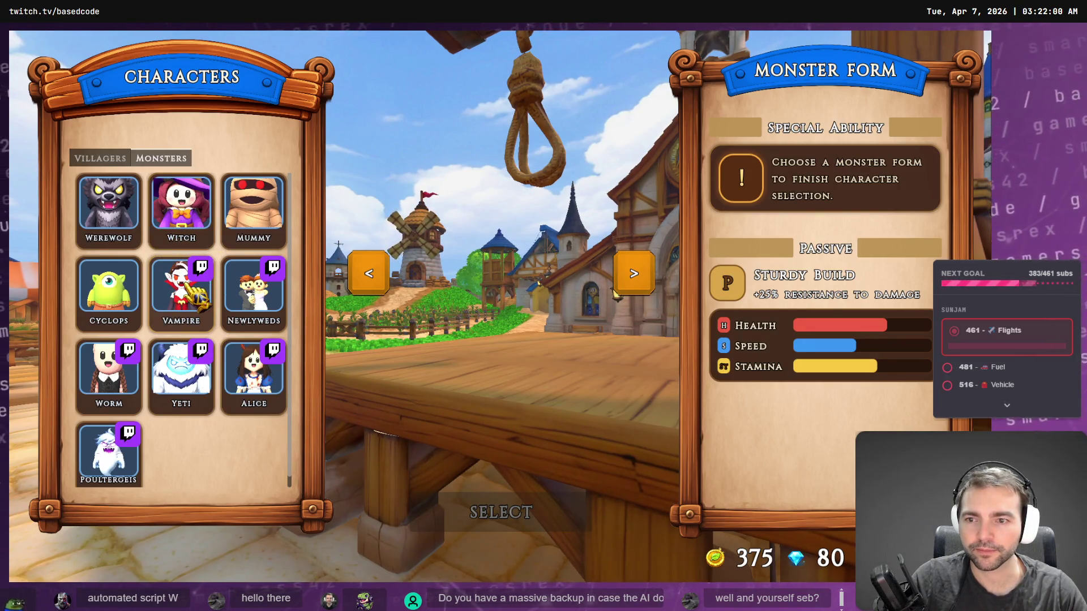
{"action": "left_click", "coordinate": [100, 158]}
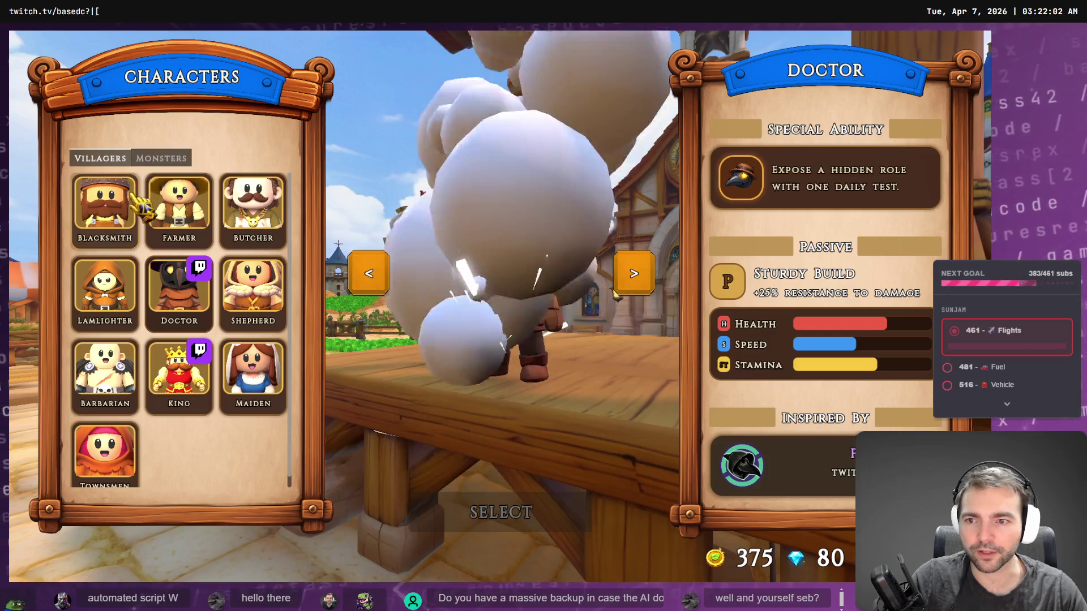
{"action": "left_click", "coordinate": [131, 213]}
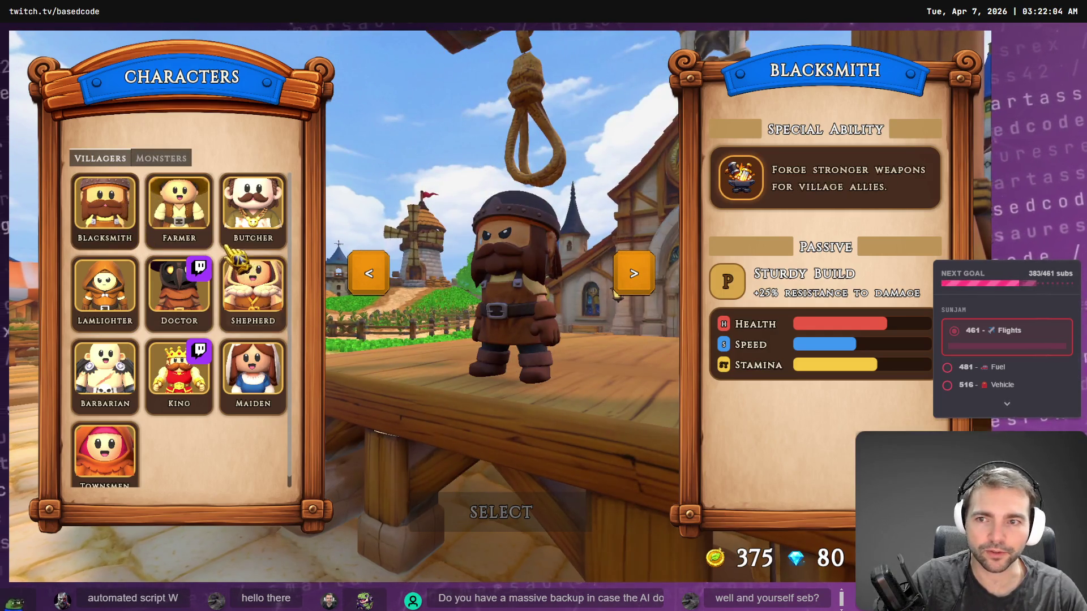
{"action": "left_click", "coordinate": [182, 221]}
{"action": "left_click", "coordinate": [177, 161]}
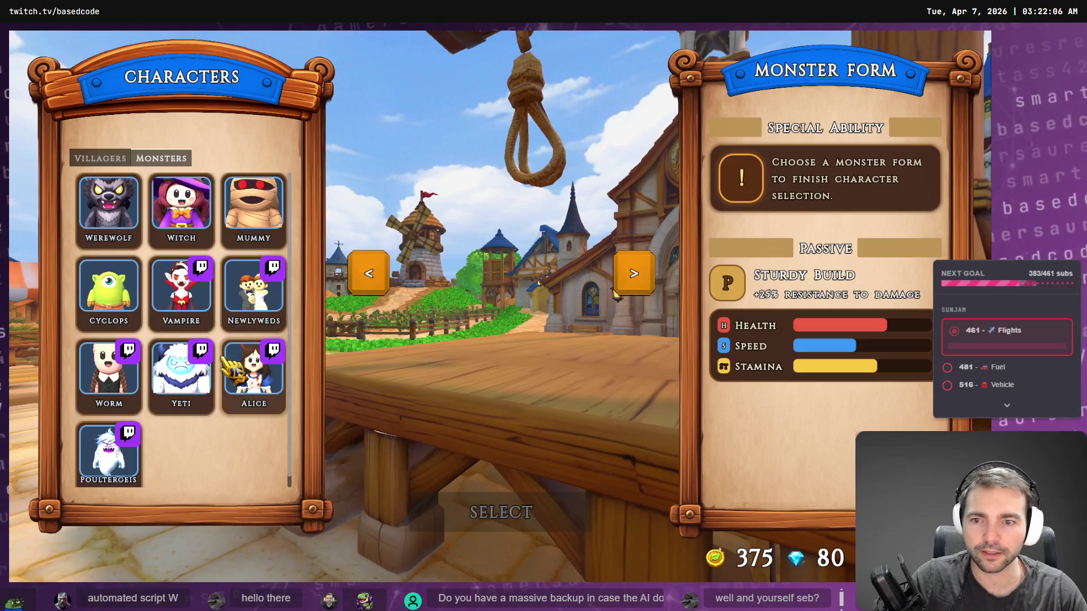
{"action": "left_click", "coordinate": [187, 399]}
{"action": "left_click", "coordinate": [523, 517]}
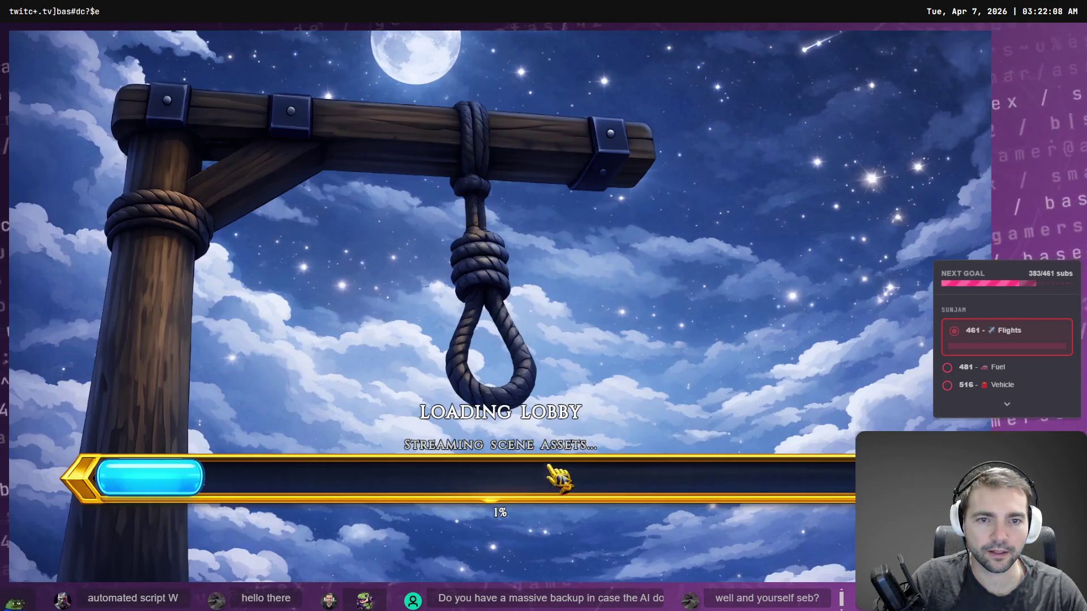
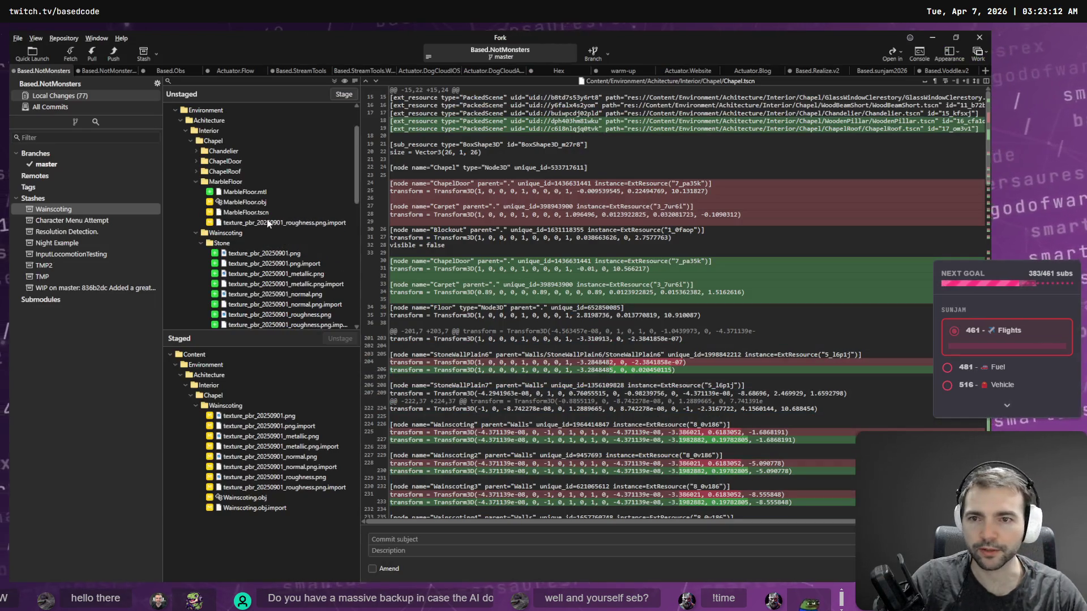
Step: Stage the Achitecture folder's Wainscoting textures and Wainscoting.obj, leaving other changes unstaged
{"action": "left_click", "coordinate": [195, 180]}
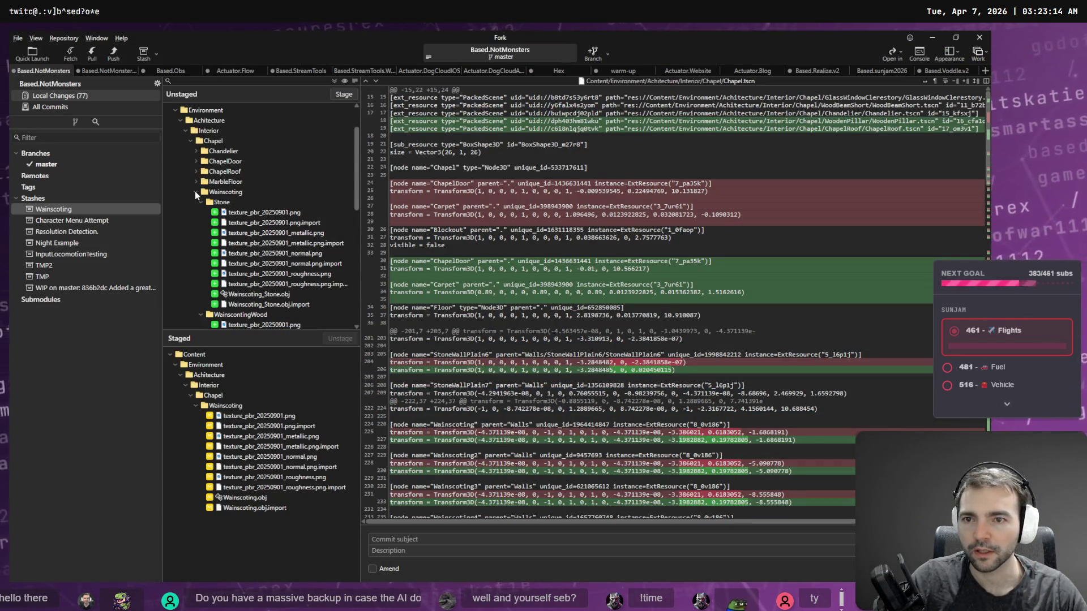
{"action": "left_click", "coordinate": [194, 191]}
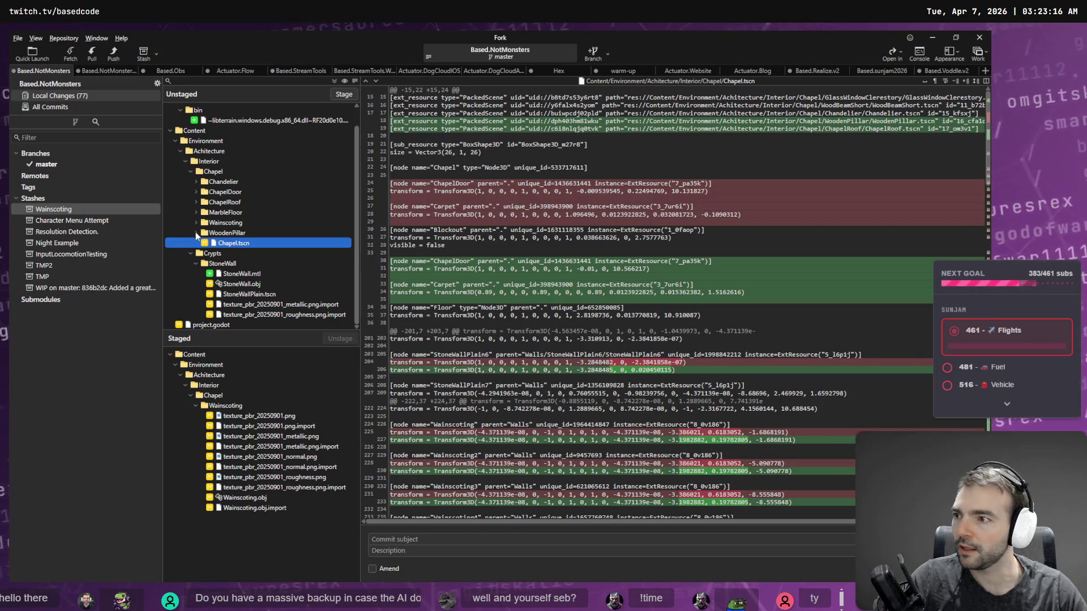
{"action": "left_click", "coordinate": [214, 172]}
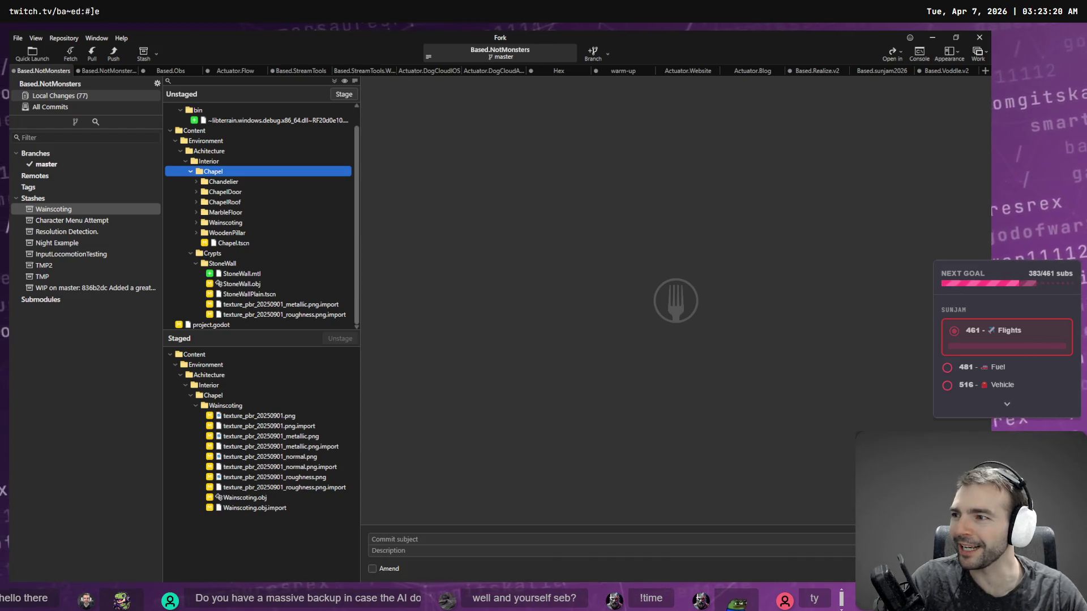
{"action": "left_click", "coordinate": [185, 163]}
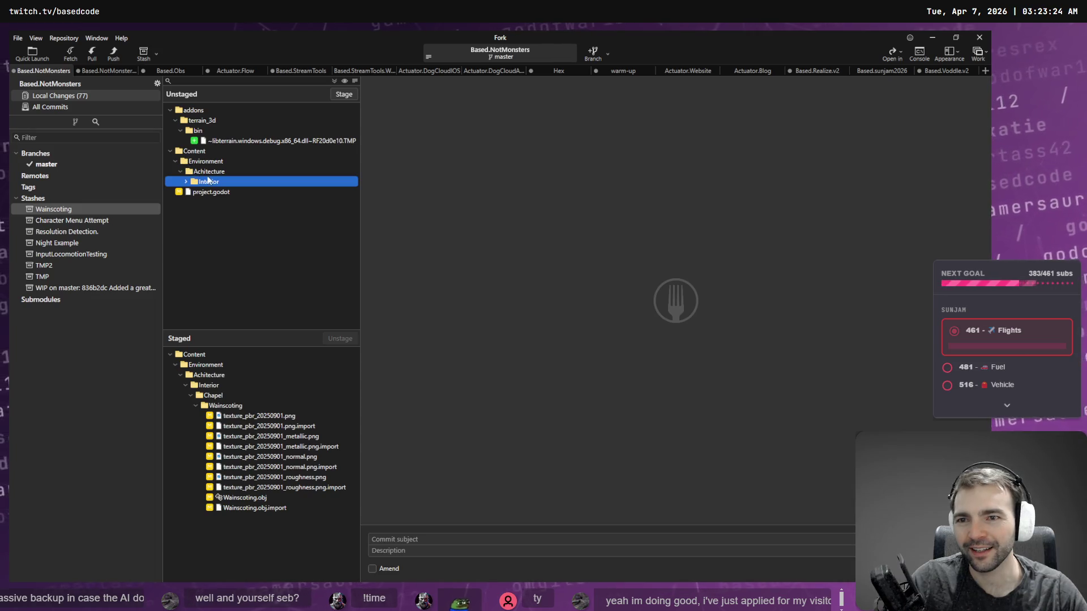
{"action": "left_click", "coordinate": [186, 182]}
{"action": "left_click", "coordinate": [195, 275]}
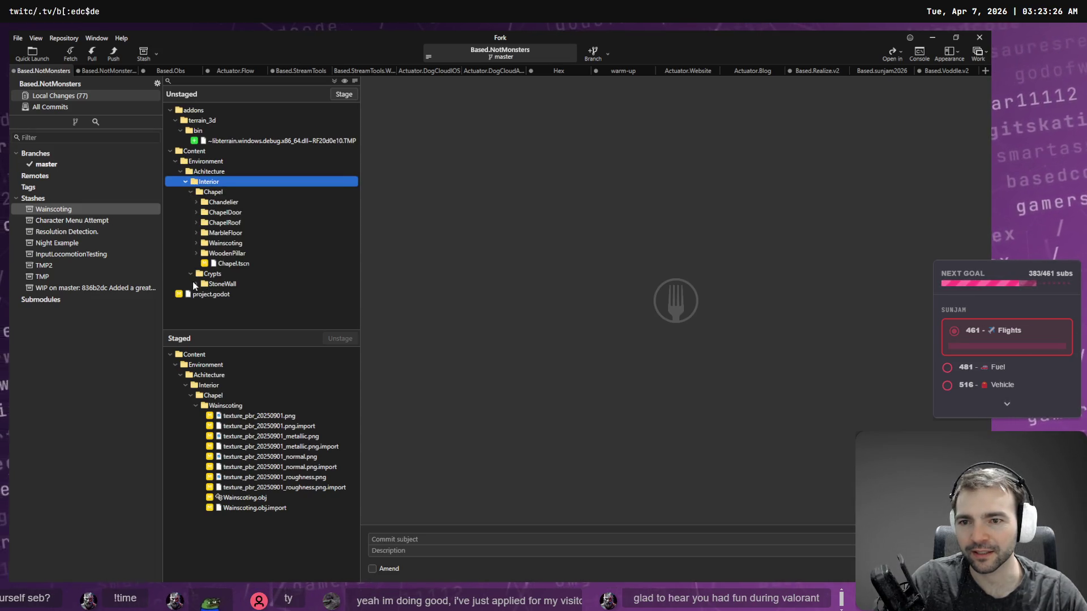
{"action": "left_click", "coordinate": [210, 283]}
{"action": "left_click", "coordinate": [221, 174]}
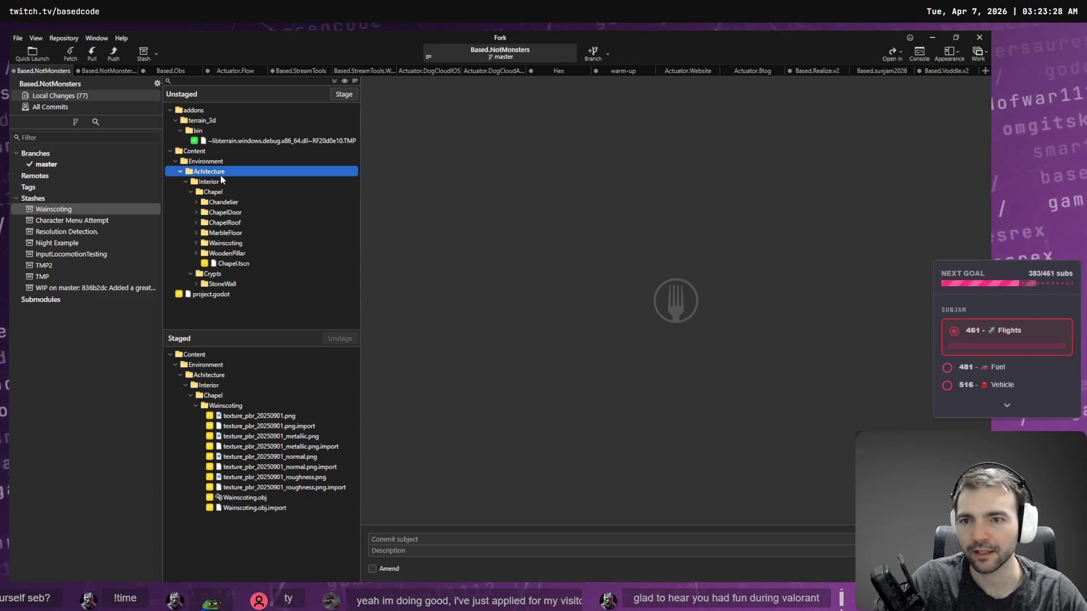
{"action": "left_click", "coordinate": [343, 95]}
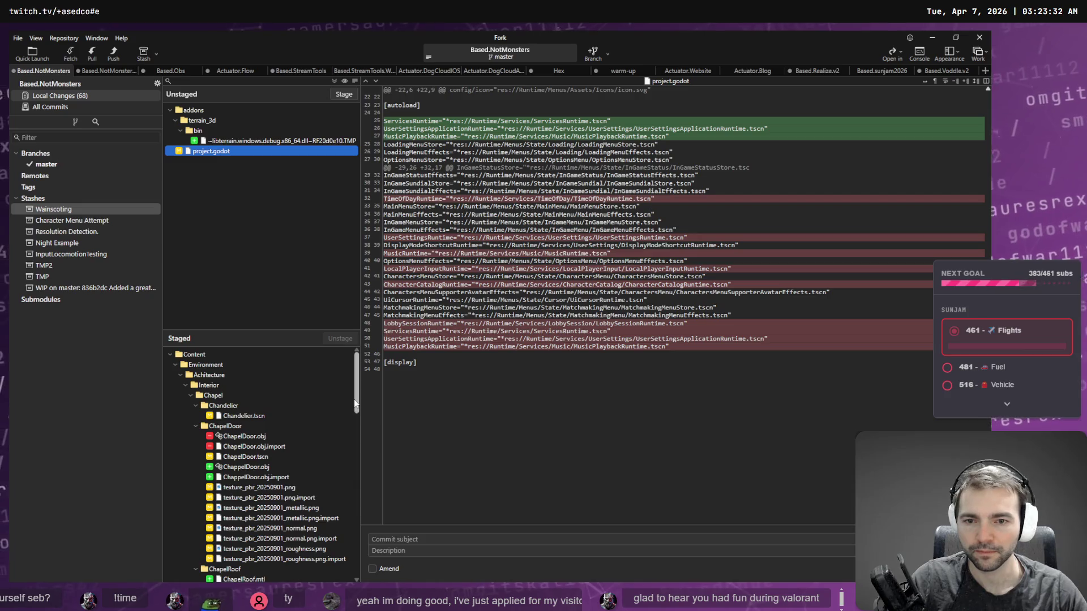
Step: Enter the commit subject 'Improvments to Lobby Chapel.' and start the description with 'Roofing'
{"action": "left_click_drag", "start_coordinate": [355, 399], "coordinate": [359, 583]}
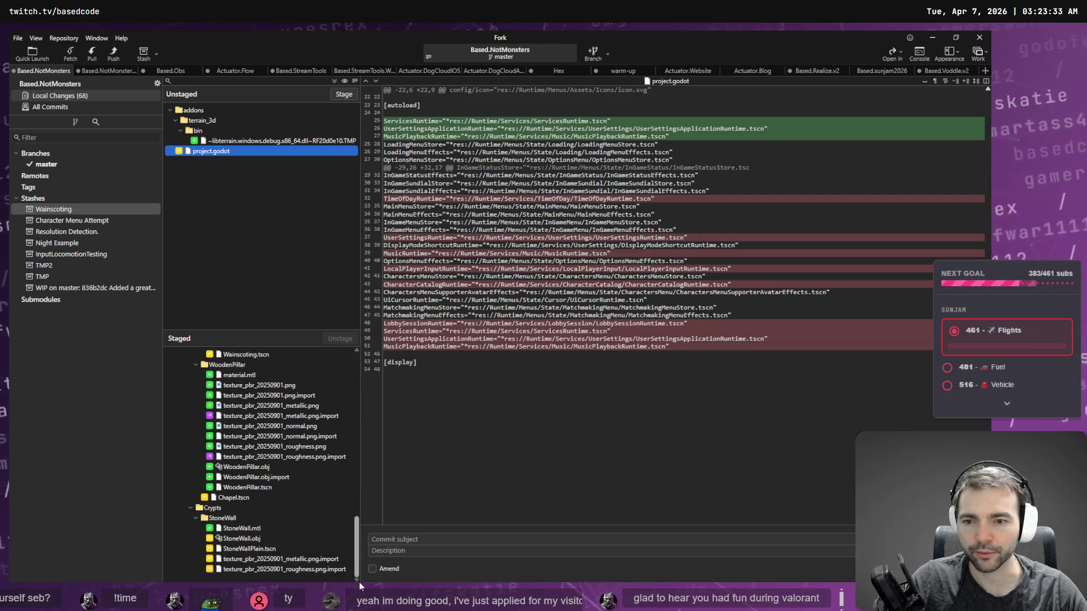
{"action": "left_click", "coordinate": [424, 538]}
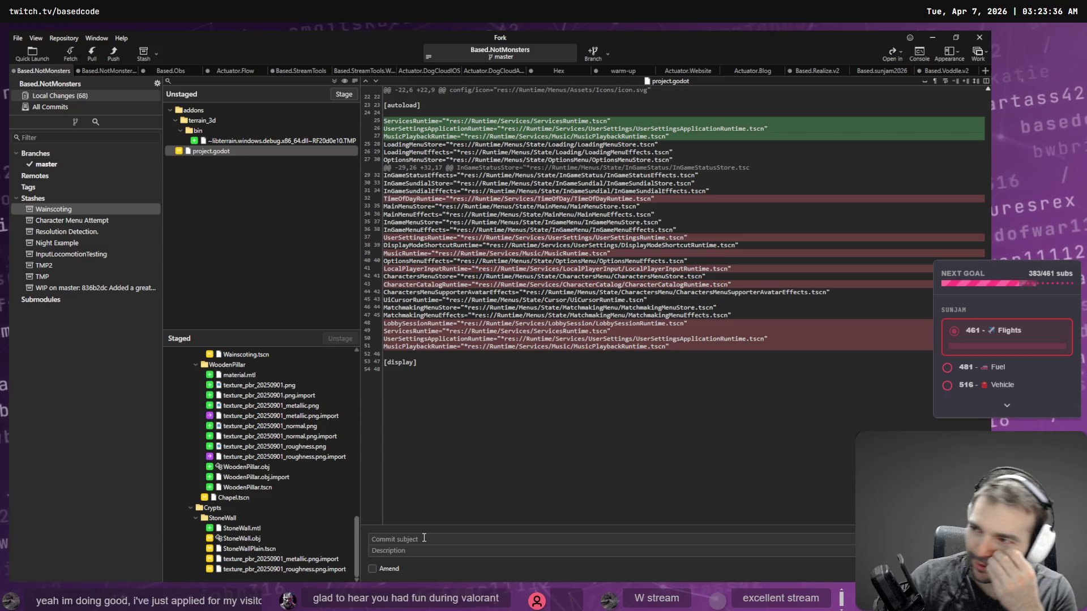
{"action": "type", "text": "I"}
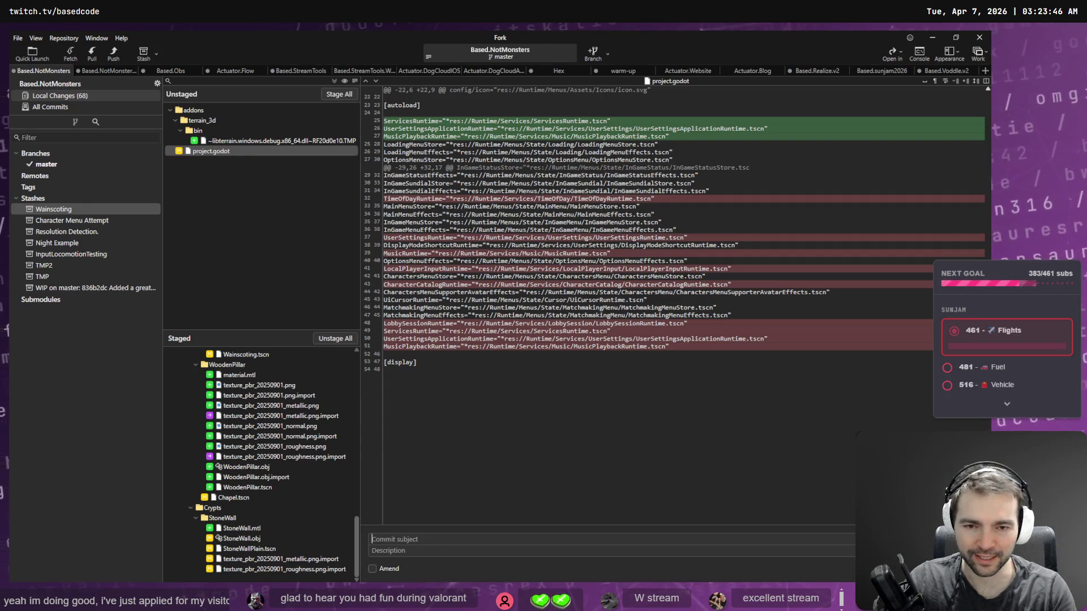
{"action": "type", "text": "Improvments to Lobby Chapel"}
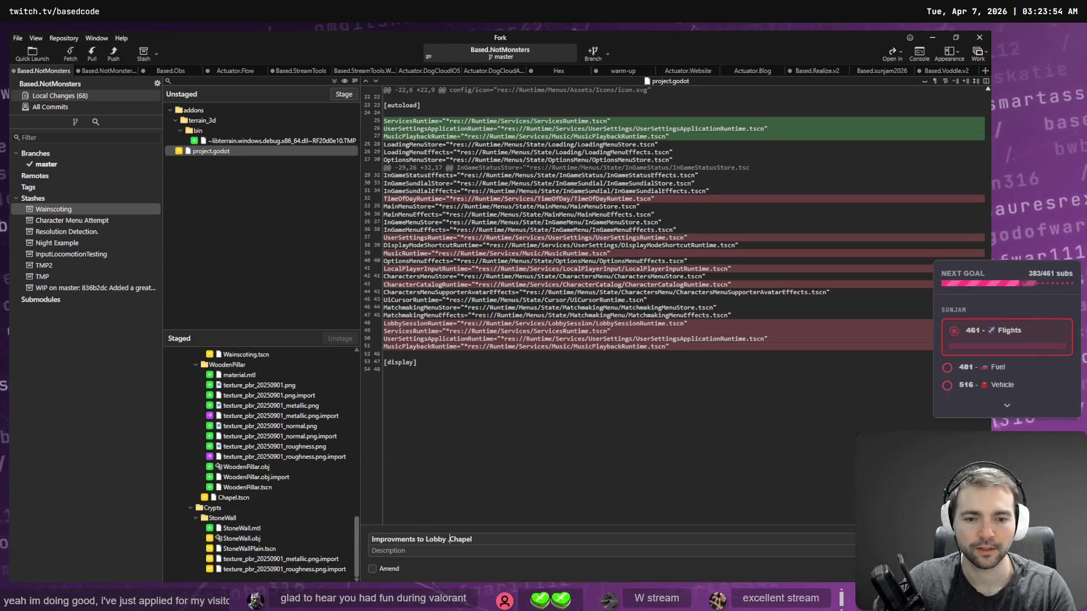
{"action": "type", "text": "Roof"}
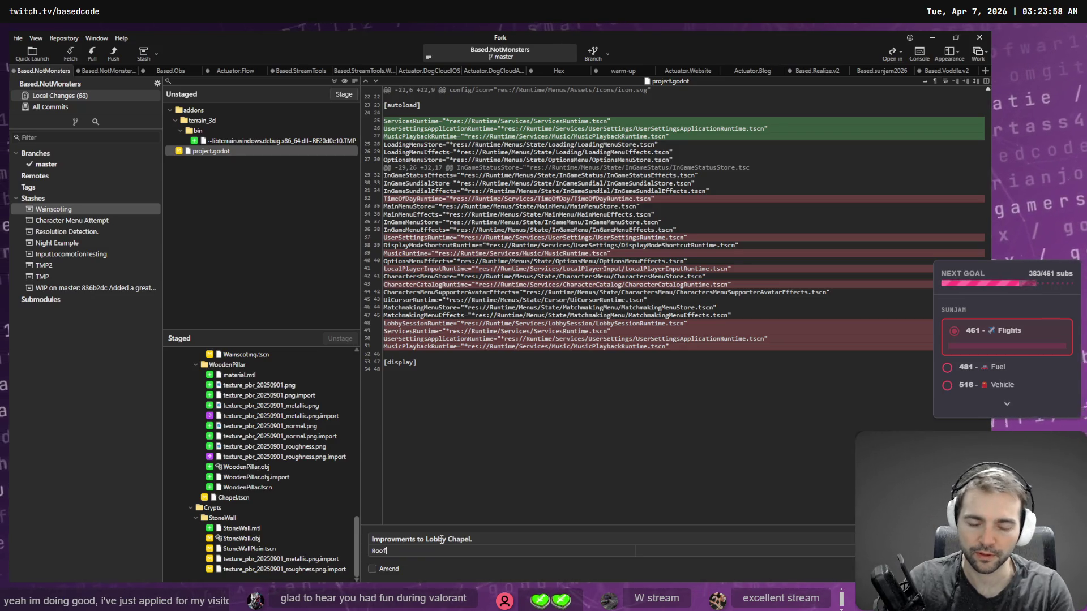
{"action": "key", "text": "BackSpace"}
{"action": "key", "text": "BackSpace"}
{"action": "key", "text": "BackSpace"}
{"action": "type", "text": "Fo"}
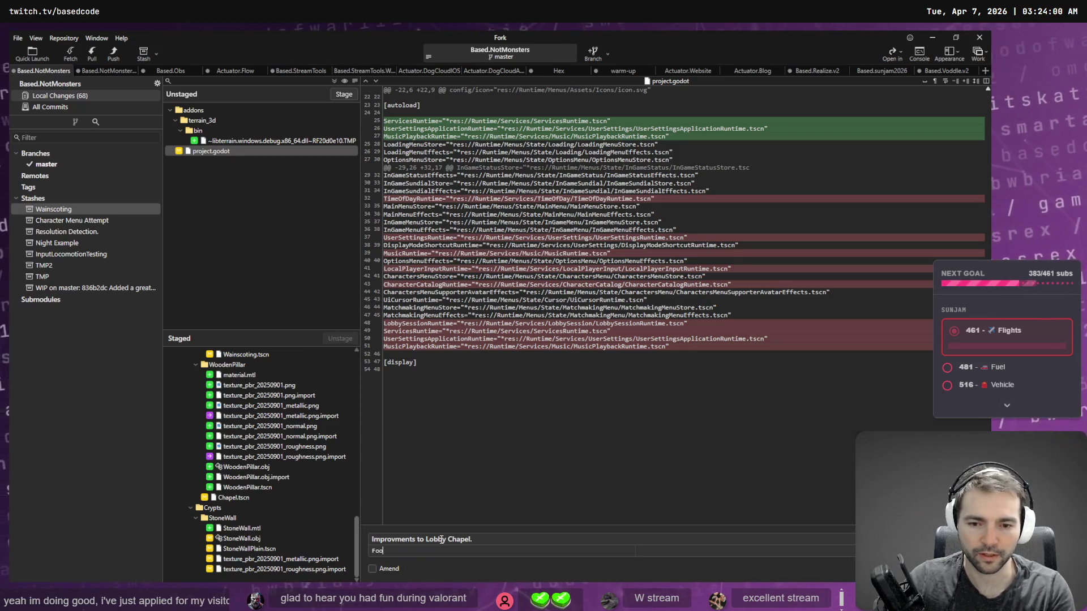
{"action": "key", "text": "BackSpace"}
{"action": "type", "text": "Too"}
{"action": "key", "text": "BackSpace"}
{"action": "key", "text": "BackSpace"}
{"action": "key", "text": "BackSpace"}
{"action": "type", "text": "Roofing"}
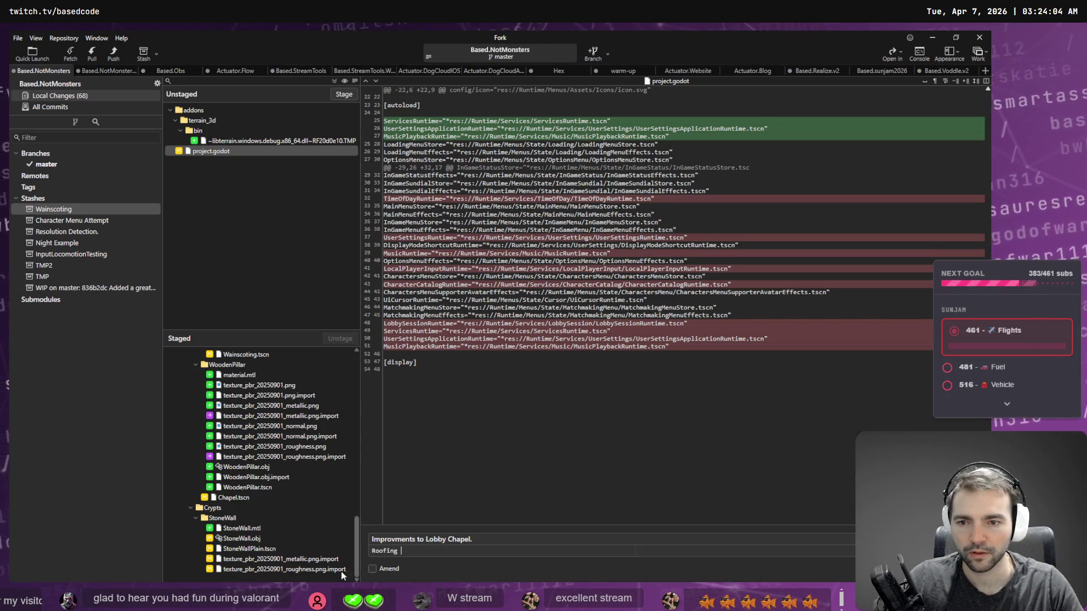
Step: Correct the commit description to read 'Door, roofing, walls & floor.'
{"action": "scroll", "coordinate": [281, 468], "scroll_direction": "up", "scroll_amount": 6}
{"action": "scroll", "coordinate": [280, 468], "scroll_direction": "up", "scroll_amount": 4}
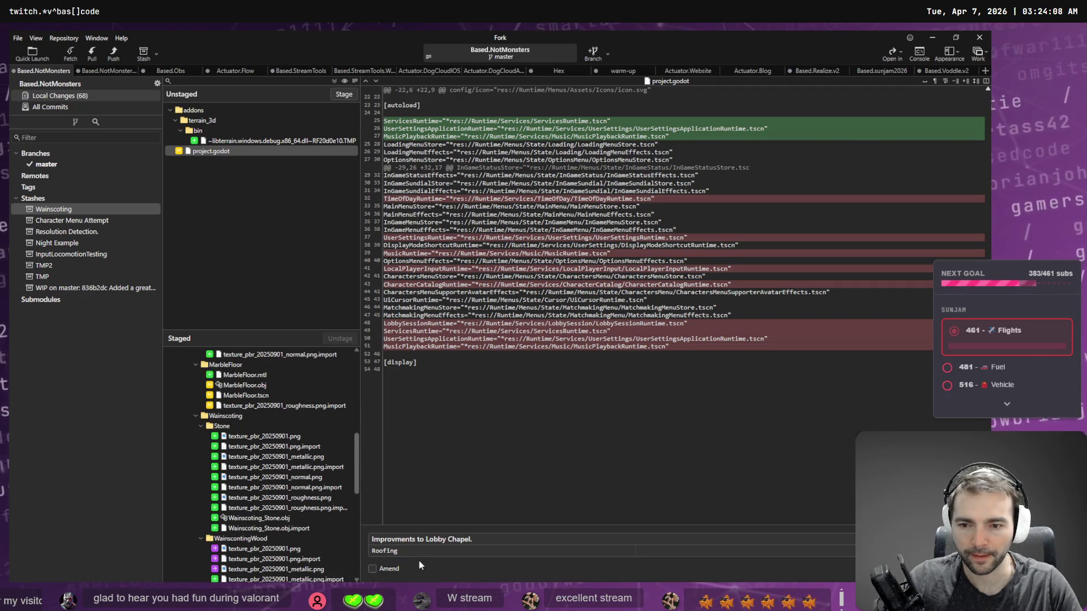
{"action": "type", "text": " & walls."}
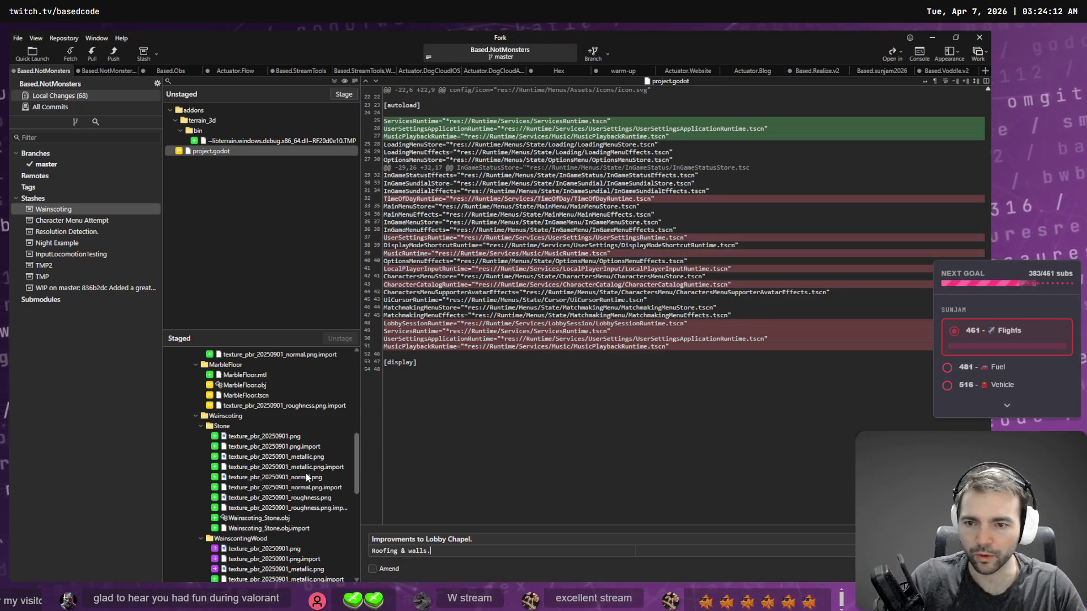
{"action": "scroll", "coordinate": [305, 473], "scroll_direction": "up", "scroll_amount": 3}
{"action": "key", "text": "Left"}
{"action": "key", "text": "Left"}
{"action": "key", "text": "Left"}
{"action": "key", "text": "BackSpace"}
{"action": "key", "text": "BackSpace"}
{"action": "type", "text": ","}
{"action": "key", "text": "End"}
{"action": "key", "text": "BackSpace"}
{"action": "type", "text": "& floor."}
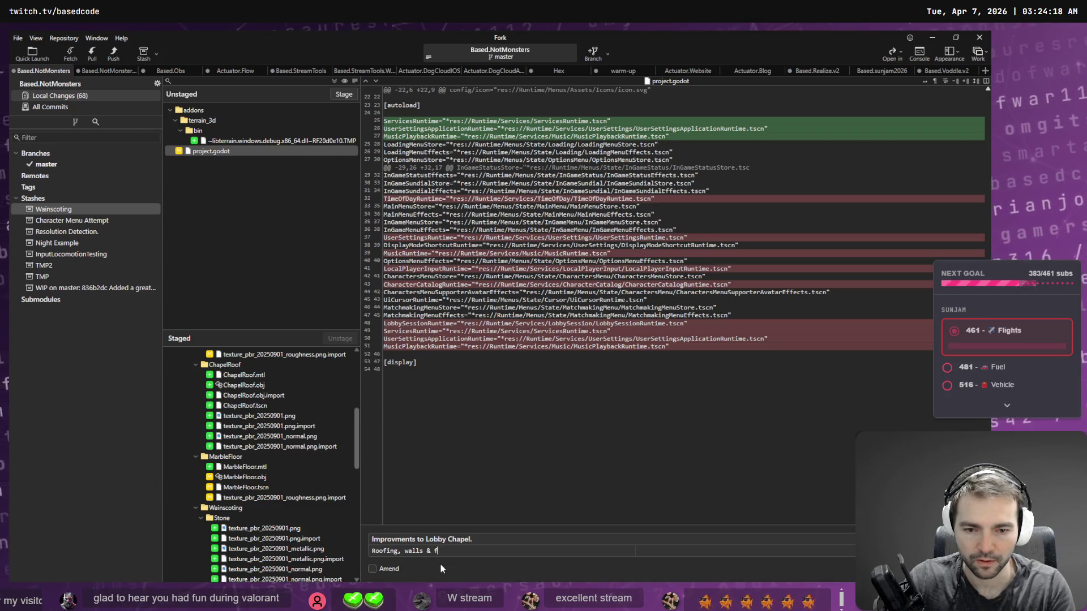
{"action": "scroll", "coordinate": [310, 511], "scroll_direction": "up", "scroll_amount": 6}
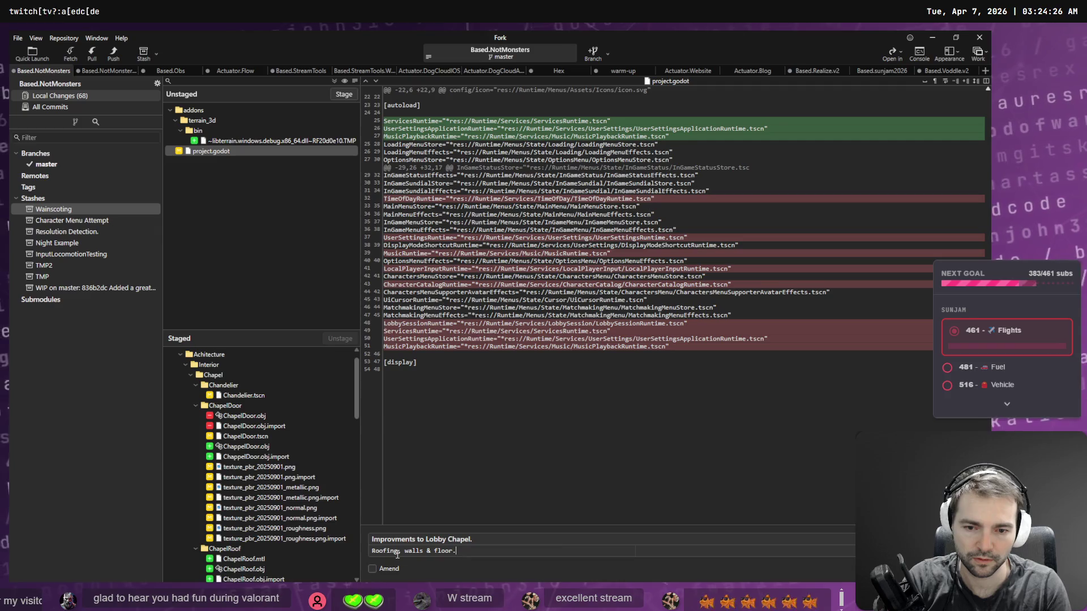
{"action": "type", "text": "Door,"}
{"action": "key", "text": "Delete"}
{"action": "type", "text": "r"}
Step: Commit the staged chapel changes with Ctrl+Enter
{"action": "scroll", "coordinate": [311, 493], "scroll_direction": "down", "scroll_amount": 3}
{"action": "left_click_drag", "start_coordinate": [357, 435], "coordinate": [352, 579]}
{"action": "scroll", "coordinate": [332, 480], "scroll_direction": "up", "scroll_amount": 10}
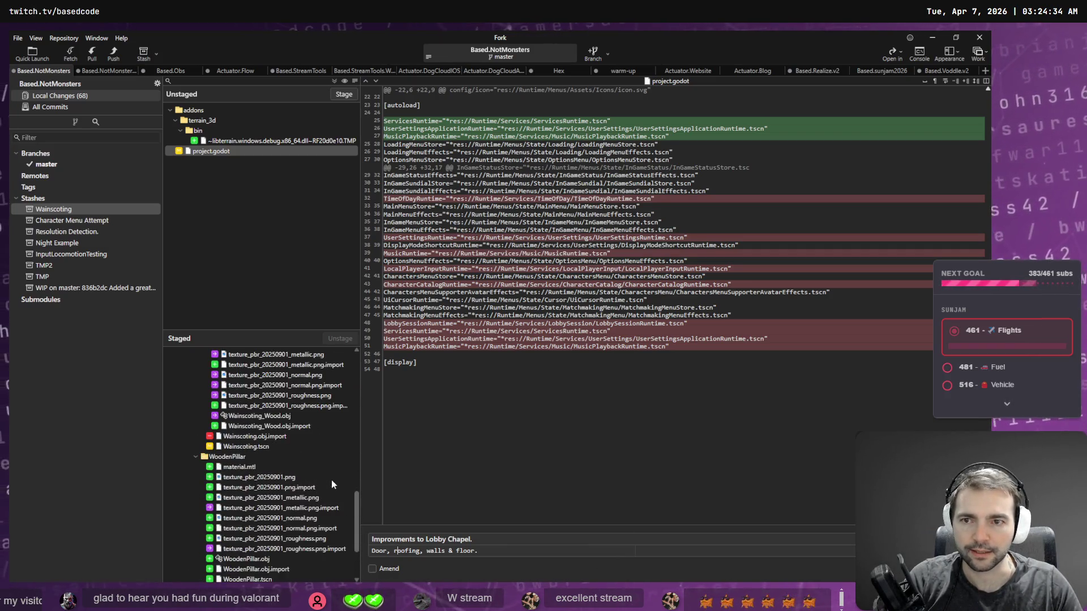
{"action": "left_click_drag", "start_coordinate": [362, 451], "coordinate": [366, 364]}
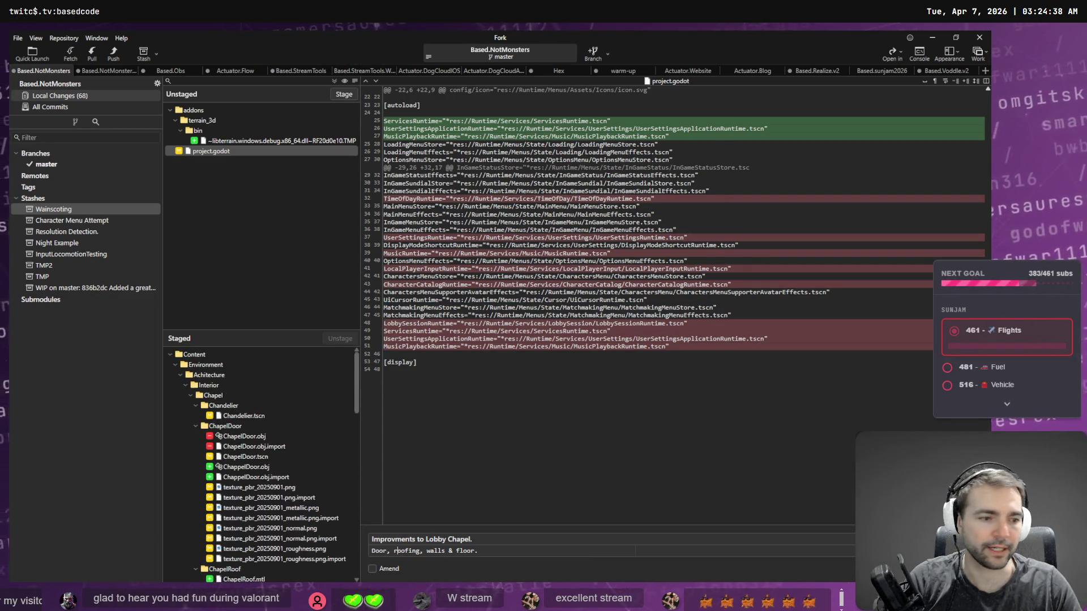
{"action": "key", "text": "ctrl+Return"}
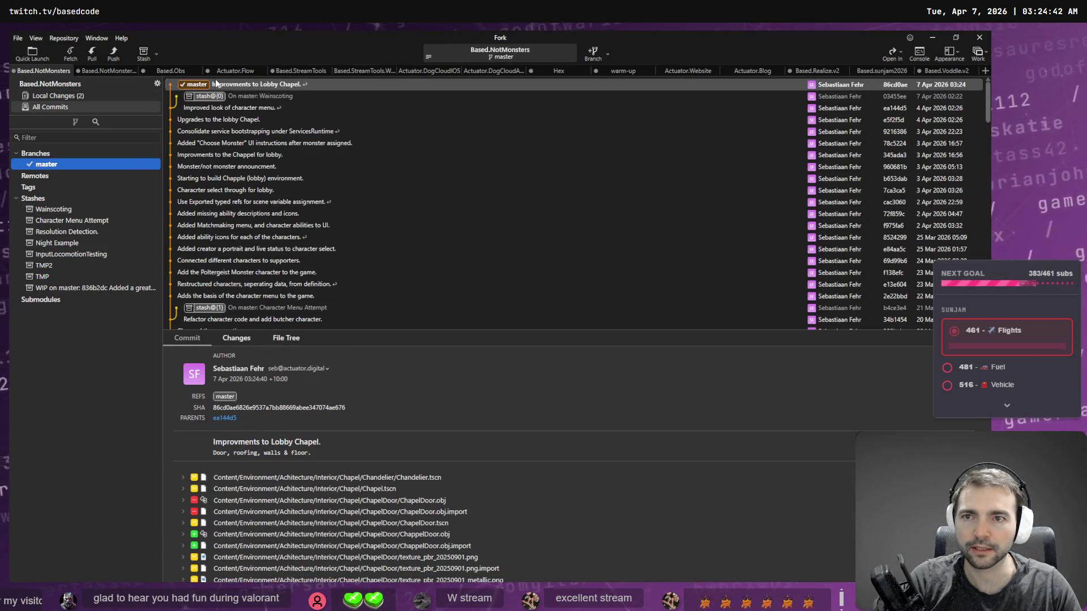
Step: Inspect the new 'Improvments to Lobby Chapel.' commit, then view the chapel door and roofline in Godot
{"action": "left_click", "coordinate": [202, 85]}
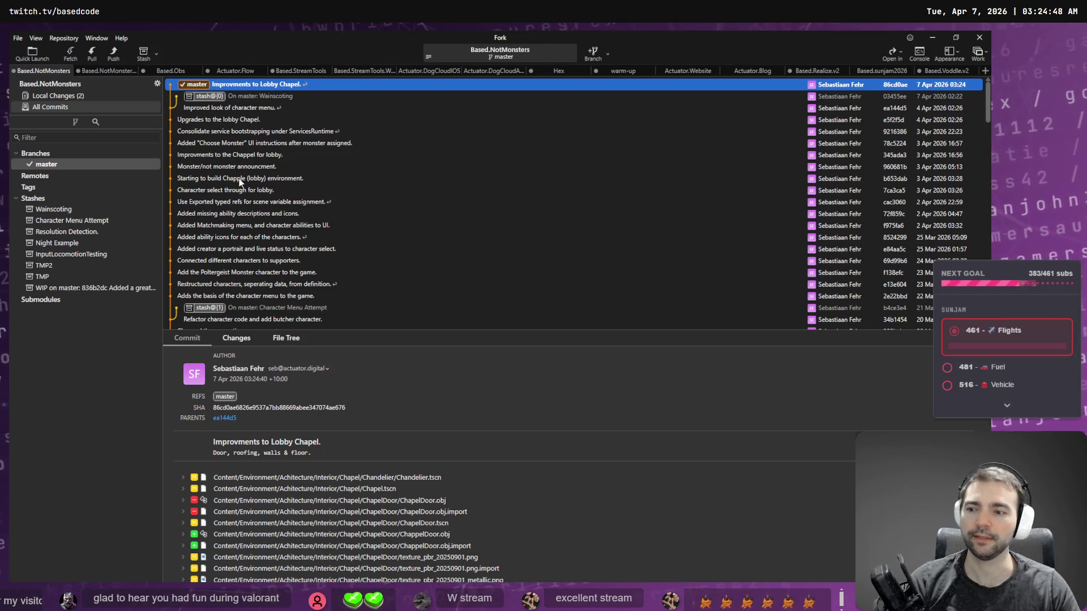
{"action": "left_click", "coordinate": [932, 37]}
{"action": "middle_click_drag", "start_coordinate": [646, 232], "coordinate": [561, 237]}
{"action": "right_click_drag", "start_coordinate": [561, 238], "coordinate": [586, 218]}
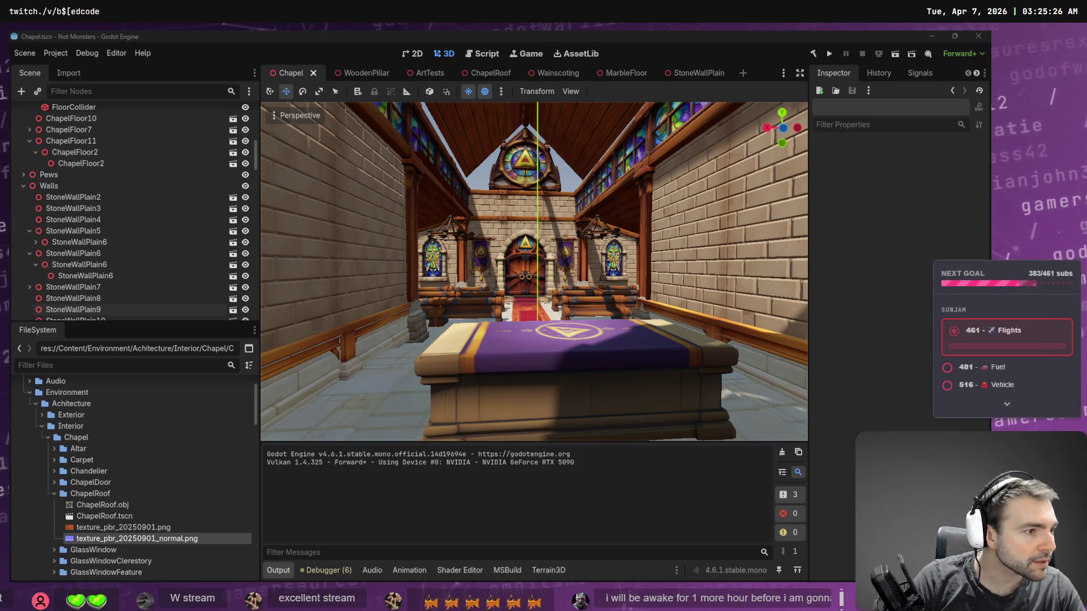
Step: Delete the old ChatGPT chat and close the Blender normals search tab
{"action": "key", "text": "alt+Tab"}
{"action": "scroll", "coordinate": [767, 268], "scroll_direction": "down", "scroll_amount": 5}
{"action": "scroll", "coordinate": [767, 268], "scroll_direction": "up", "scroll_amount": 7}
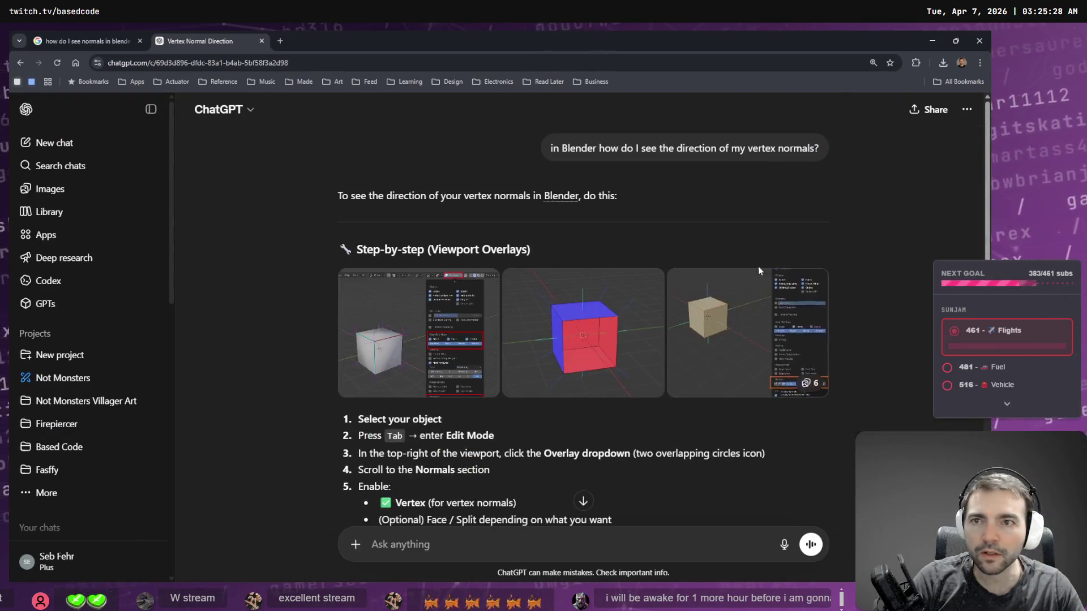
{"action": "left_click", "coordinate": [965, 110]}
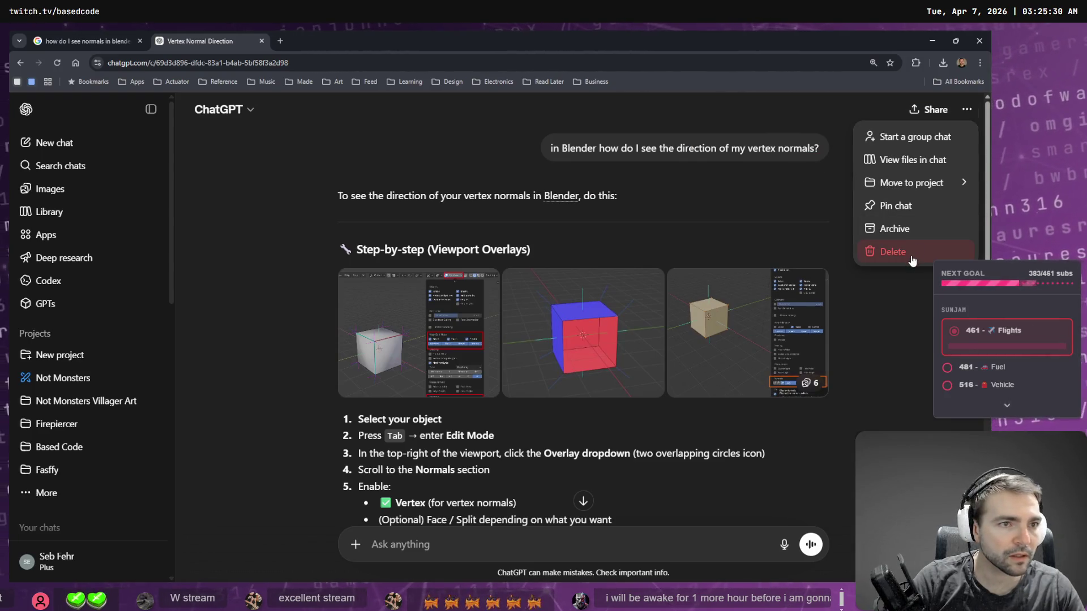
{"action": "left_click", "coordinate": [894, 250]}
{"action": "left_click", "coordinate": [611, 351]}
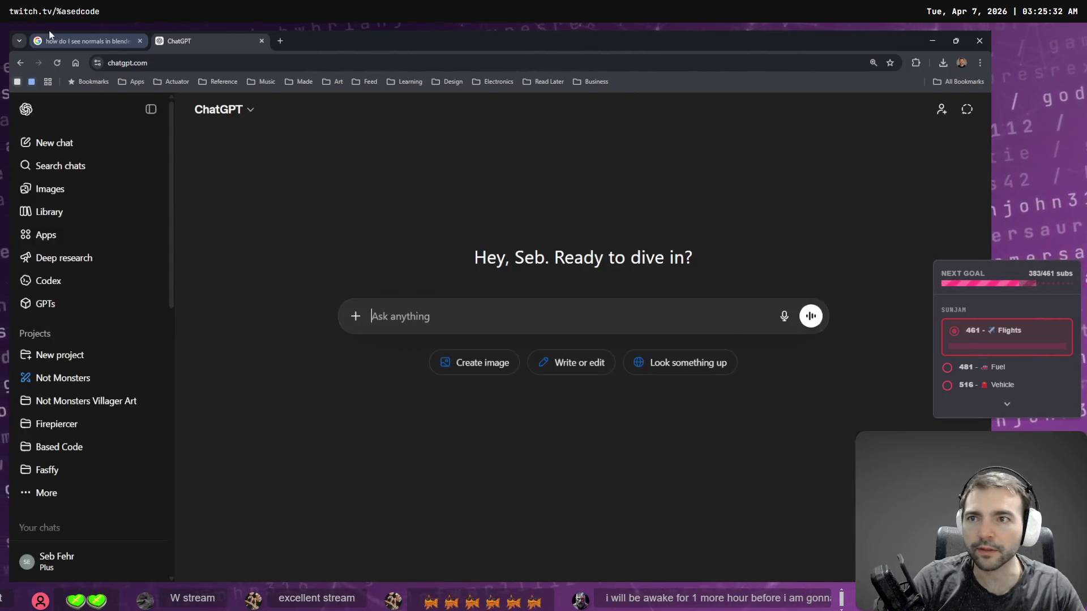
{"action": "left_click", "coordinate": [102, 41]}
{"action": "left_click", "coordinate": [140, 40]}
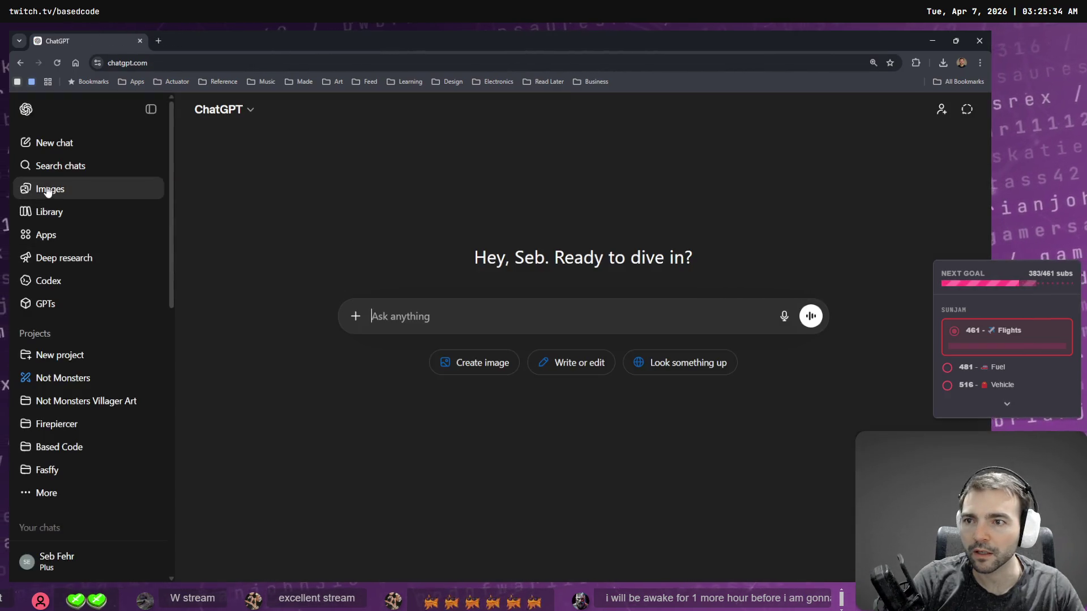
Step: Find the wall lantern in the Images gallery and open it in its original chat
{"action": "left_click", "coordinate": [48, 190]}
{"action": "scroll", "coordinate": [274, 257], "scroll_direction": "down", "scroll_amount": 4}
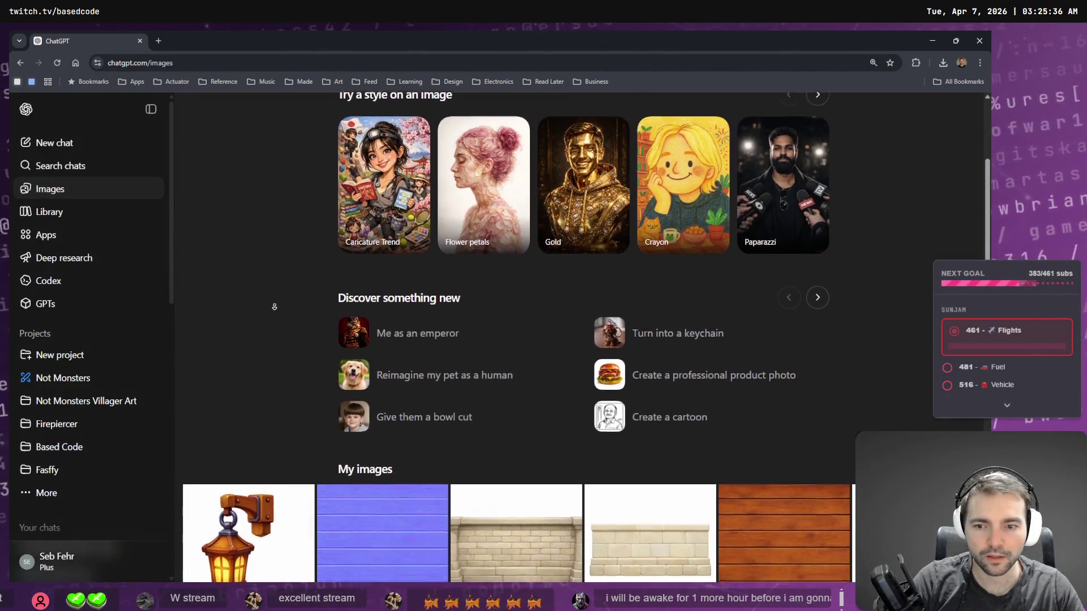
{"action": "left_click", "coordinate": [251, 479]}
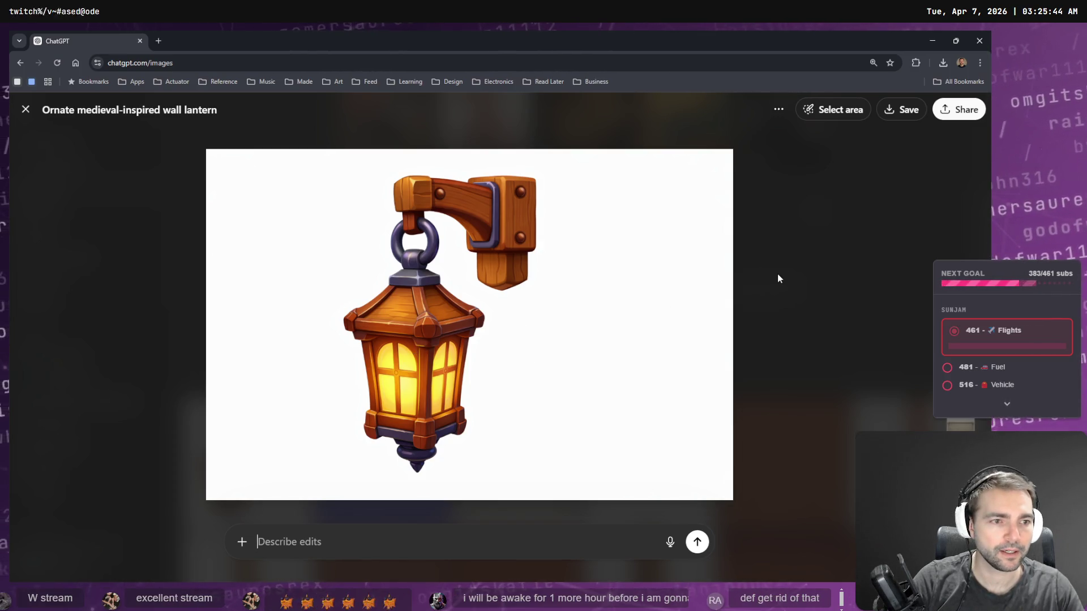
{"action": "left_click", "coordinate": [780, 109]}
{"action": "left_click", "coordinate": [819, 144]}
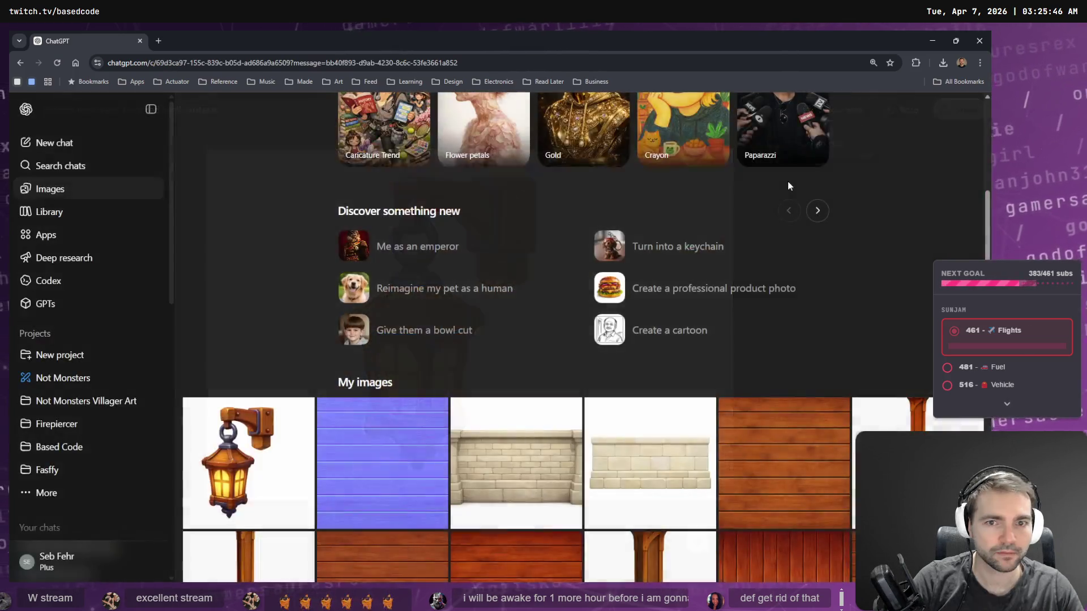
Step: Scroll through the original wall-lantern prompt and its generated image
{"action": "scroll", "coordinate": [775, 340], "scroll_direction": "down", "scroll_amount": 15}
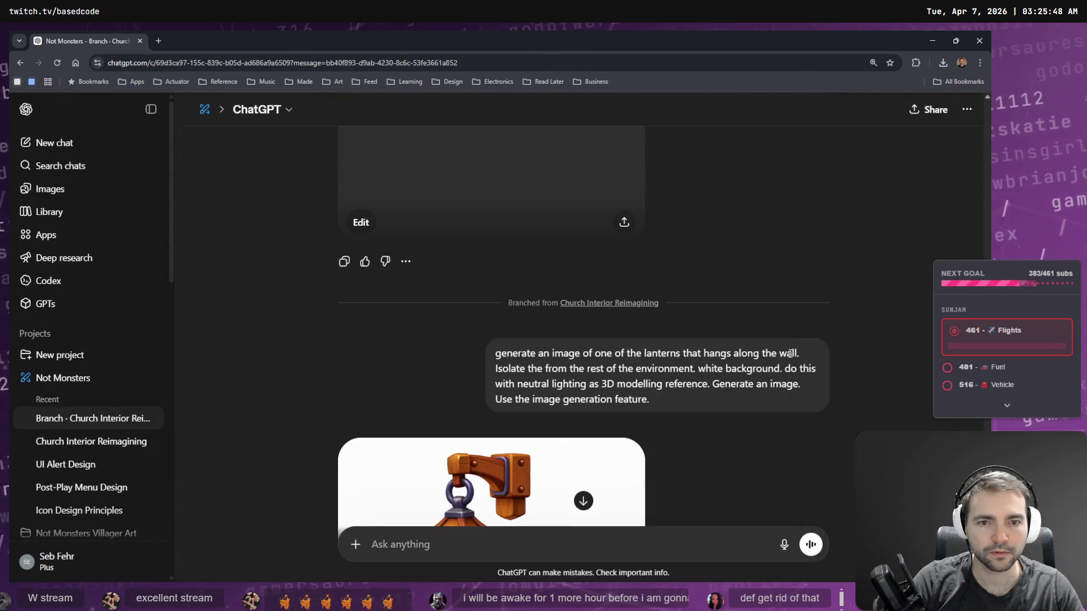
{"action": "scroll", "coordinate": [810, 401], "scroll_direction": "up", "scroll_amount": 2}
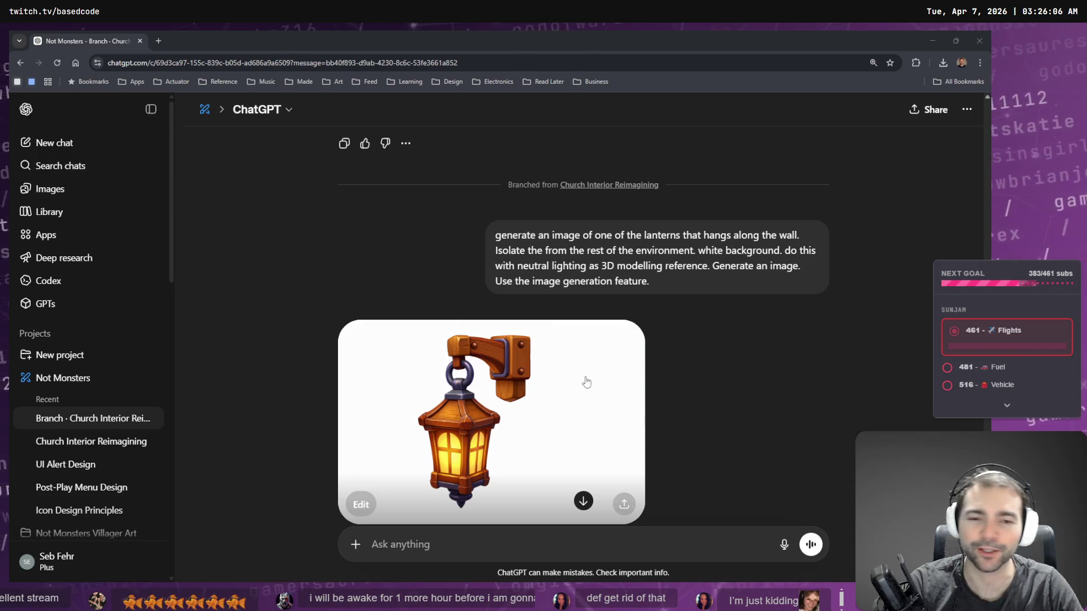
{"action": "scroll", "coordinate": [589, 383], "scroll_direction": "down", "scroll_amount": 2}
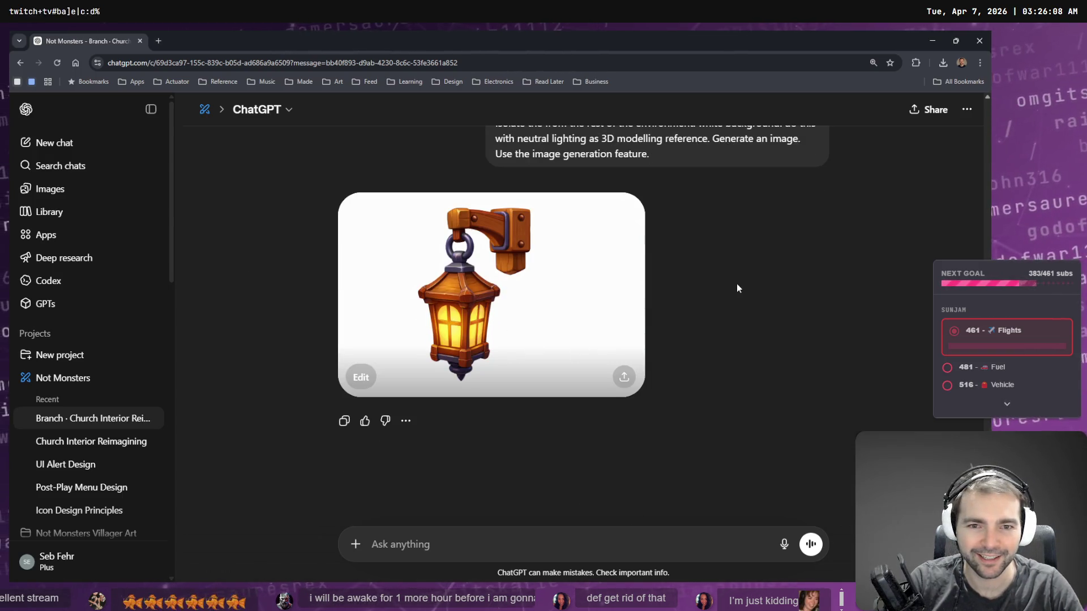
{"action": "scroll", "coordinate": [730, 288], "scroll_direction": "up", "scroll_amount": 5}
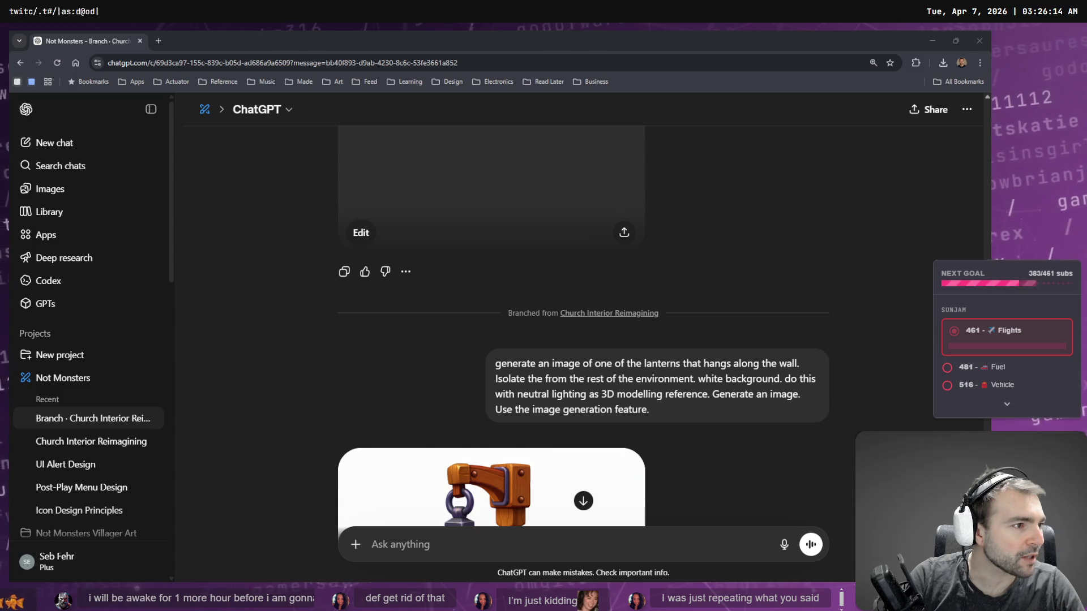
Step: Shift the church reference image left on the tldraw board, then return to ChatGPT
{"action": "key", "text": "alt+Tab"}
{"action": "left_click_drag", "start_coordinate": [728, 289], "coordinate": [555, 294]}
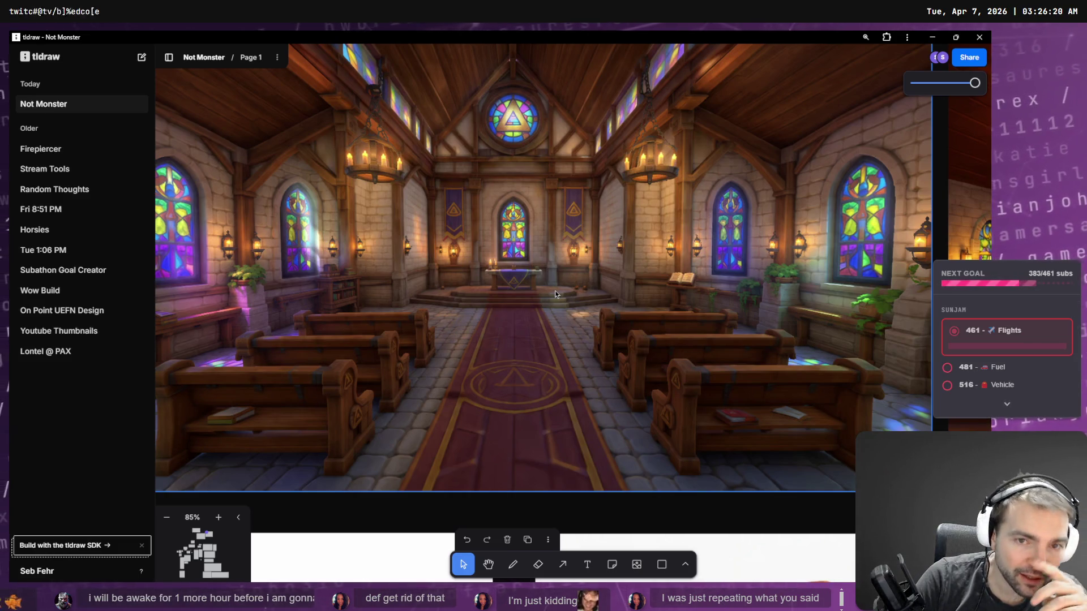
{"action": "key", "text": "alt+Tab"}
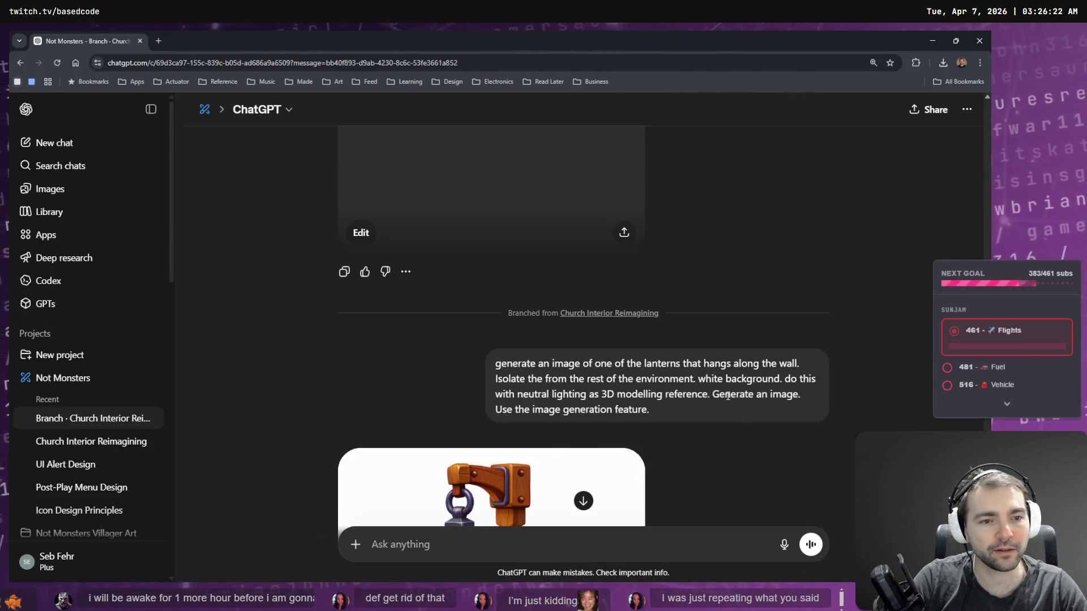
Step: Edit the lantern prompt, replacing 'lanterns' with 'lights'
{"action": "left_click", "coordinate": [770, 434]}
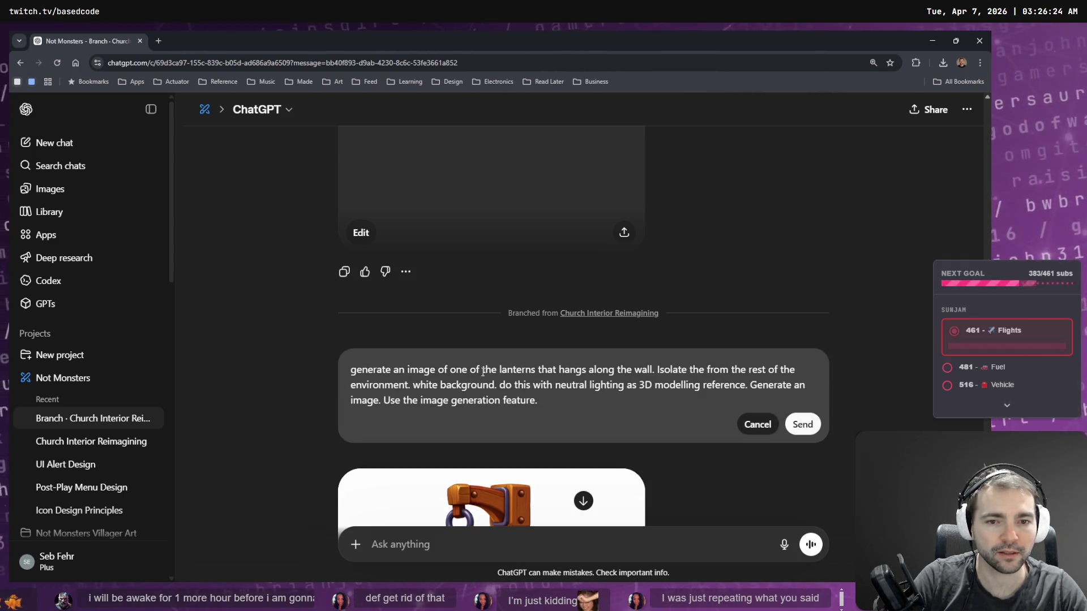
{"action": "type", "text": "candle"}
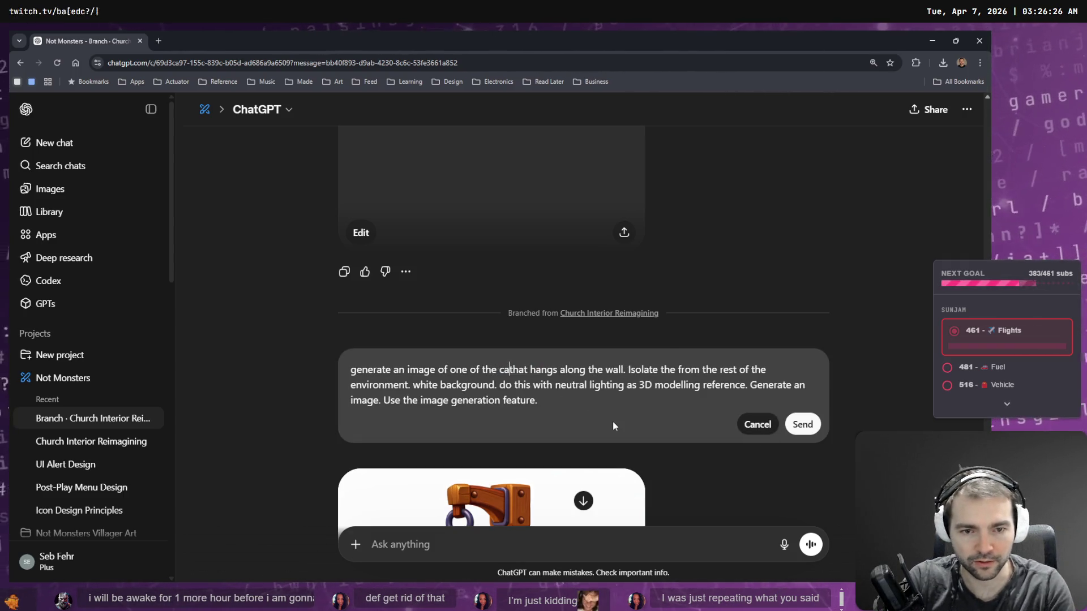
{"action": "type", "text": "sticks"}
{"action": "key", "text": "BackSpace"}
{"action": "key", "text": "BackSpace"}
{"action": "key", "text": "BackSpace"}
{"action": "type", "text": "candles"}
{"action": "key", "text": "BackSpace"}
{"action": "key", "text": "BackSpace"}
{"action": "key", "text": "BackSpace"}
{"action": "type", "text": "lights"}
Step: Change 'hangs' to 'hang', send the revised prompt, and return to Godot
{"action": "key", "text": "ctrl+shift+Right"}
{"action": "key", "text": "ctrl+shift+Right"}
{"action": "key", "text": "ctrl+shift+Right"}
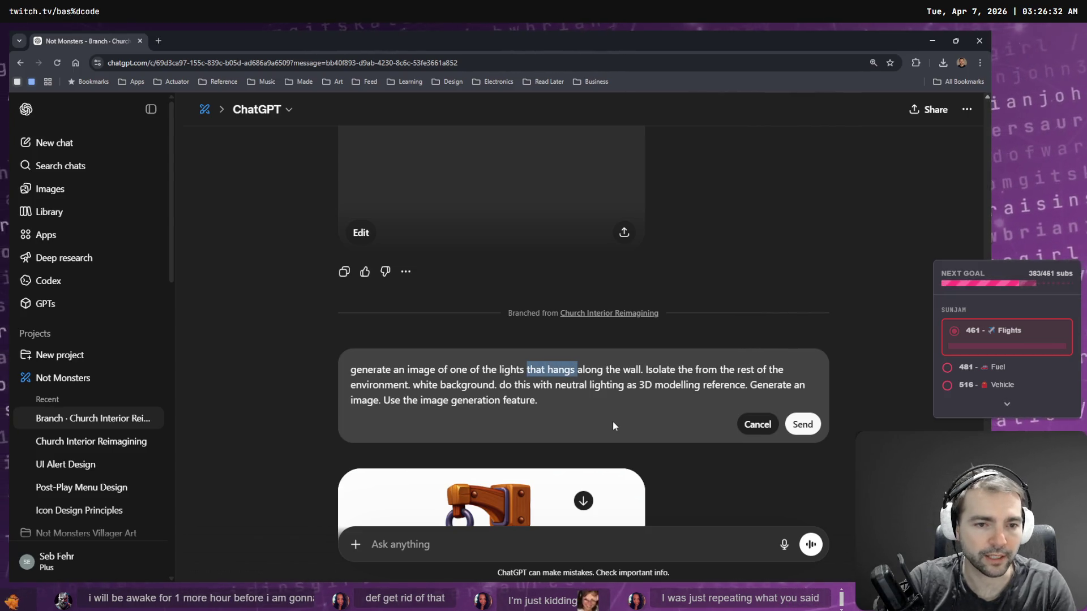
{"action": "key", "text": "ctrl+shift+Left"}
{"action": "key", "text": "ctrl+shift+Left"}
{"action": "key", "text": "ctrl+shift+Left"}
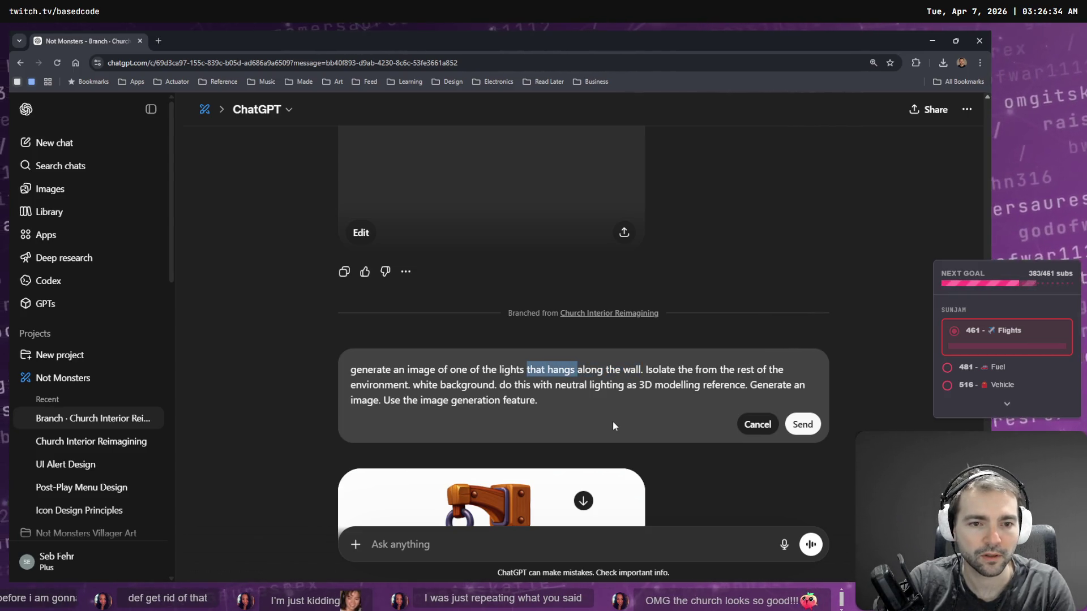
{"action": "key", "text": "Right"}
{"action": "key", "text": "BackSpace"}
{"action": "key", "text": "BackSpace"}
{"action": "key", "text": "Return"}
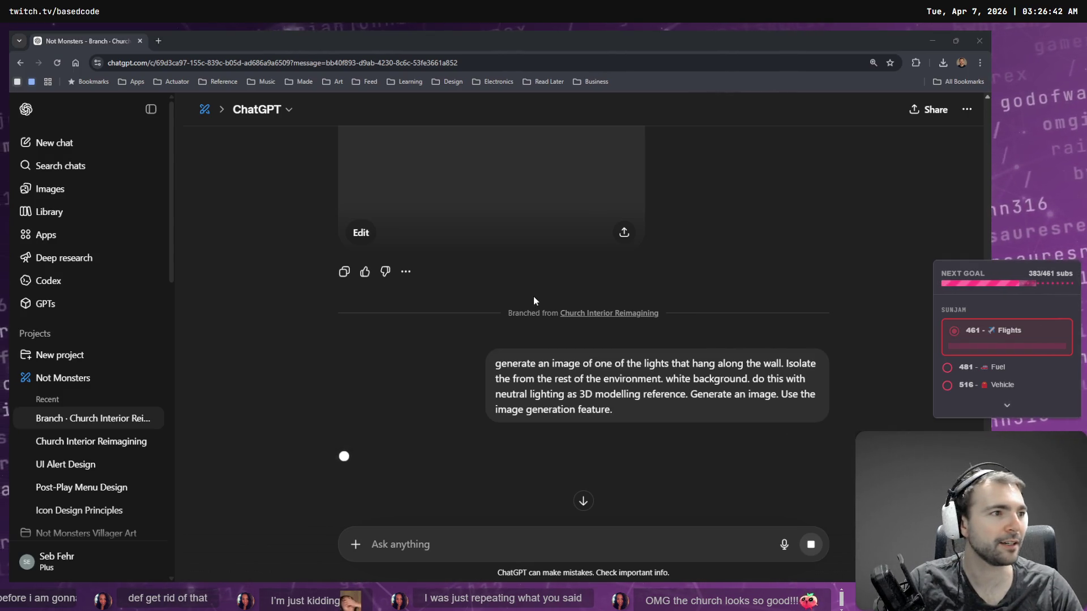
{"action": "key", "text": "alt+Tab"}
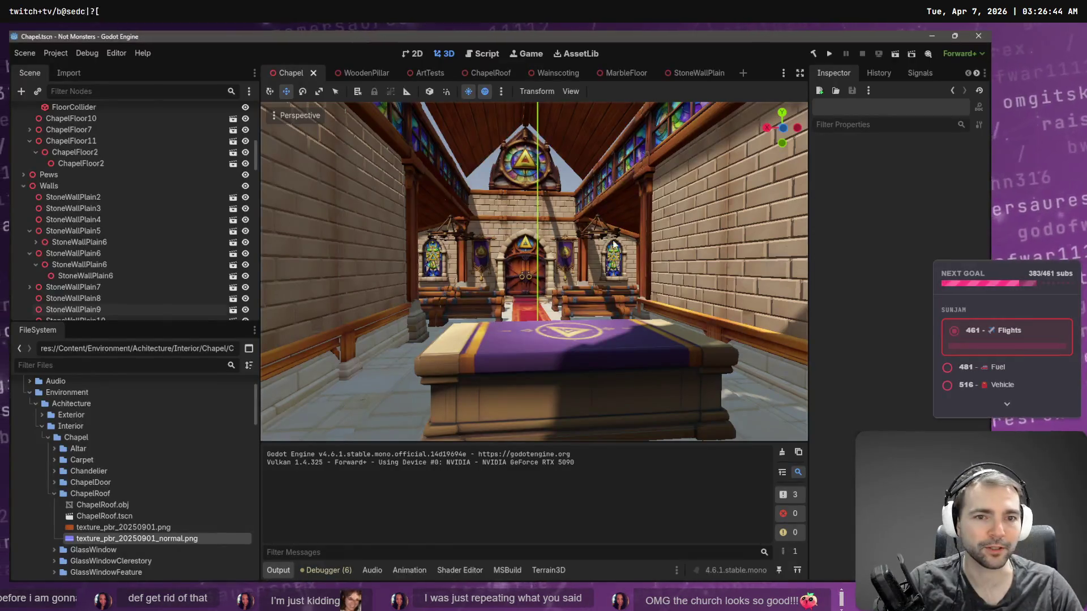
{"action": "key", "text": "w"}
{"action": "right_click_drag", "start_coordinate": [570, 188], "coordinate": [593, 216]}
{"action": "left_click", "coordinate": [541, 231]}
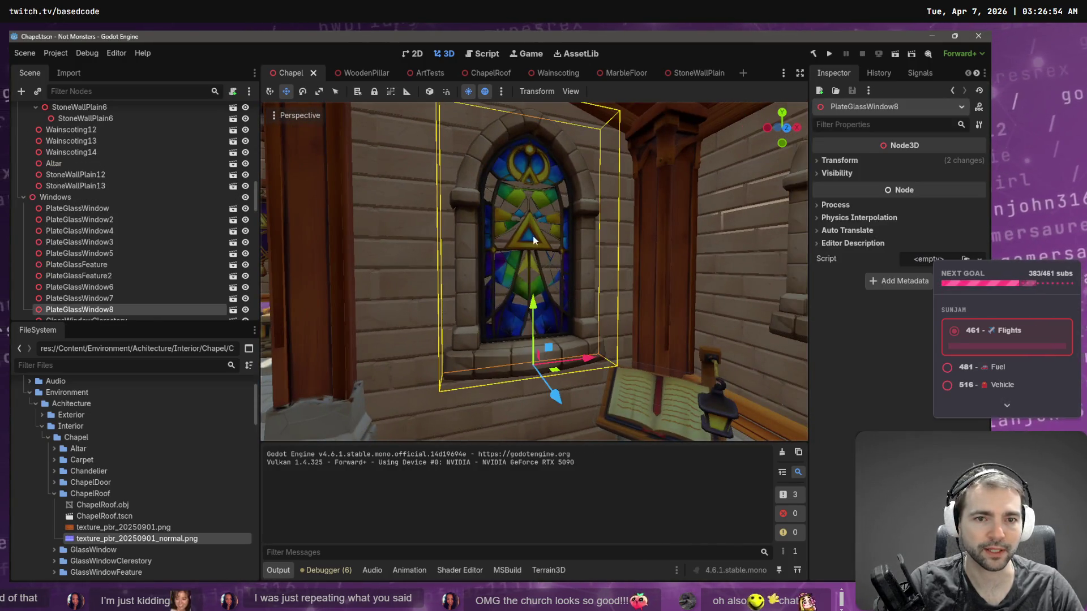
{"action": "right_click_drag", "start_coordinate": [511, 207], "coordinate": [511, 207]}
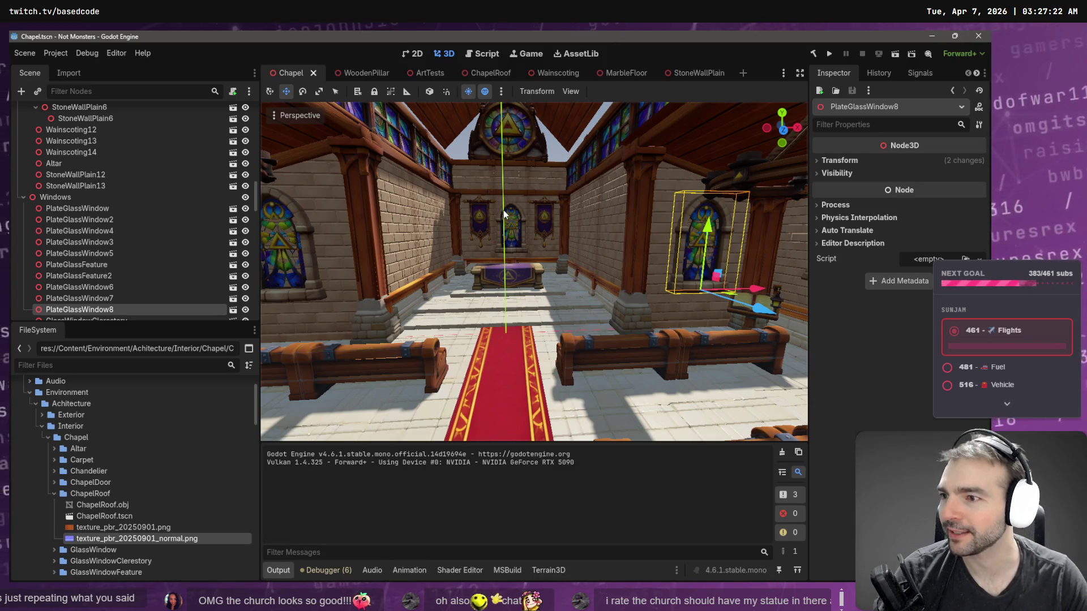
{"action": "right_click_drag", "start_coordinate": [449, 244], "coordinate": [448, 245]}
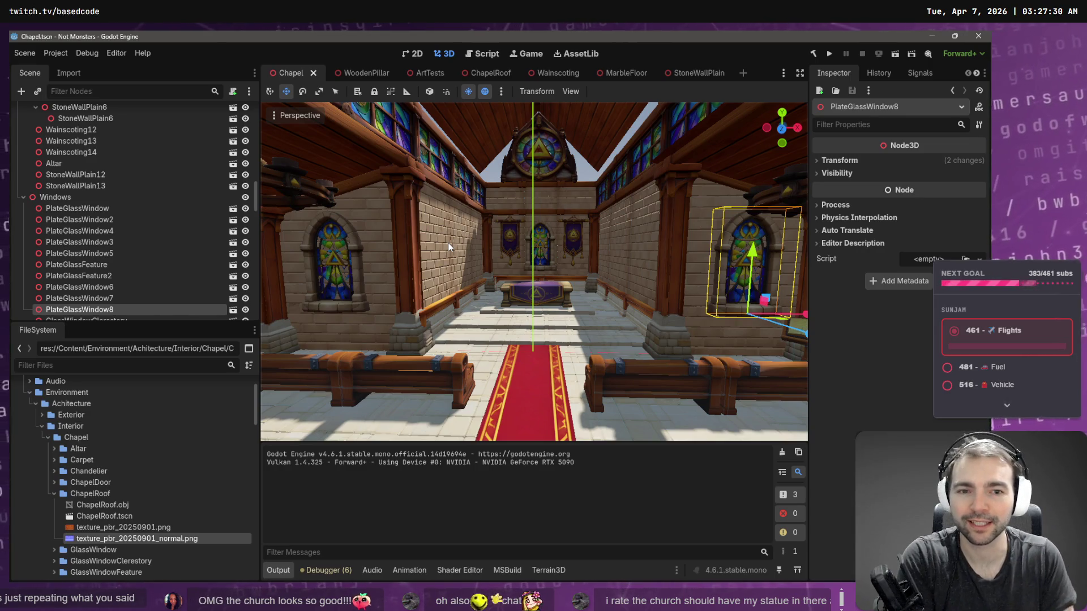
{"action": "right_click_drag", "start_coordinate": [448, 247], "coordinate": [448, 246]}
Step: Filter files for 'Gamers' and drop Gamersauresrex.tscn on the floor between the stained-glass windows
{"action": "left_click", "coordinate": [206, 365]}
{"action": "type", "text": "Gamers"}
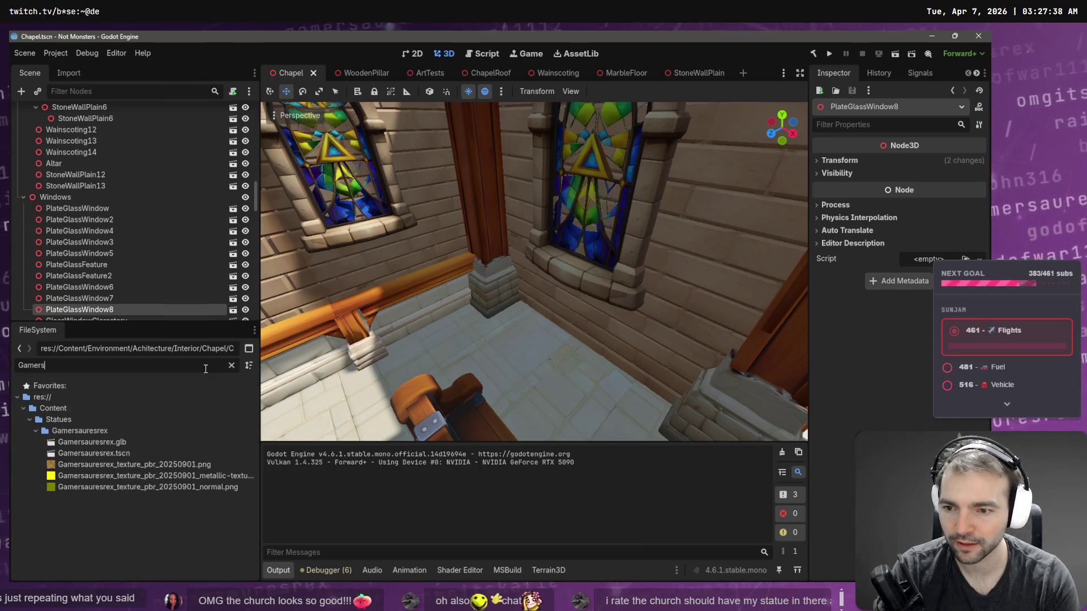
{"action": "mouse_move", "coordinate": [88, 451]}
{"action": "left_mouse_down"}
{"action": "mouse_move", "coordinate": [389, 389]}
{"action": "mouse_move", "coordinate": [455, 336]}
{"action": "mouse_move", "coordinate": [470, 339]}
{"action": "mouse_move", "coordinate": [482, 319]}
{"action": "left_mouse_up"}
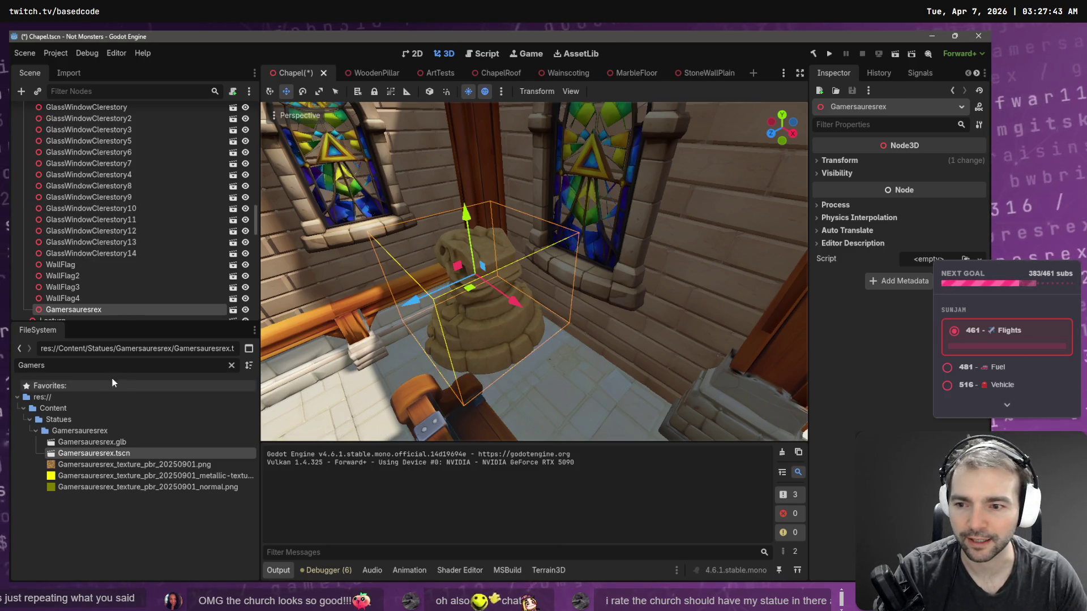
{"action": "left_click", "coordinate": [232, 365]}
Step: Clear the FileSystem filter and expand the StonePillar folder
{"action": "type", "text": "Sta"}
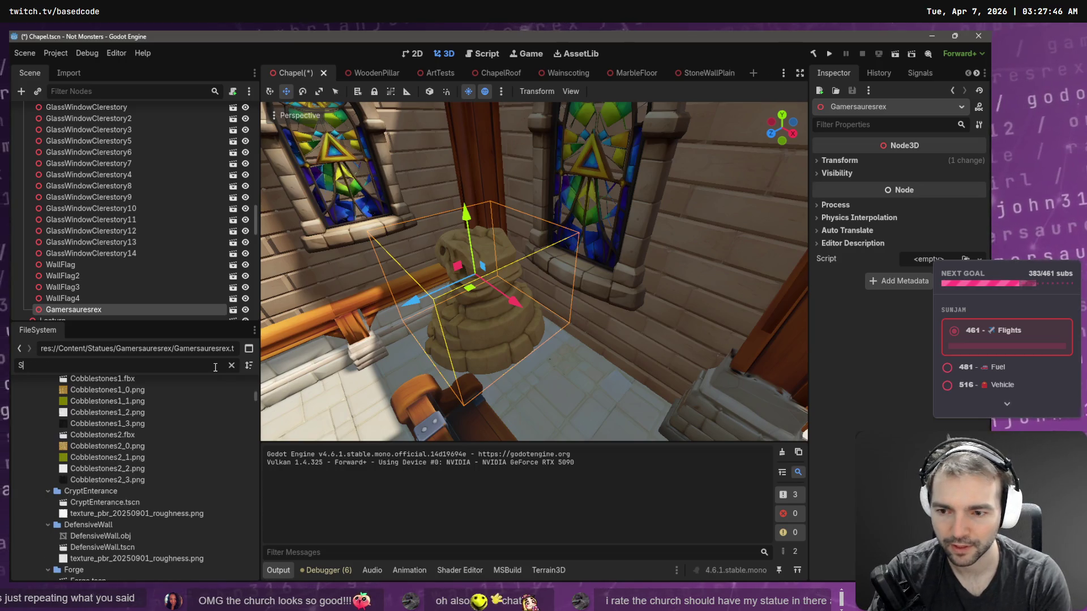
{"action": "key", "text": "BackSpace"}
{"action": "key", "text": "BackSpace"}
{"action": "key", "text": "BackSpace"}
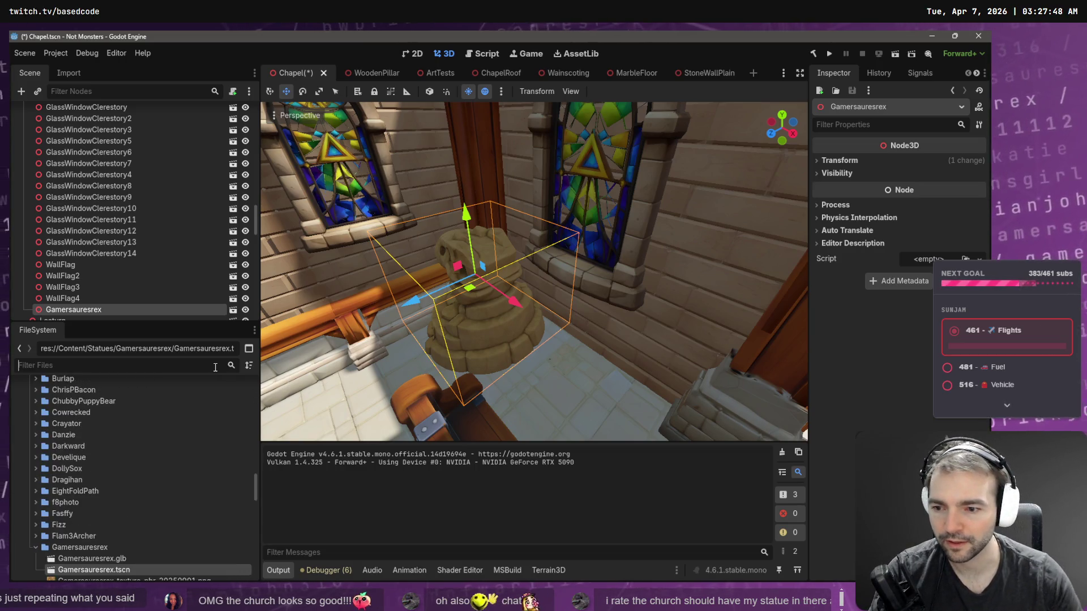
{"action": "scroll", "coordinate": [77, 502], "scroll_direction": "up", "scroll_amount": 3}
{"action": "scroll", "coordinate": [77, 502], "scroll_direction": "up", "scroll_amount": 10}
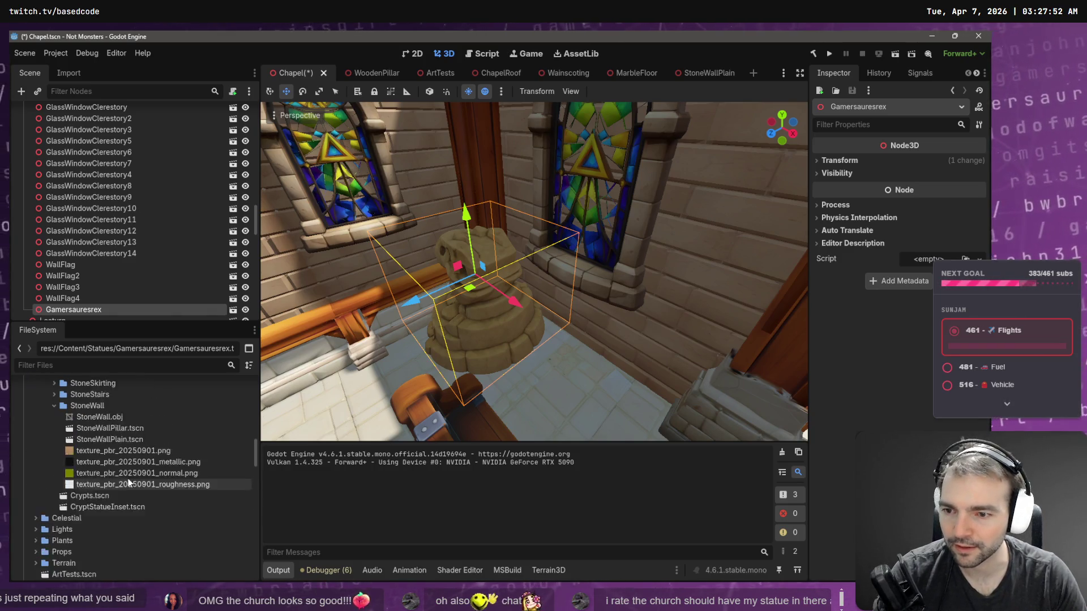
{"action": "scroll", "coordinate": [129, 484], "scroll_direction": "up", "scroll_amount": 2}
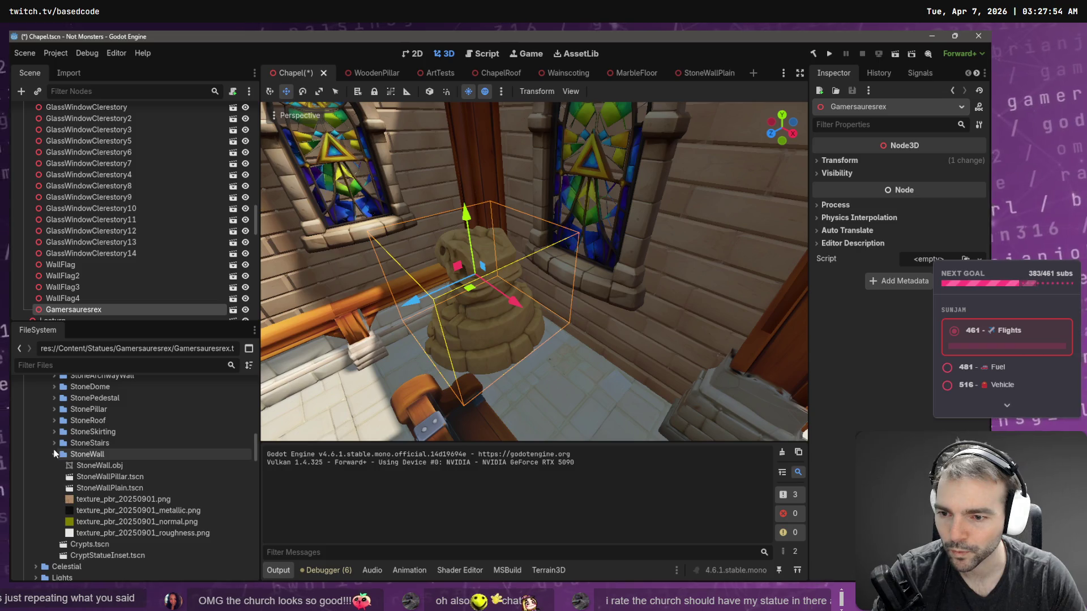
{"action": "left_click", "coordinate": [54, 409]}
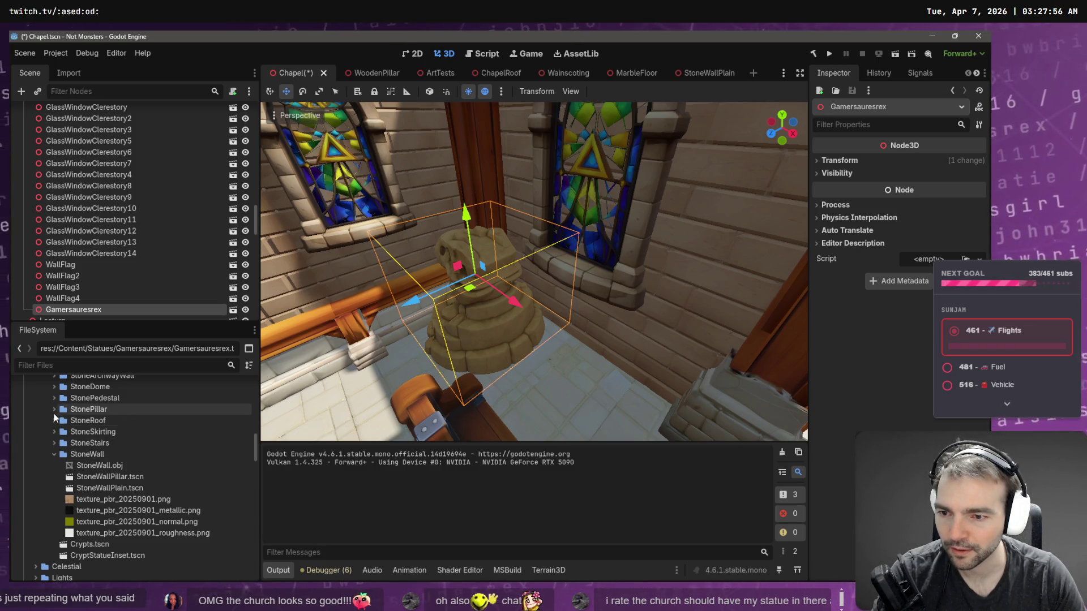
Step: Try the stone pillar model, then switch to the StonePedestal folder
{"action": "mouse_move", "coordinate": [110, 422]}
{"action": "left_mouse_down"}
{"action": "mouse_move", "coordinate": [438, 385]}
{"action": "mouse_move", "coordinate": [86, 406]}
{"action": "mouse_move", "coordinate": [215, 406]}
{"action": "mouse_move", "coordinate": [488, 358]}
{"action": "mouse_move", "coordinate": [490, 336]}
{"action": "left_mouse_up"}
{"action": "left_click", "coordinate": [54, 410]}
{"action": "left_click", "coordinate": [55, 398]}
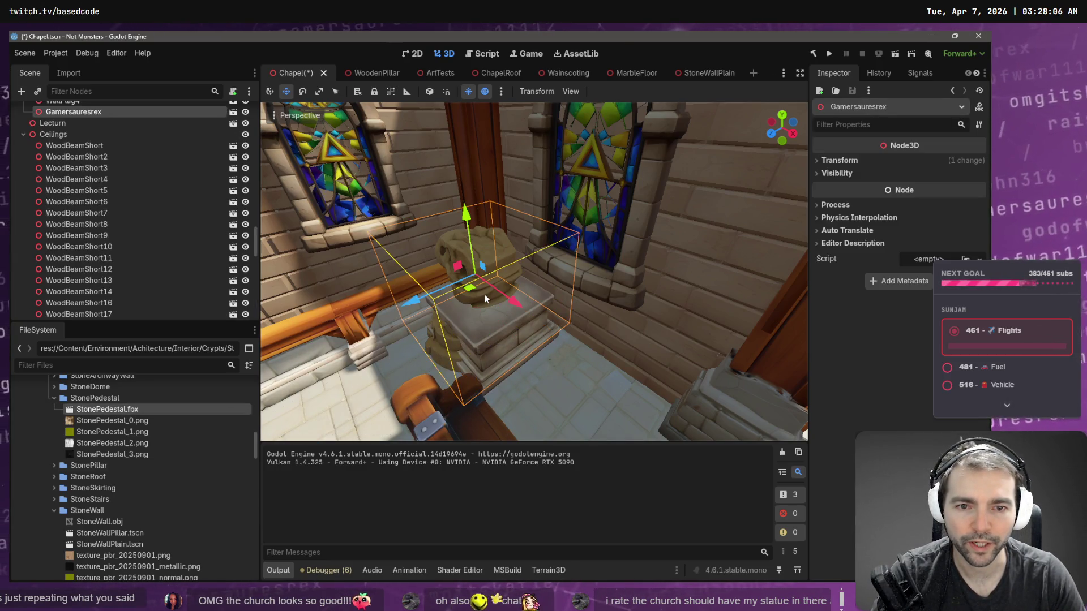
Step: Raise the Gamersauresrex statue, rotate it 135 degrees, and nudge it sideways
{"action": "left_click_drag", "start_coordinate": [467, 212], "coordinate": [460, 145]}
{"action": "key", "text": "e"}
{"action": "mouse_move", "coordinate": [461, 249]}
{"action": "left_mouse_down"}
{"action": "mouse_move", "coordinate": [586, 212]}
{"action": "mouse_move", "coordinate": [582, 168]}
{"action": "left_mouse_up"}
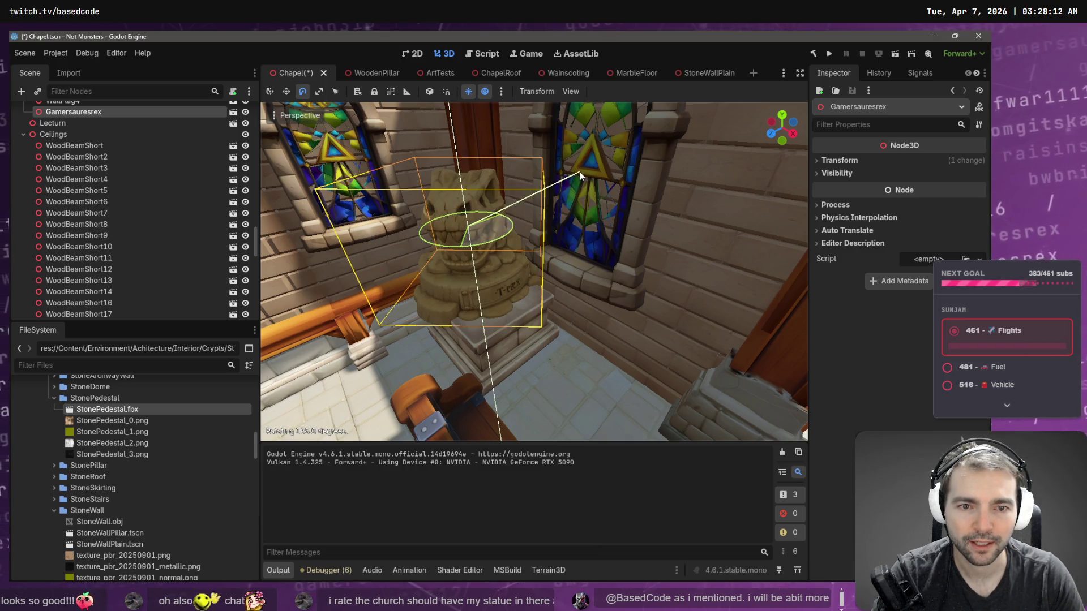
{"action": "left_click", "coordinate": [578, 326]}
{"action": "mouse_move", "coordinate": [578, 326]}
{"action": "middle_mouse_down"}
{"action": "mouse_move", "coordinate": [622, 261]}
{"action": "mouse_move", "coordinate": [594, 295]}
{"action": "mouse_move", "coordinate": [497, 348]}
{"action": "middle_mouse_up"}
{"action": "left_click", "coordinate": [497, 348]}
{"action": "key", "text": "w"}
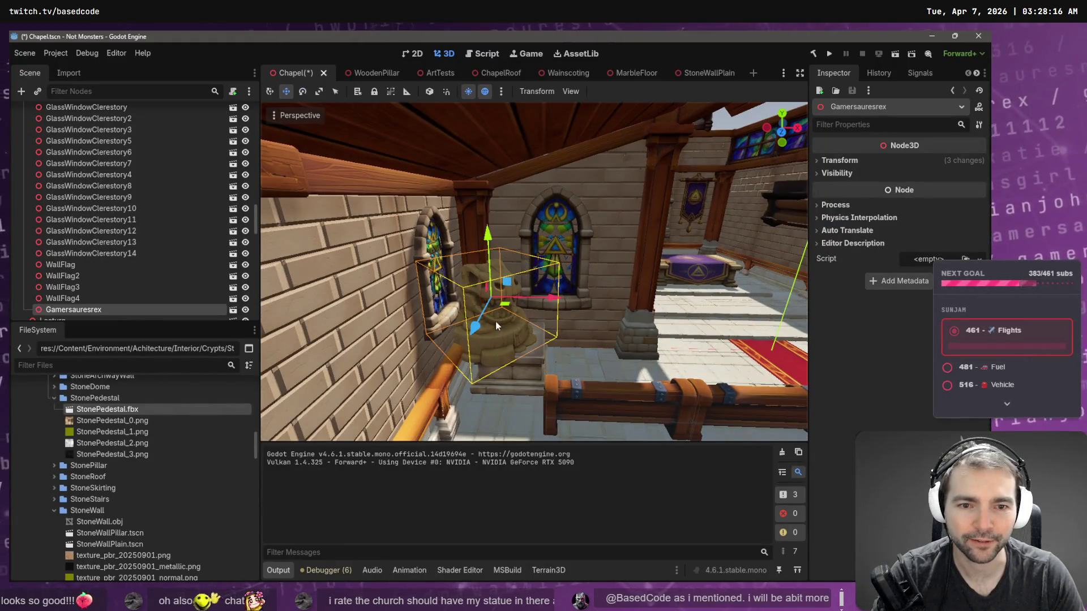
{"action": "left_click_drag", "start_coordinate": [504, 304], "coordinate": [528, 308]}
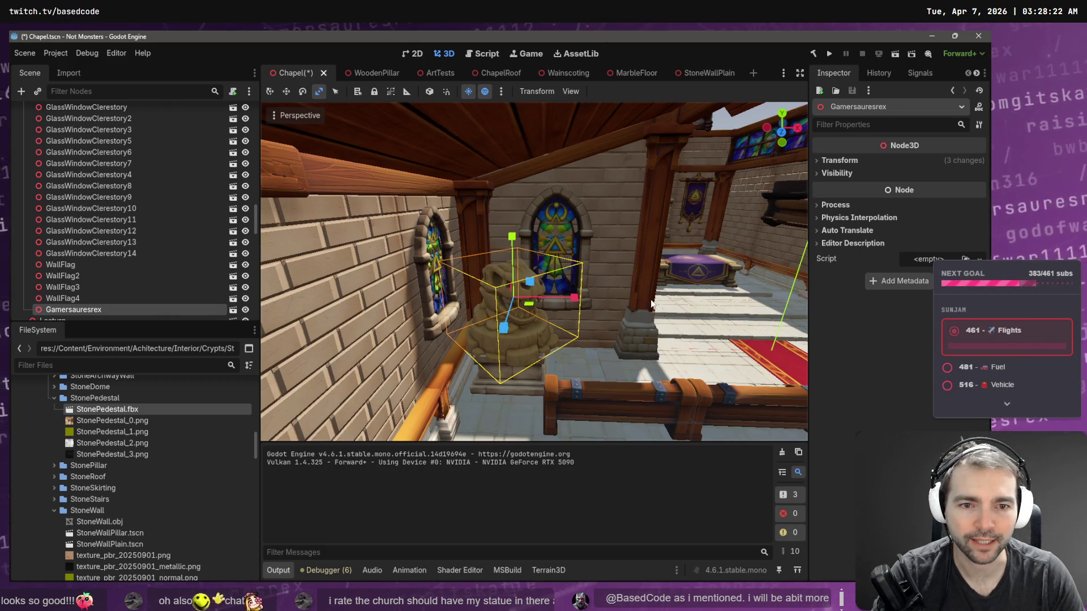
Step: Fly the view to the statue and scale it down to suit the pedestal
{"action": "left_click", "coordinate": [651, 304]}
{"action": "mouse_move", "coordinate": [651, 303]}
{"action": "right_mouse_down"}
{"action": "mouse_move", "coordinate": [594, 289]}
{"action": "mouse_move", "coordinate": [609, 288]}
{"action": "mouse_move", "coordinate": [646, 368]}
{"action": "right_mouse_up"}
{"action": "key", "text": "w"}
{"action": "mouse_move", "coordinate": [578, 333]}
{"action": "right_mouse_down"}
{"action": "mouse_move", "coordinate": [600, 333]}
{"action": "mouse_move", "coordinate": [542, 298]}
{"action": "right_mouse_up"}
{"action": "key", "text": "w"}
{"action": "key", "text": "s"}
{"action": "left_click", "coordinate": [542, 298]}
{"action": "mouse_move", "coordinate": [536, 266]}
{"action": "left_mouse_down"}
{"action": "mouse_move", "coordinate": [527, 263]}
{"action": "mouse_move", "coordinate": [553, 275]}
{"action": "mouse_move", "coordinate": [535, 263]}
{"action": "mouse_move", "coordinate": [537, 274]}
{"action": "mouse_move", "coordinate": [510, 283]}
{"action": "mouse_move", "coordinate": [498, 264]}
{"action": "mouse_move", "coordinate": [517, 354]}
{"action": "mouse_move", "coordinate": [542, 162]}
{"action": "mouse_move", "coordinate": [569, 195]}
{"action": "left_mouse_up"}
{"action": "key", "text": "Escape"}
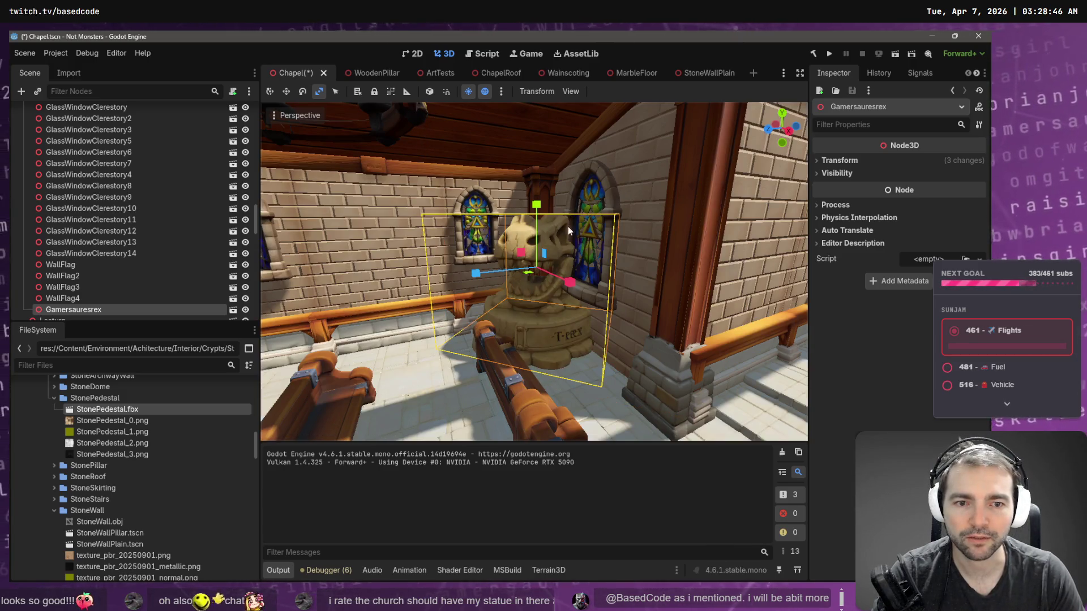
{"action": "key", "text": "ctrl+z"}
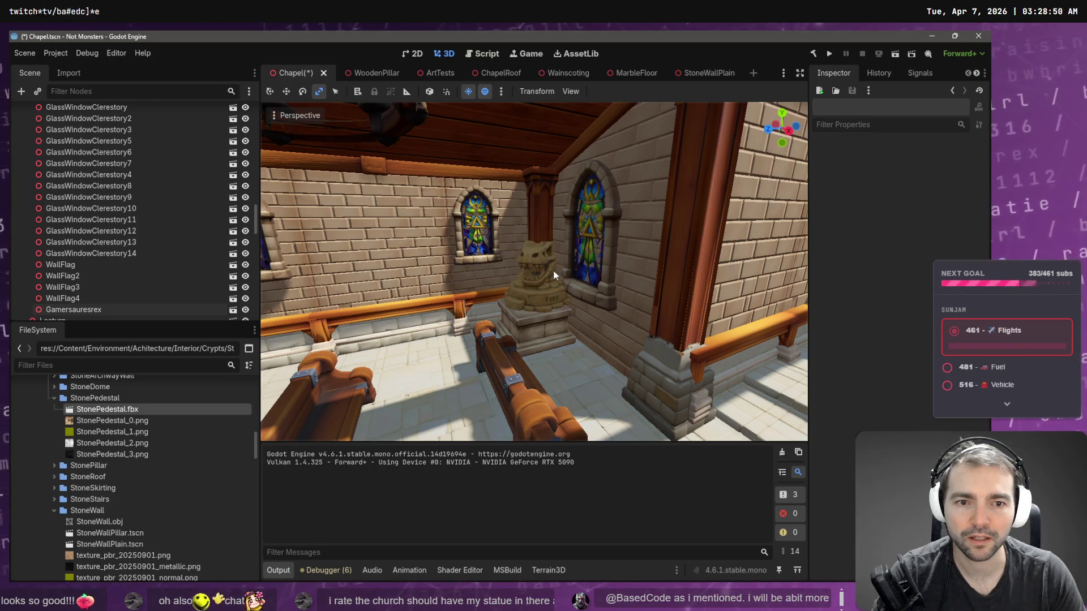
{"action": "key", "text": "ctrl+z"}
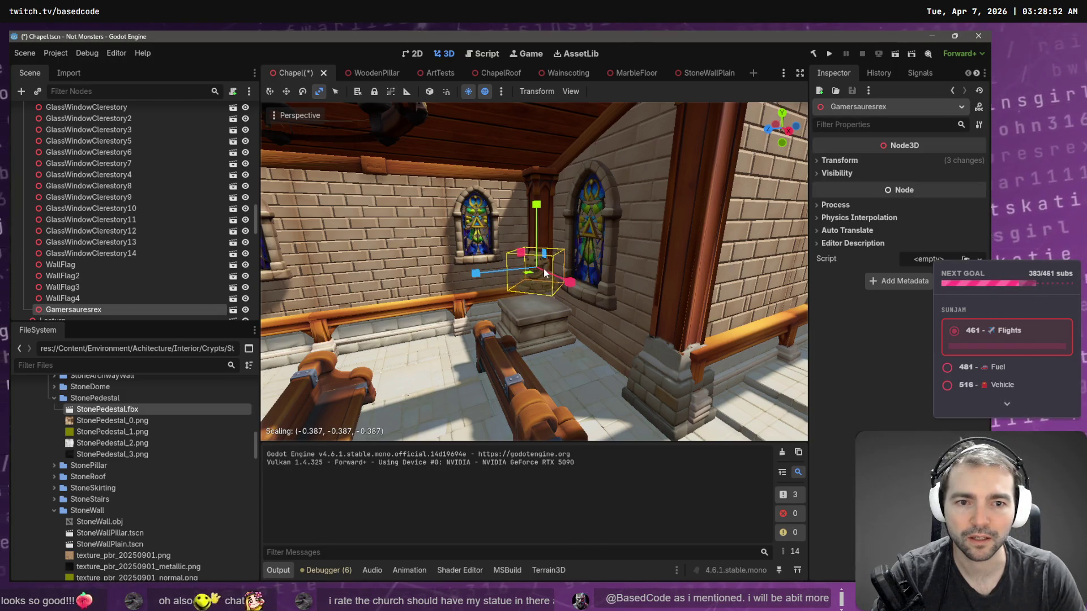
Step: Set the statue on the pedestal top, save the chapel scene and run the game
{"action": "key", "text": "w"}
{"action": "scroll", "coordinate": [548, 270], "scroll_direction": "up", "scroll_amount": 5}
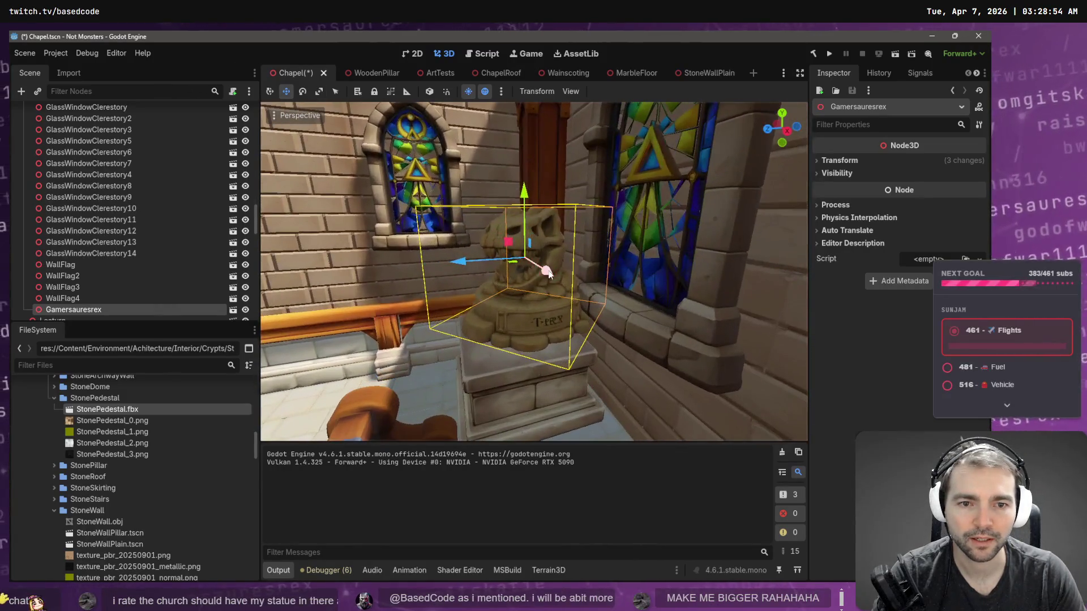
{"action": "left_click_drag", "start_coordinate": [473, 260], "coordinate": [460, 269]}
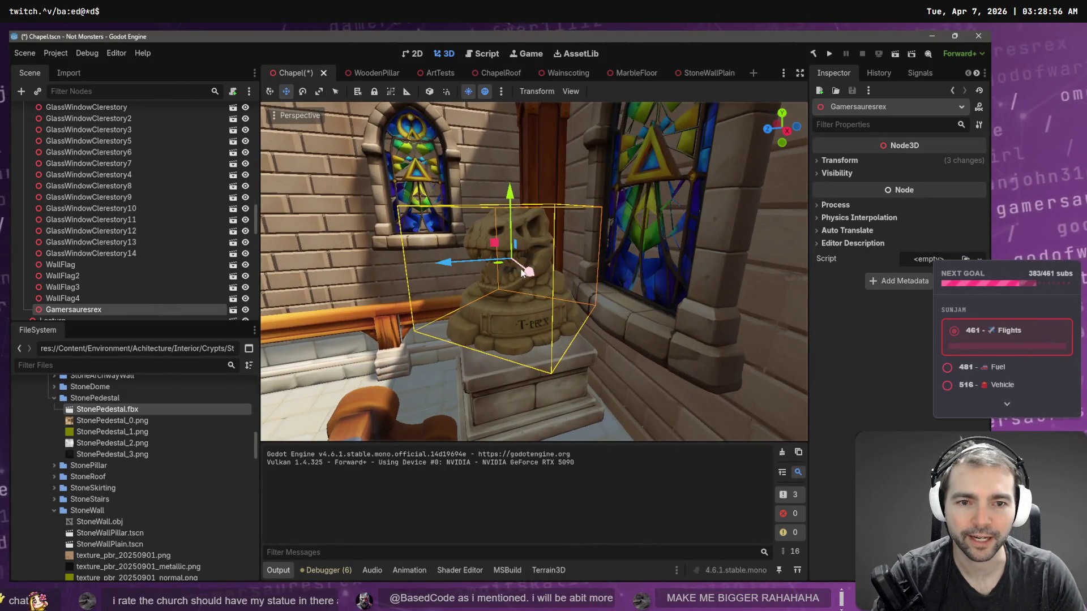
{"action": "left_click_drag", "start_coordinate": [510, 194], "coordinate": [512, 218]}
{"action": "right_click_drag", "start_coordinate": [512, 218], "coordinate": [487, 180]}
{"action": "key", "text": "ctrl+s"}
{"action": "key", "text": "F5"}
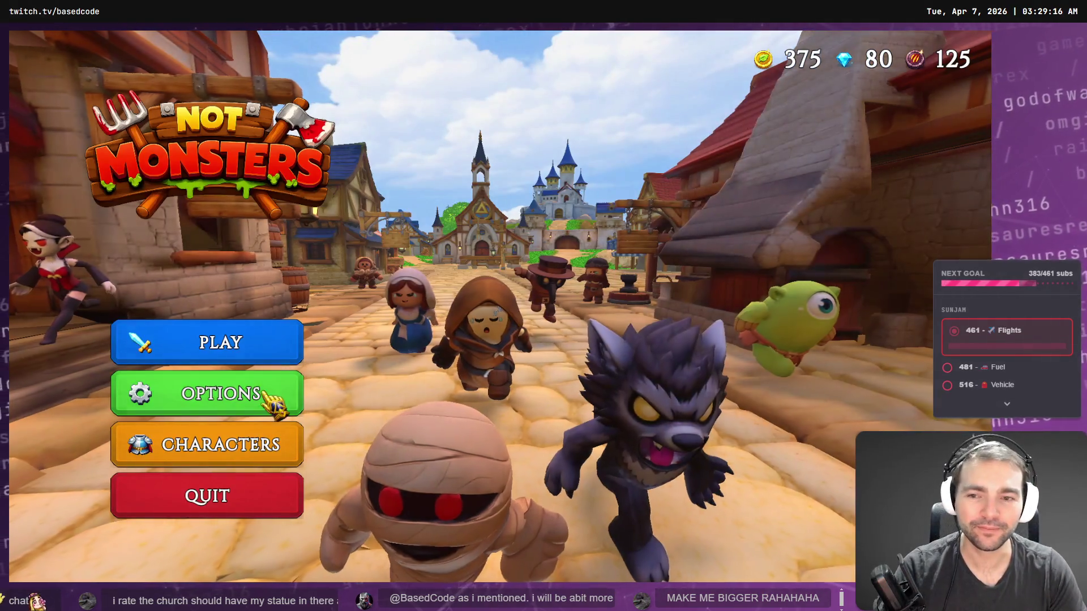
Step: Host a new online game playing as the Blacksmith
{"action": "left_click", "coordinate": [266, 340]}
{"action": "left_click", "coordinate": [512, 397]}
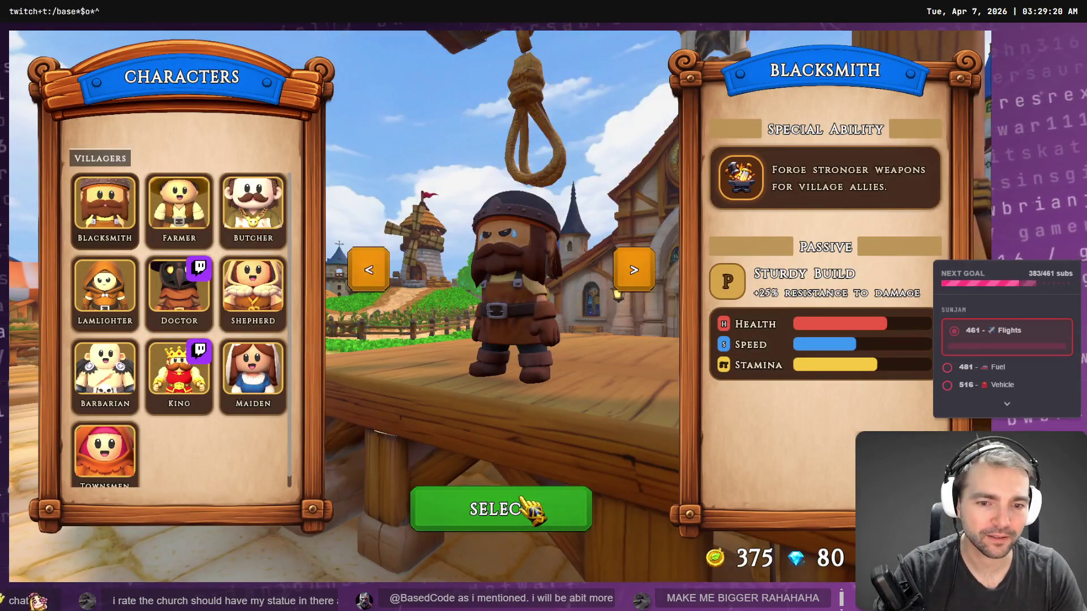
{"action": "left_click", "coordinate": [519, 508]}
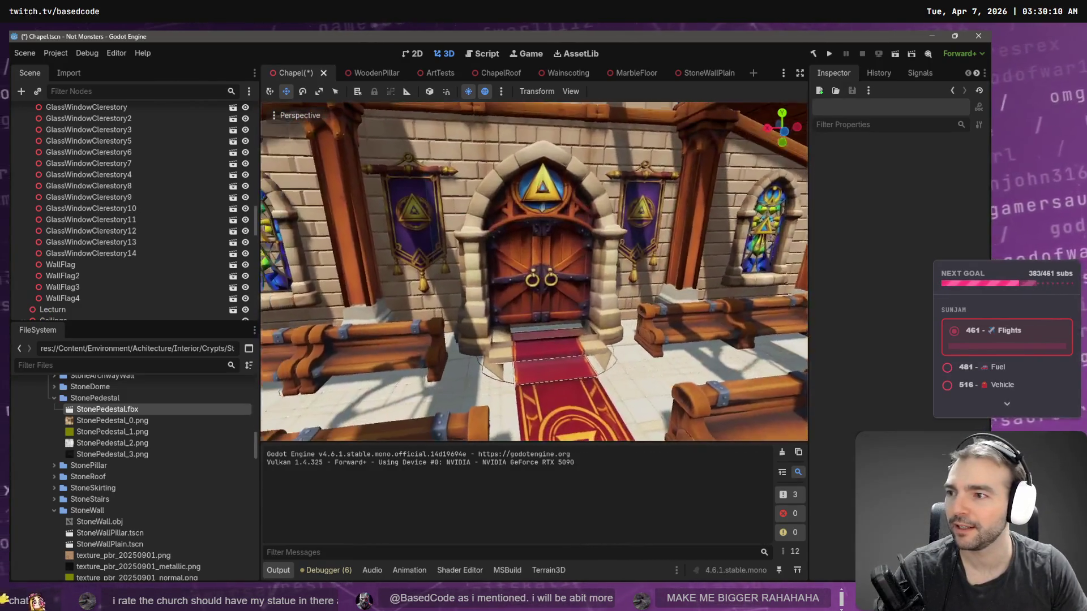
Step: Orbit the viewport to look down the chapel aisle, then save the chapel scene
{"action": "mouse_move", "coordinate": [635, 317]}
{"action": "right_mouse_down"}
{"action": "mouse_move", "coordinate": [643, 299]}
{"action": "mouse_move", "coordinate": [643, 318]}
{"action": "mouse_move", "coordinate": [679, 312]}
{"action": "mouse_move", "coordinate": [635, 316]}
{"action": "right_mouse_up"}
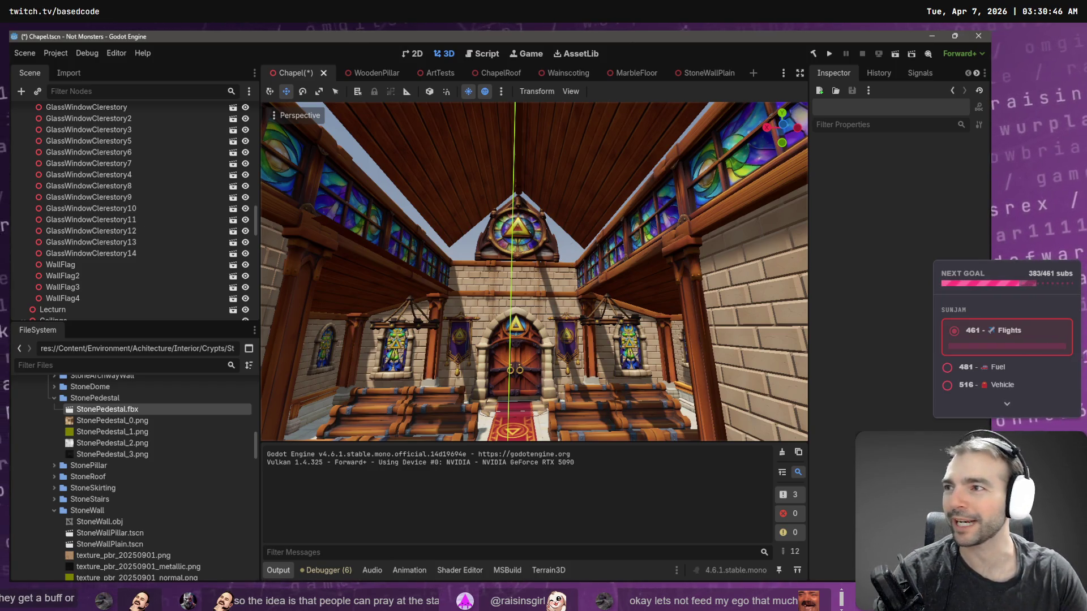
{"action": "right_click_drag", "start_coordinate": [373, 193], "coordinate": [373, 266]}
{"action": "key", "text": "ctrl+s"}
Step: Bring the Twitch browser window over the Godot editor and maximise it
{"action": "mouse_move", "coordinate": [594, 217]}
{"action": "right_mouse_down"}
{"action": "mouse_move", "coordinate": [651, 237]}
{"action": "mouse_move", "coordinate": [623, 294]}
{"action": "mouse_move", "coordinate": [566, 216]}
{"action": "mouse_move", "coordinate": [572, 192]}
{"action": "mouse_move", "coordinate": [560, 195]}
{"action": "mouse_move", "coordinate": [593, 217]}
{"action": "right_mouse_up"}
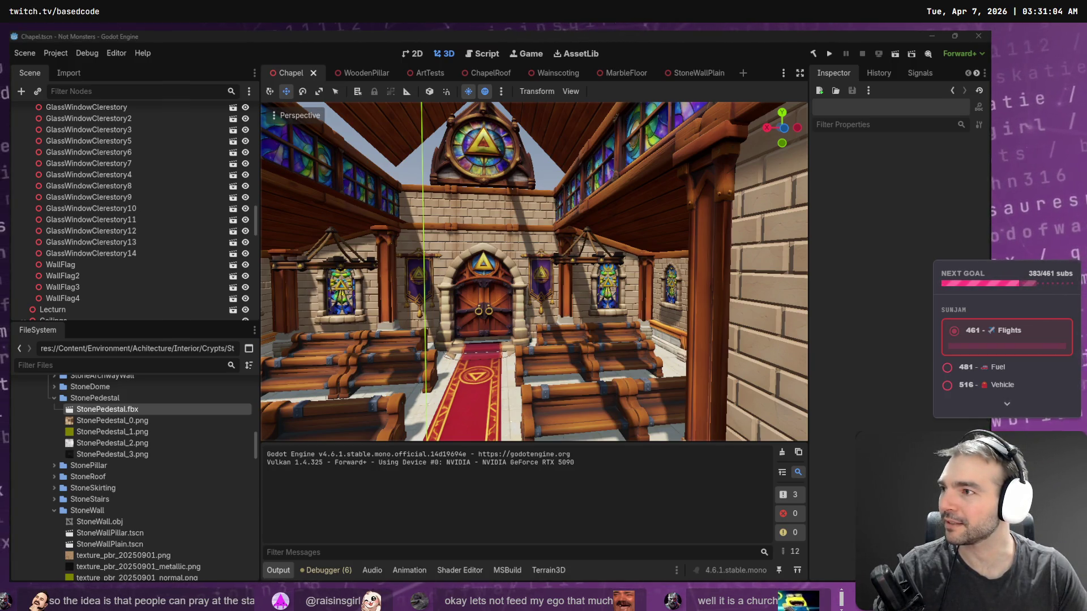
{"action": "left_click_drag", "start_coordinate": [0, 159], "coordinate": [617, 245]}
{"action": "double_click", "coordinate": [617, 249]}
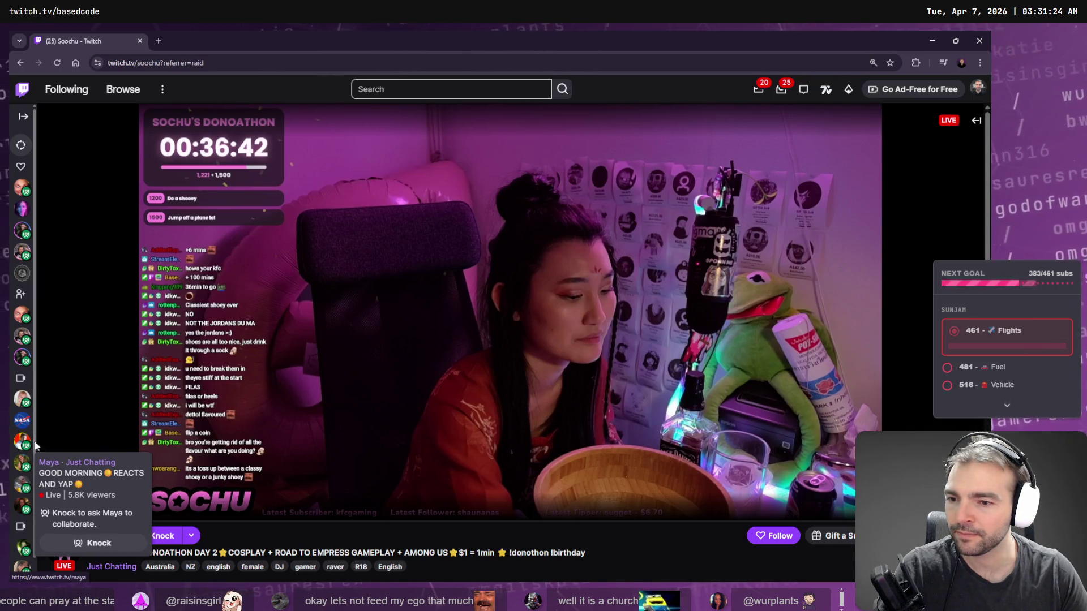
Step: From Twitch Browse, close the mini player, search 'so' and open Software and Game Development
{"action": "left_click", "coordinate": [107, 95]}
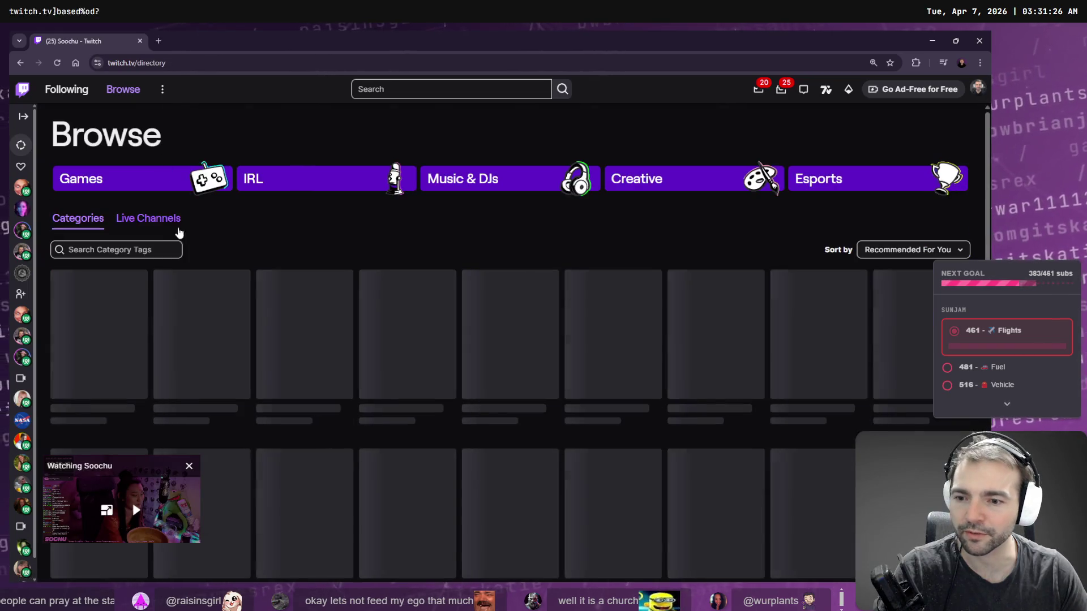
{"action": "left_click", "coordinate": [189, 467]}
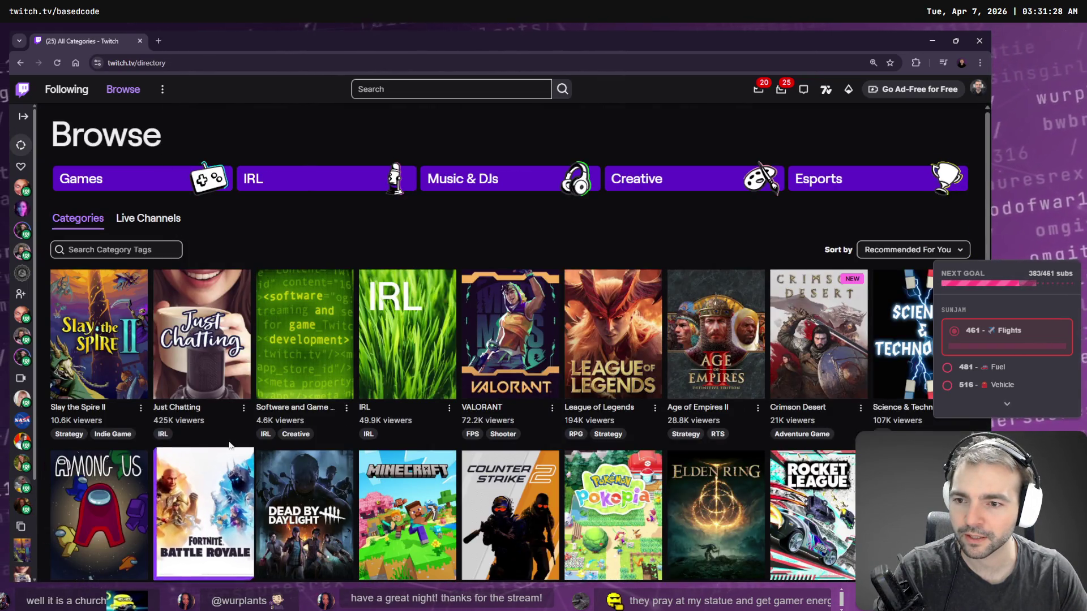
{"action": "scroll", "coordinate": [304, 367], "scroll_direction": "down", "scroll_amount": 3}
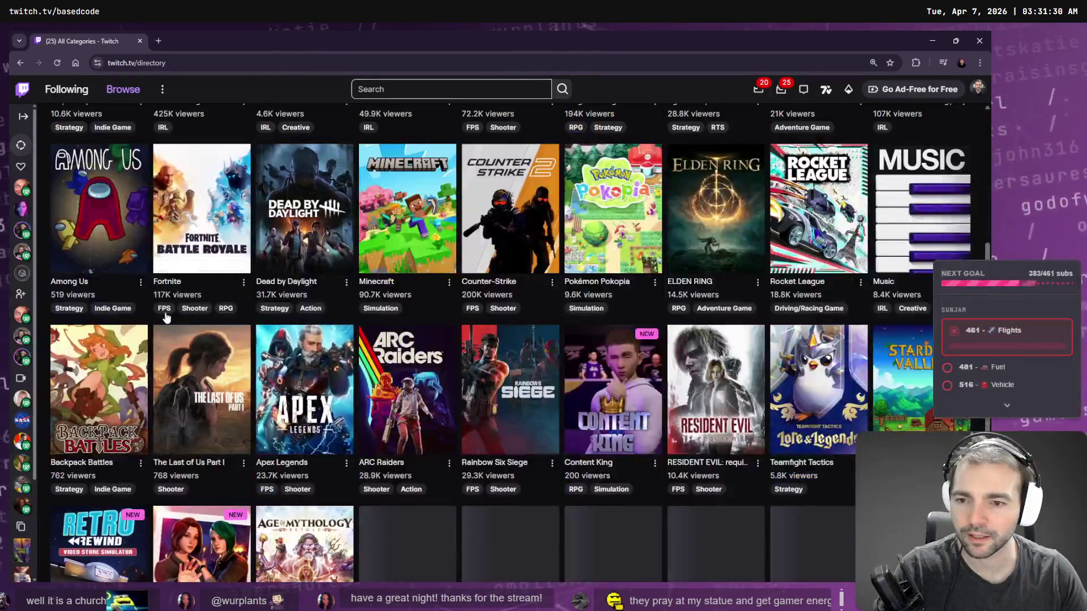
{"action": "left_click", "coordinate": [405, 89]}
{"action": "type", "text": "software"}
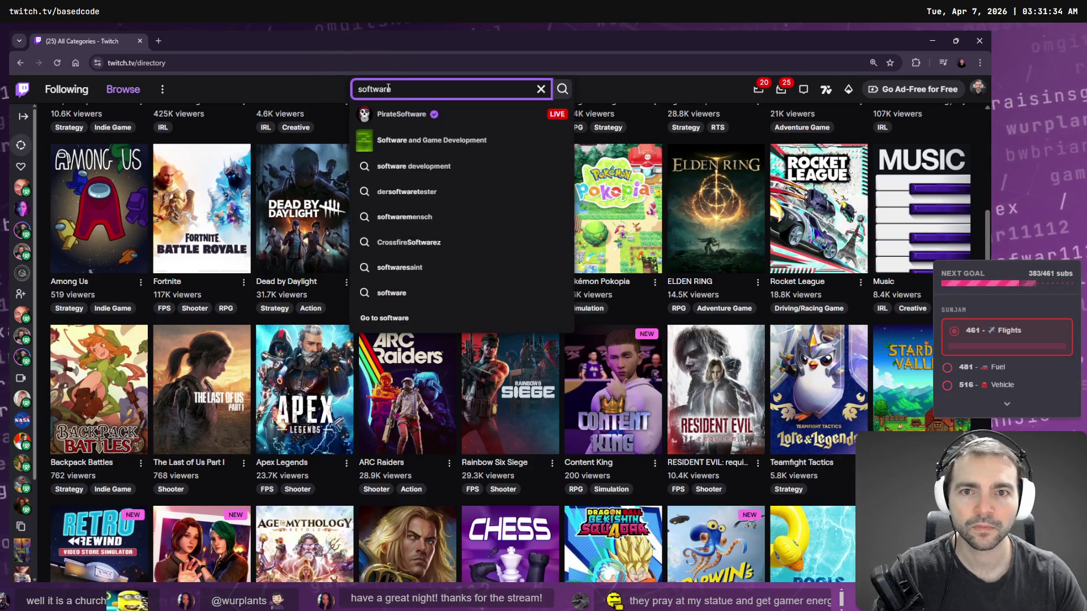
{"action": "left_click", "coordinate": [426, 115]}
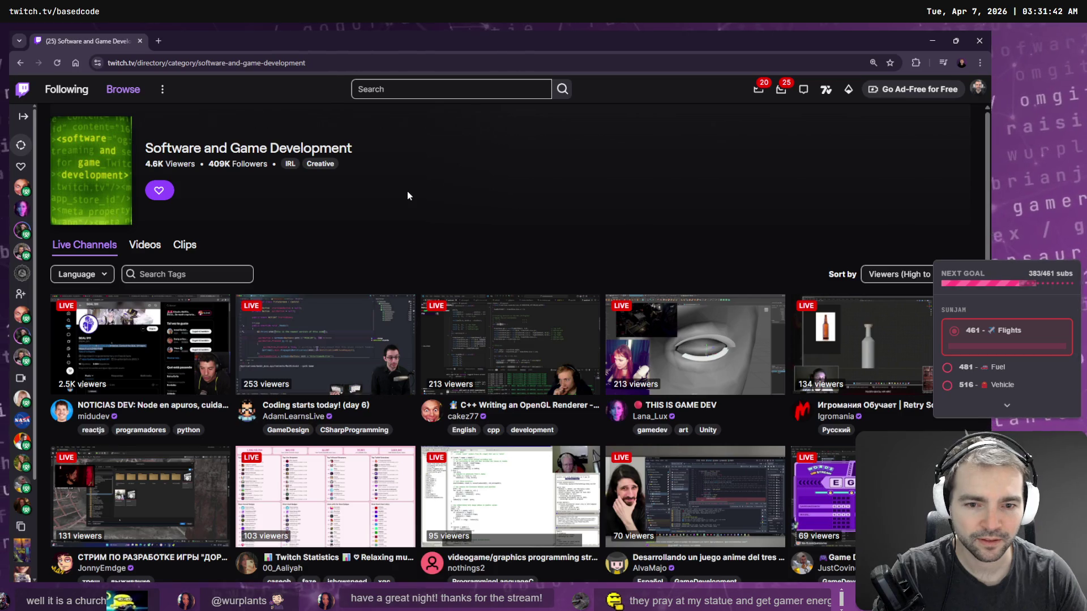
Step: Scroll through the Software and Game Development streams and open MongooseStudios in a background tab
{"action": "scroll", "coordinate": [408, 195], "scroll_direction": "down", "scroll_amount": 2}
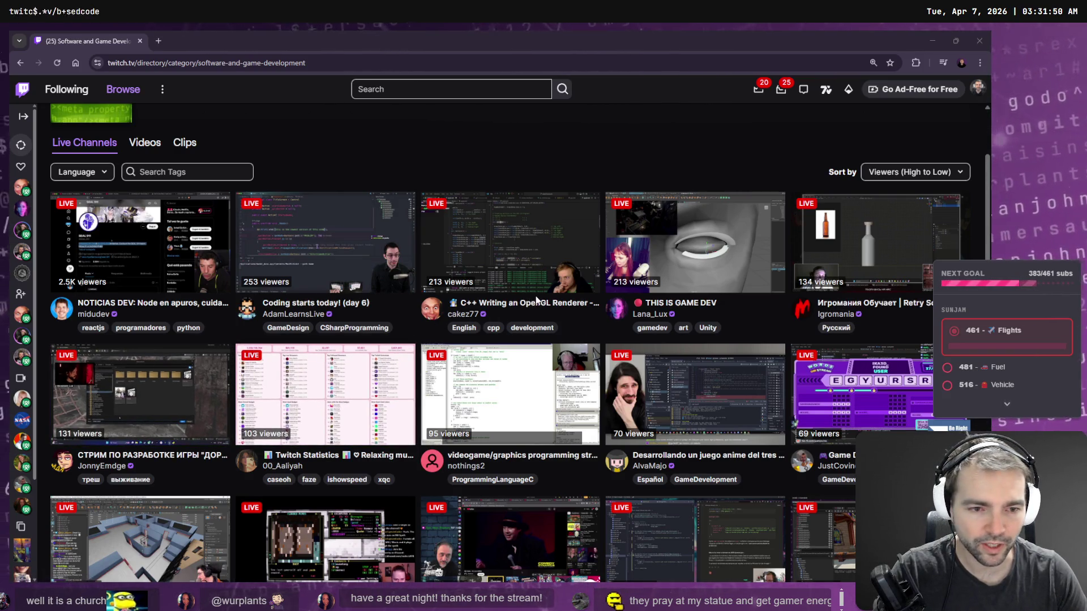
{"action": "scroll", "coordinate": [536, 300], "scroll_direction": "down", "scroll_amount": 2}
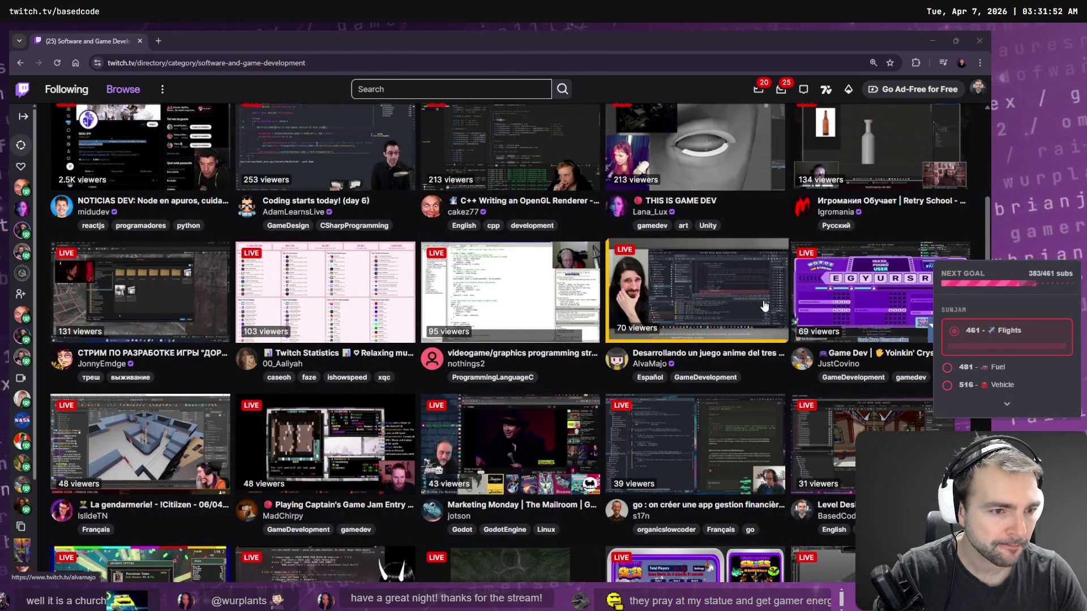
{"action": "scroll", "coordinate": [757, 305], "scroll_direction": "down", "scroll_amount": 2}
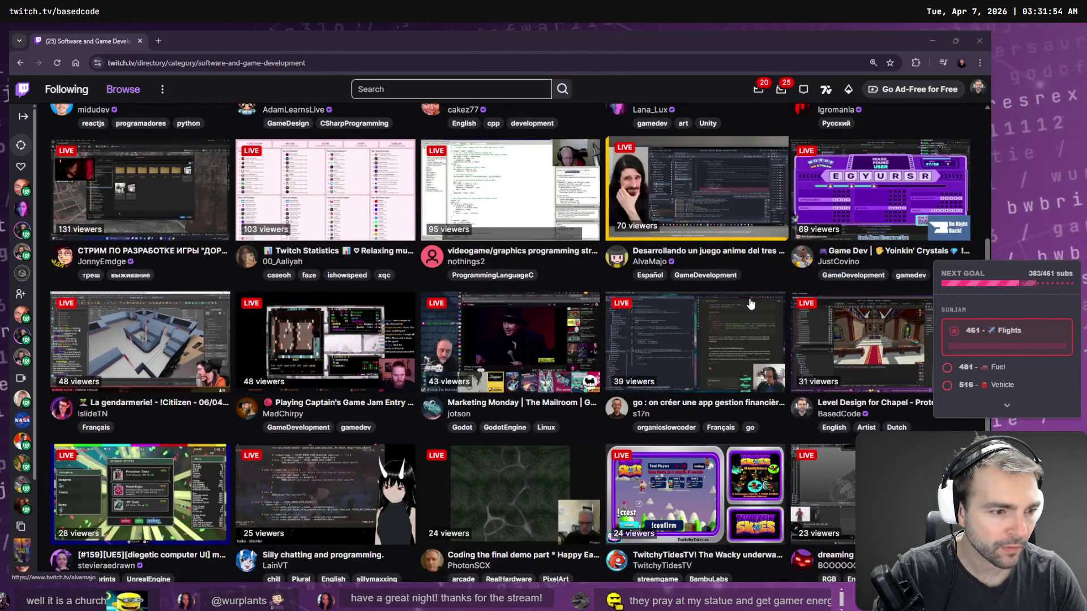
{"action": "scroll", "coordinate": [593, 299], "scroll_direction": "down", "scroll_amount": 1}
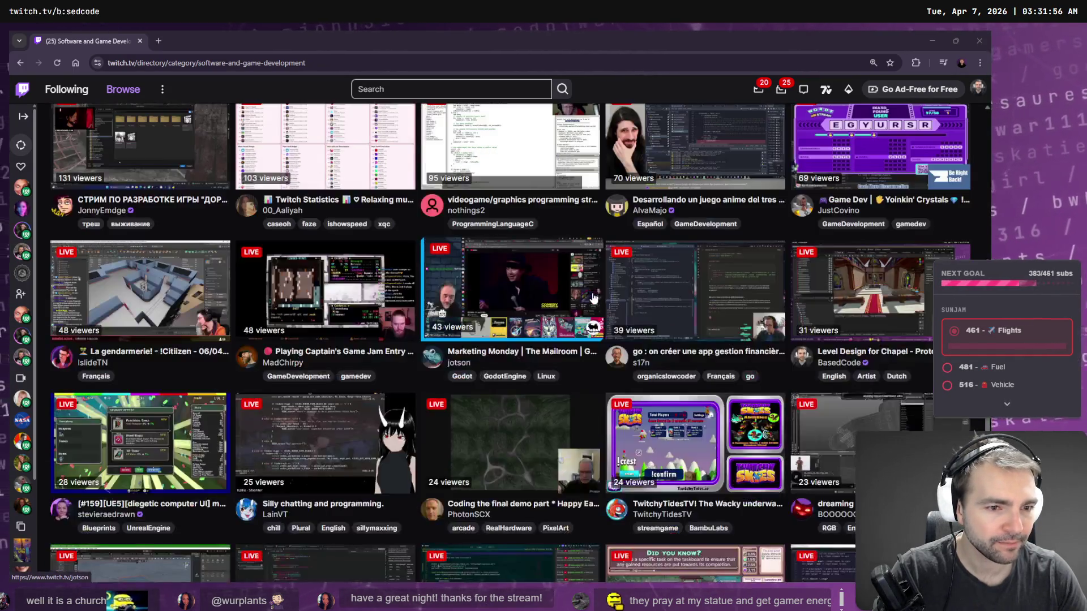
{"action": "scroll", "coordinate": [593, 299], "scroll_direction": "down", "scroll_amount": 1}
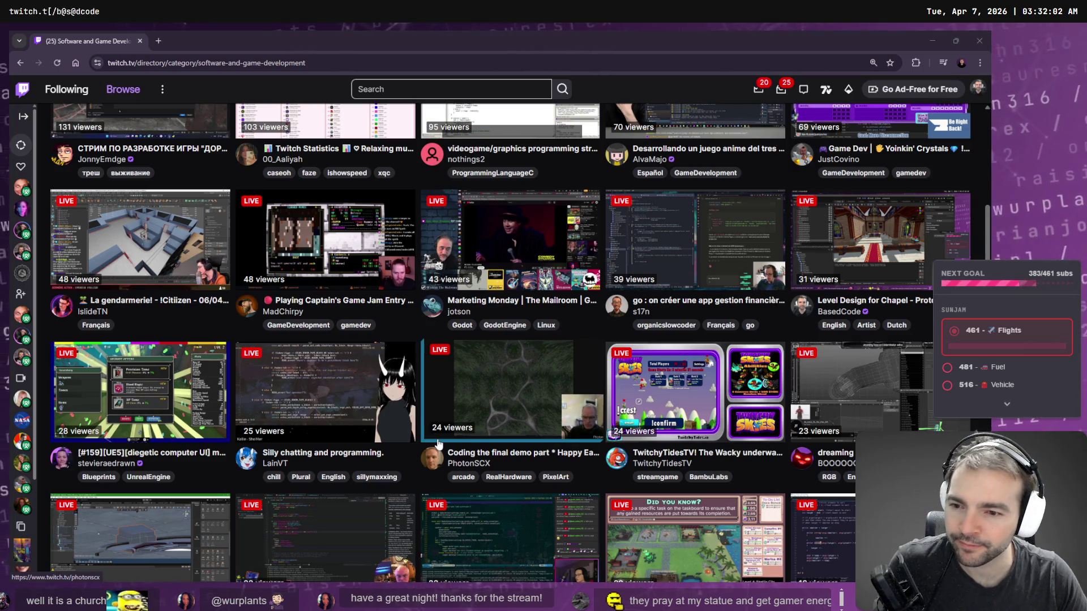
{"action": "scroll", "coordinate": [439, 445], "scroll_direction": "down", "scroll_amount": 1}
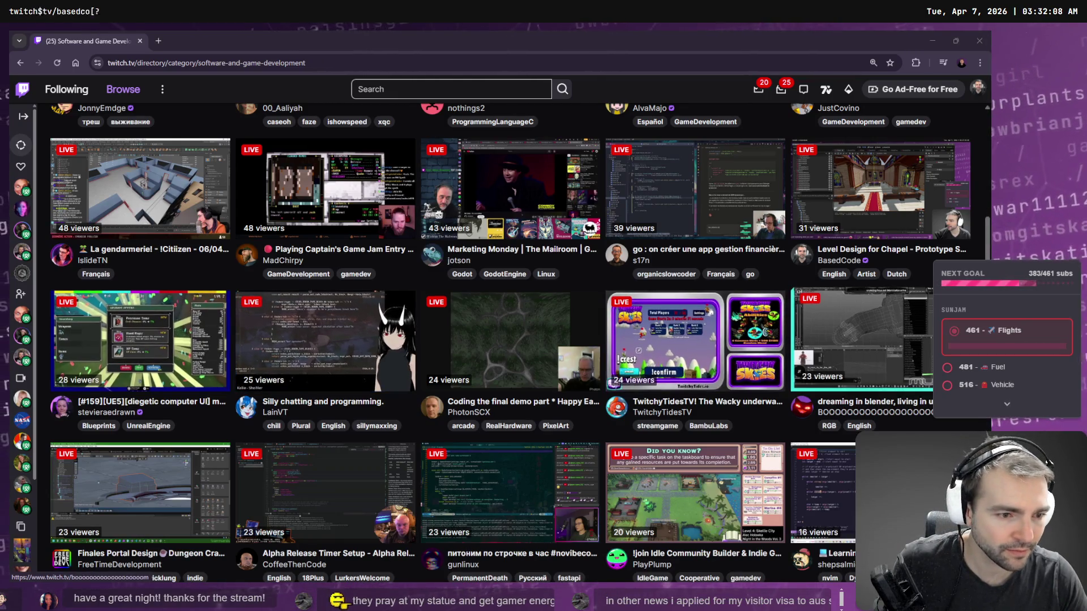
{"action": "scroll", "coordinate": [871, 319], "scroll_direction": "down", "scroll_amount": 2}
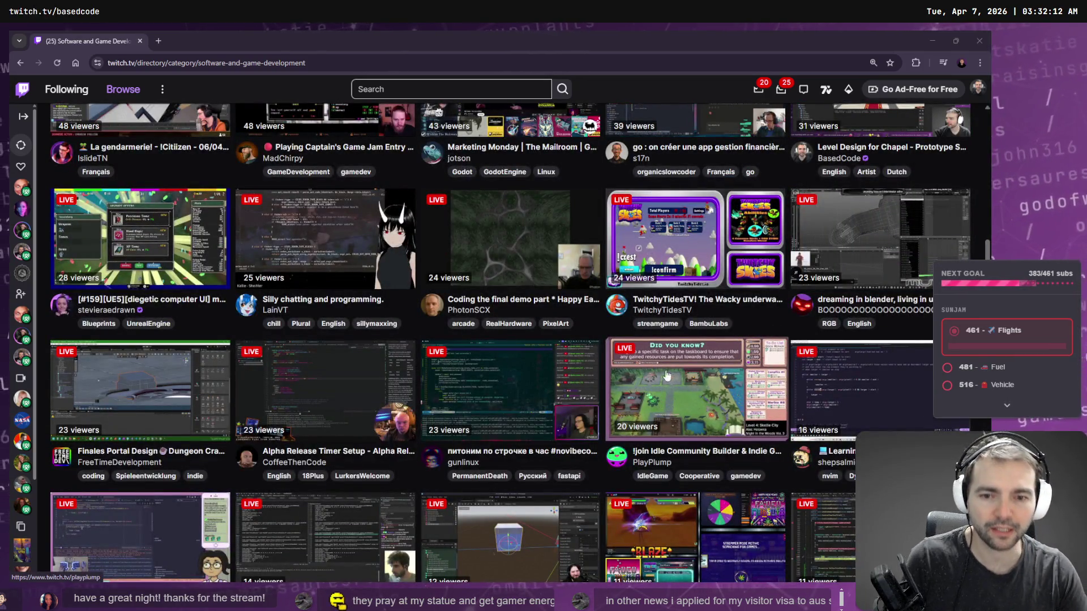
{"action": "scroll", "coordinate": [677, 376], "scroll_direction": "down", "scroll_amount": 4}
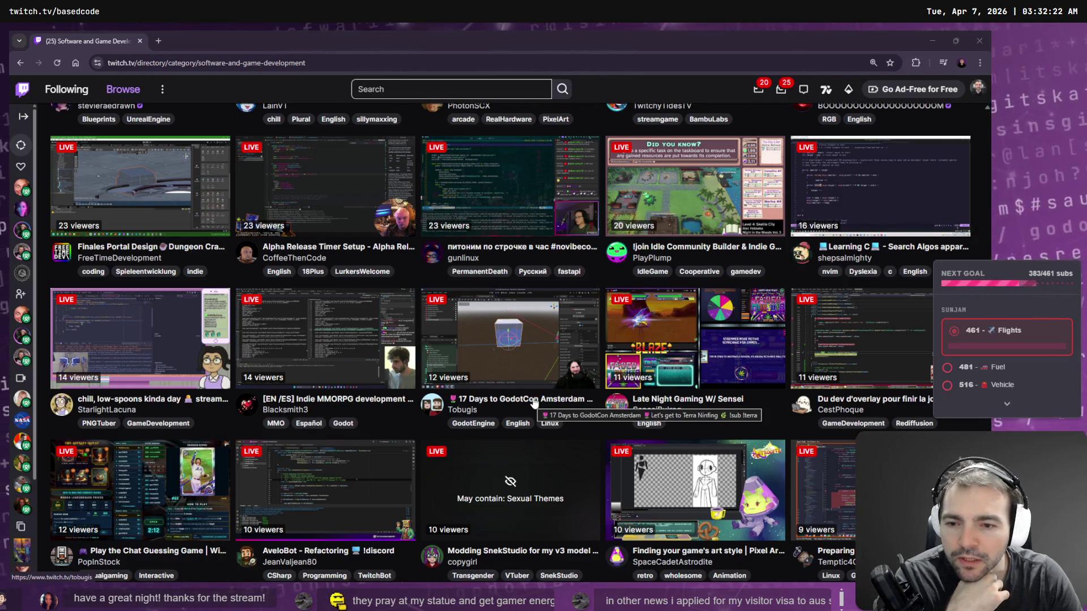
{"action": "scroll", "coordinate": [534, 401], "scroll_direction": "down", "scroll_amount": 9}
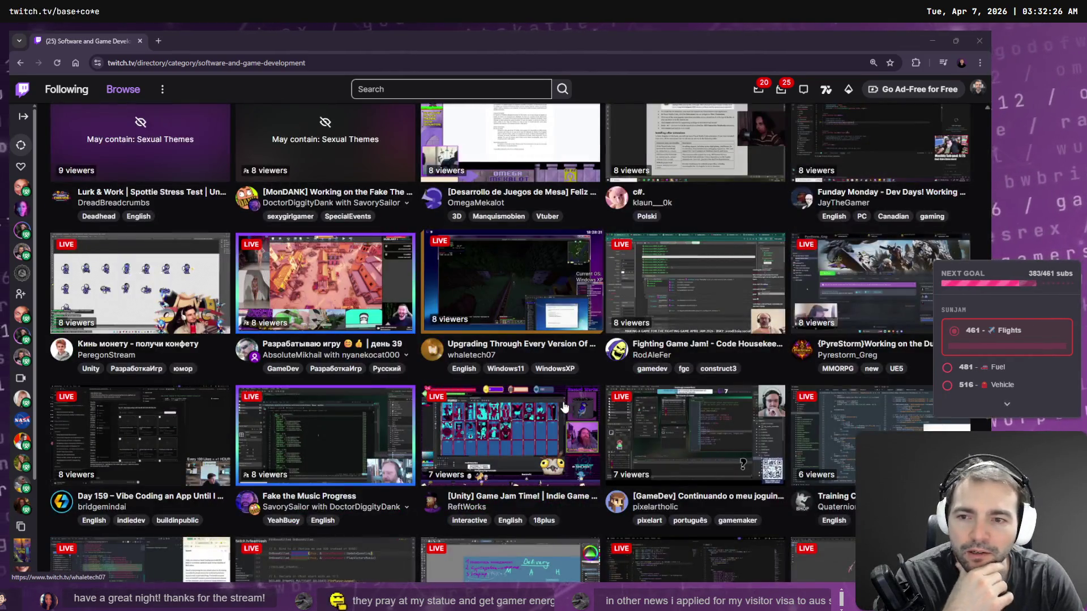
{"action": "scroll", "coordinate": [878, 424], "scroll_direction": "down", "scroll_amount": 1}
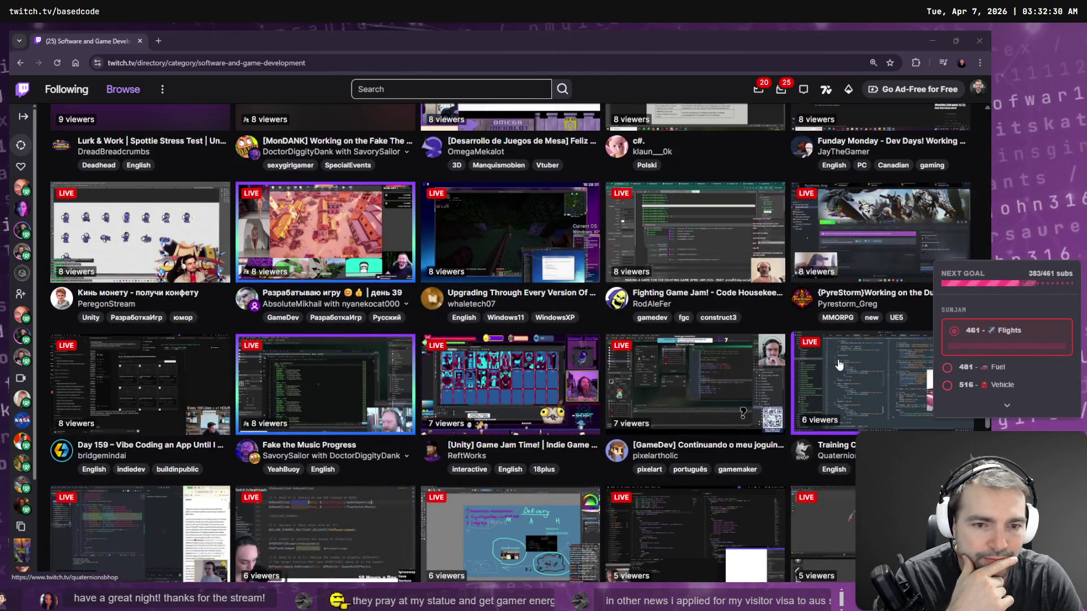
{"action": "scroll", "coordinate": [839, 365], "scroll_direction": "down", "scroll_amount": 5}
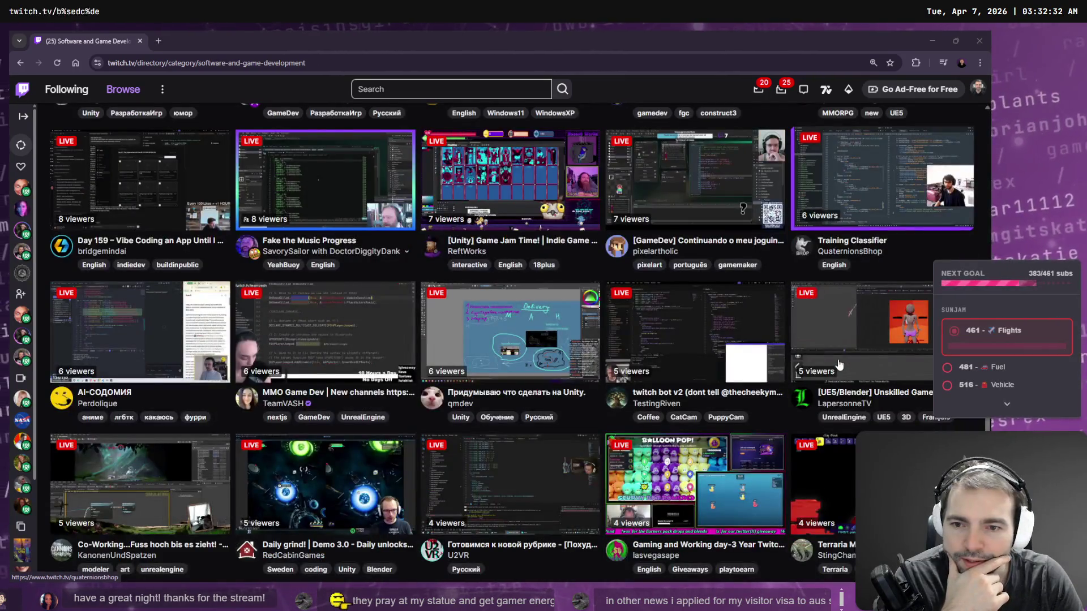
{"action": "scroll", "coordinate": [839, 365], "scroll_direction": "down", "scroll_amount": 1}
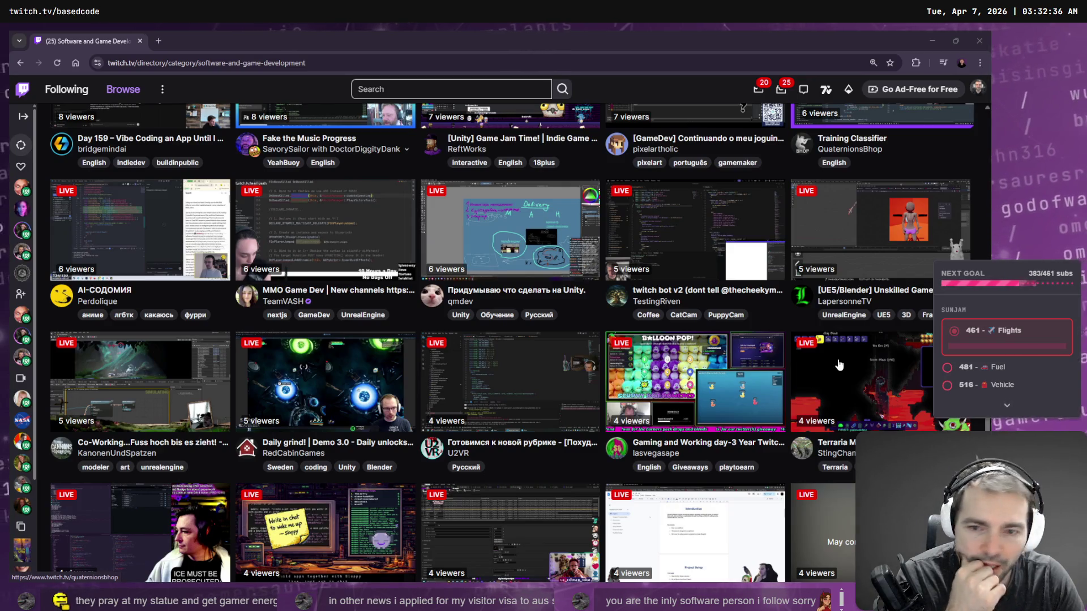
{"action": "scroll", "coordinate": [839, 365], "scroll_direction": "down", "scroll_amount": 3}
{"action": "scroll", "coordinate": [839, 365], "scroll_direction": "down", "scroll_amount": 1}
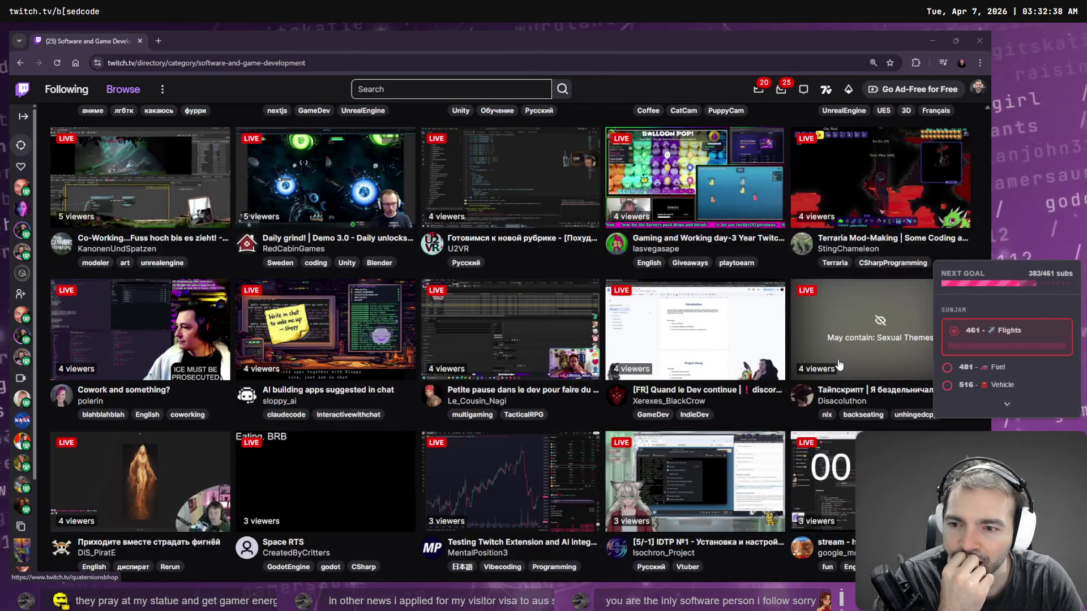
{"action": "scroll", "coordinate": [832, 363], "scroll_direction": "down", "scroll_amount": 9}
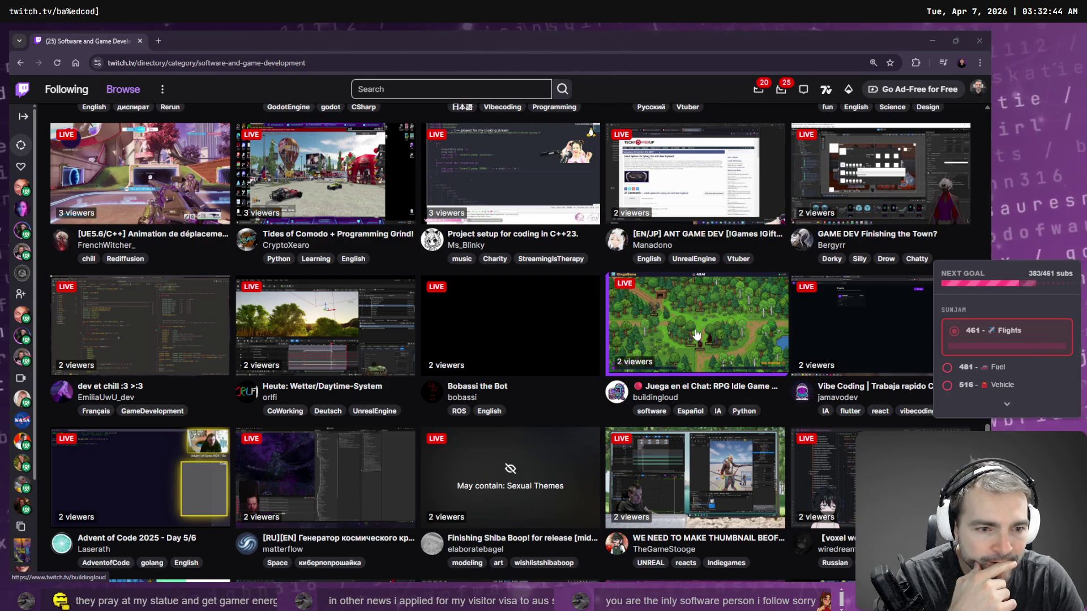
{"action": "scroll", "coordinate": [697, 334], "scroll_direction": "down", "scroll_amount": 3}
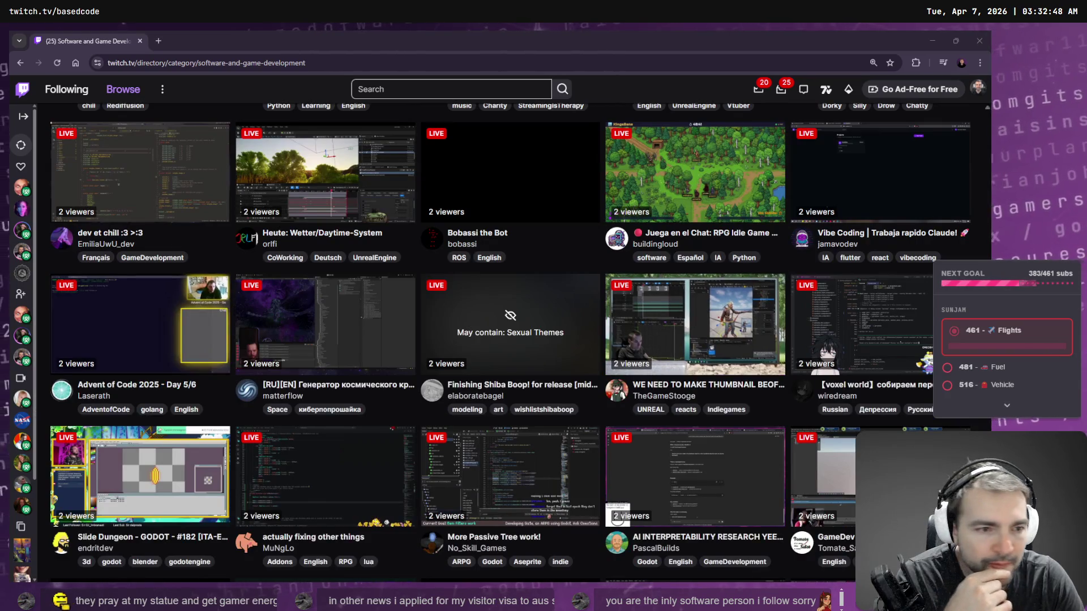
{"action": "scroll", "coordinate": [826, 442], "scroll_direction": "down", "scroll_amount": 2}
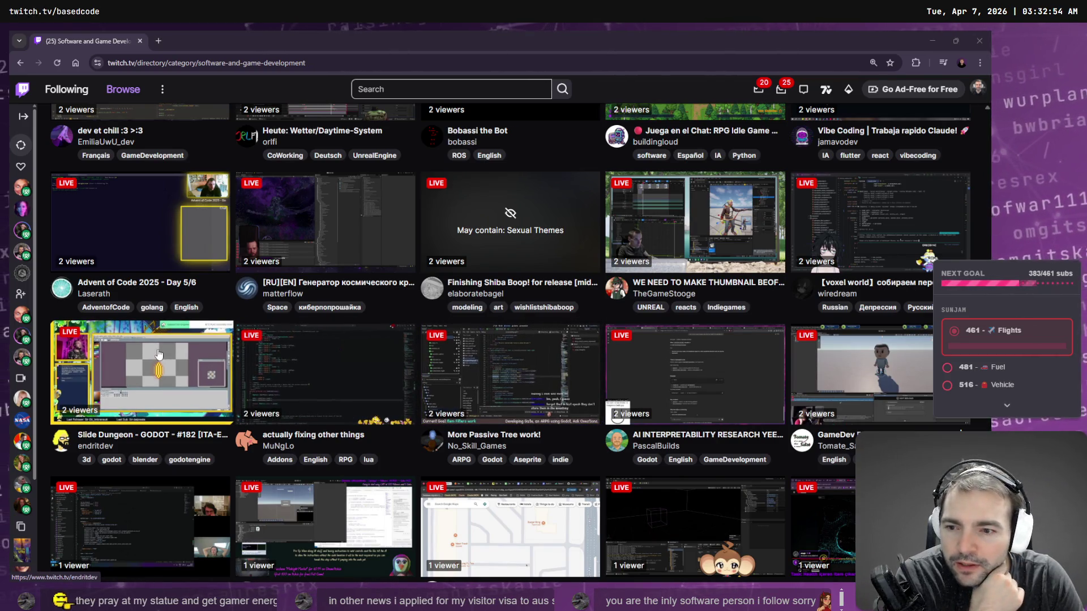
{"action": "scroll", "coordinate": [158, 355], "scroll_direction": "down", "scroll_amount": 2}
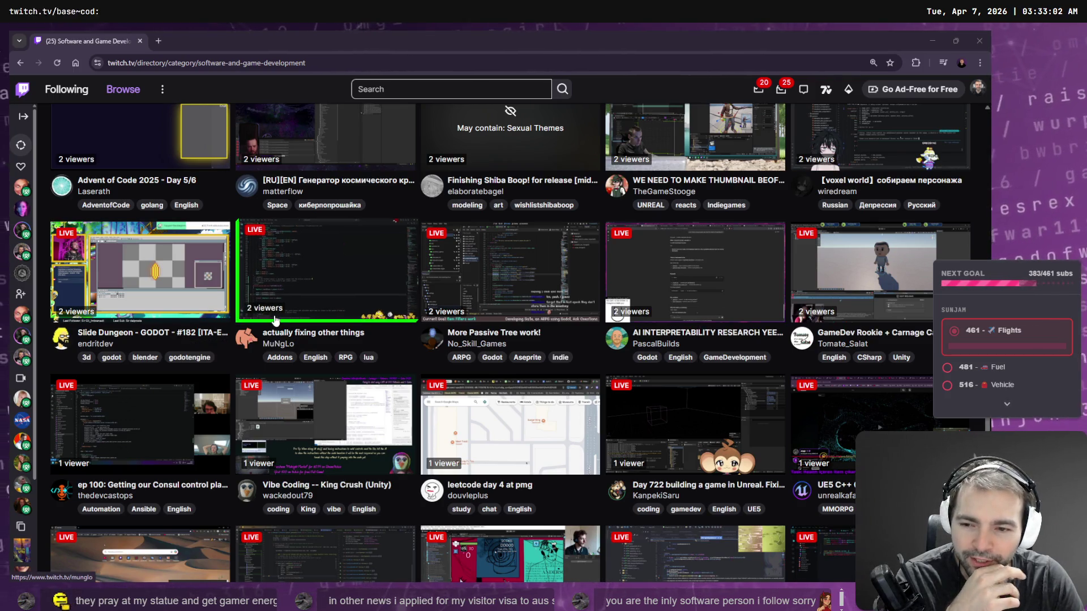
{"action": "scroll", "coordinate": [235, 332], "scroll_direction": "down", "scroll_amount": 2}
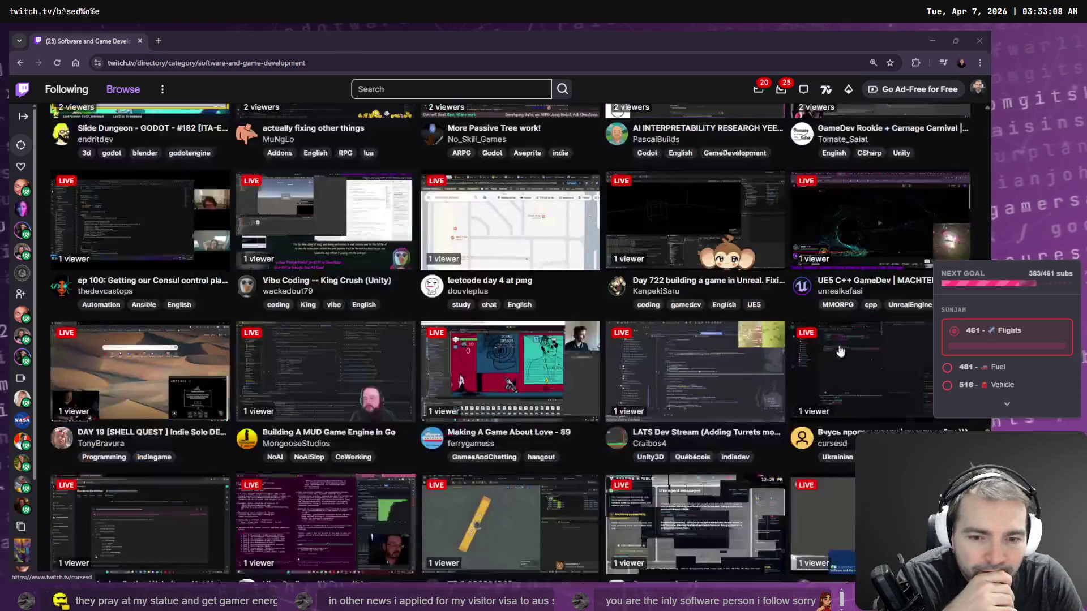
{"action": "scroll", "coordinate": [396, 324], "scroll_direction": "down", "scroll_amount": 3}
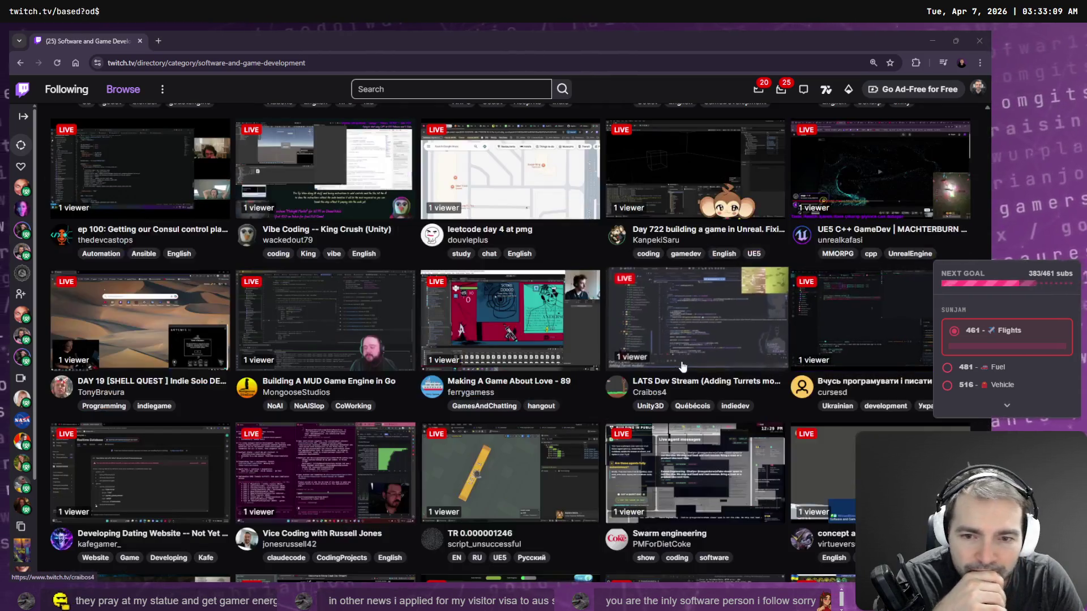
{"action": "middle_click", "coordinate": [331, 323]}
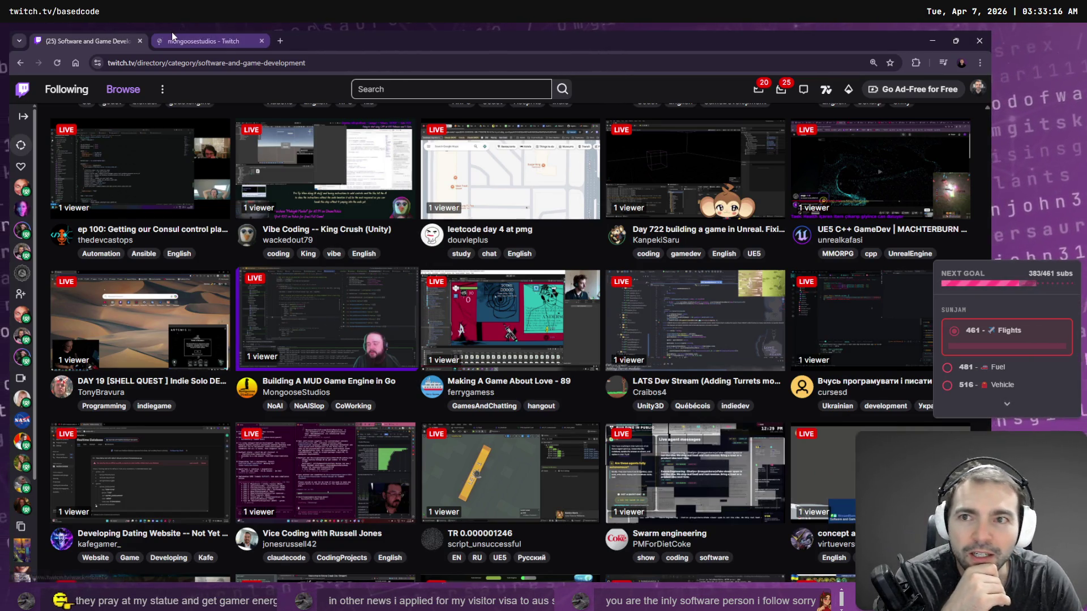
Step: Watch MongooseStudios' MUD engine stream unmuted, read its About section, then close the tab
{"action": "left_click", "coordinate": [172, 36]}
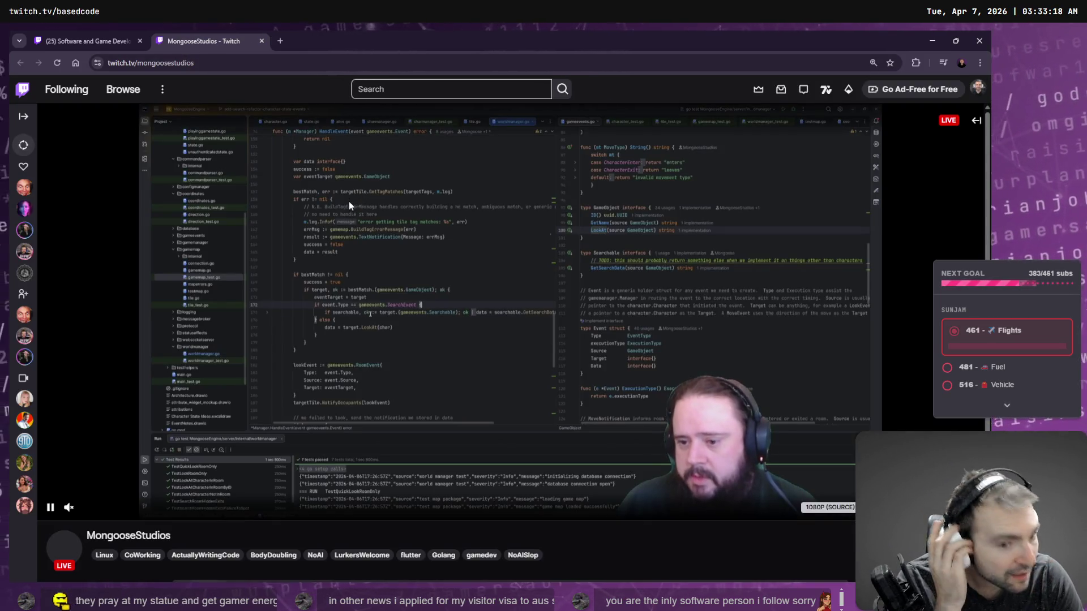
{"action": "left_click", "coordinate": [69, 507]}
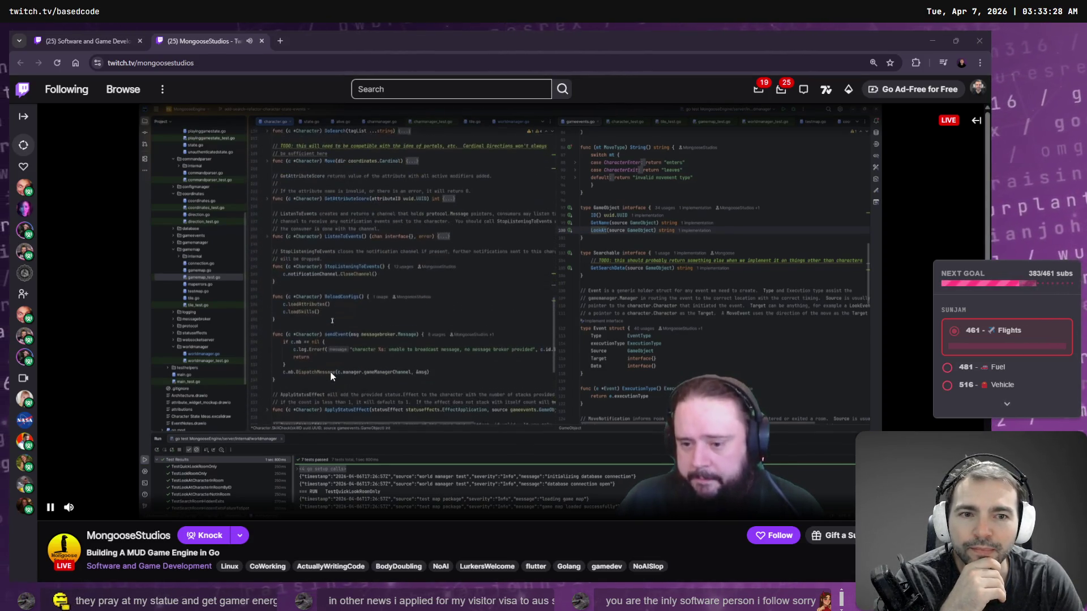
{"action": "scroll", "coordinate": [306, 444], "scroll_direction": "down", "scroll_amount": 1}
{"action": "scroll", "coordinate": [306, 445], "scroll_direction": "down", "scroll_amount": 4}
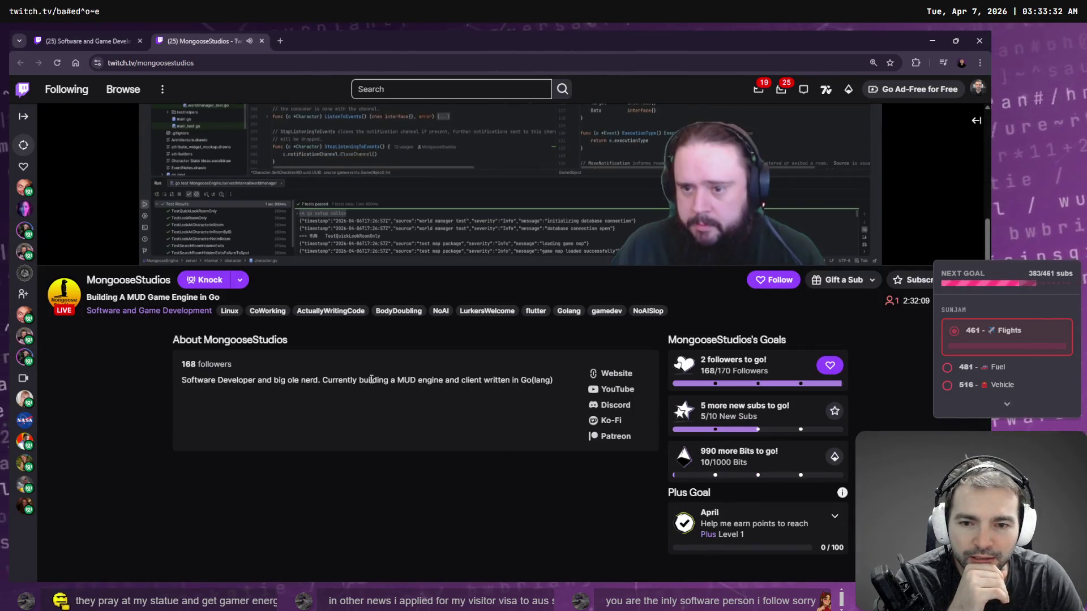
{"action": "scroll", "coordinate": [903, 371], "scroll_direction": "up", "scroll_amount": 5}
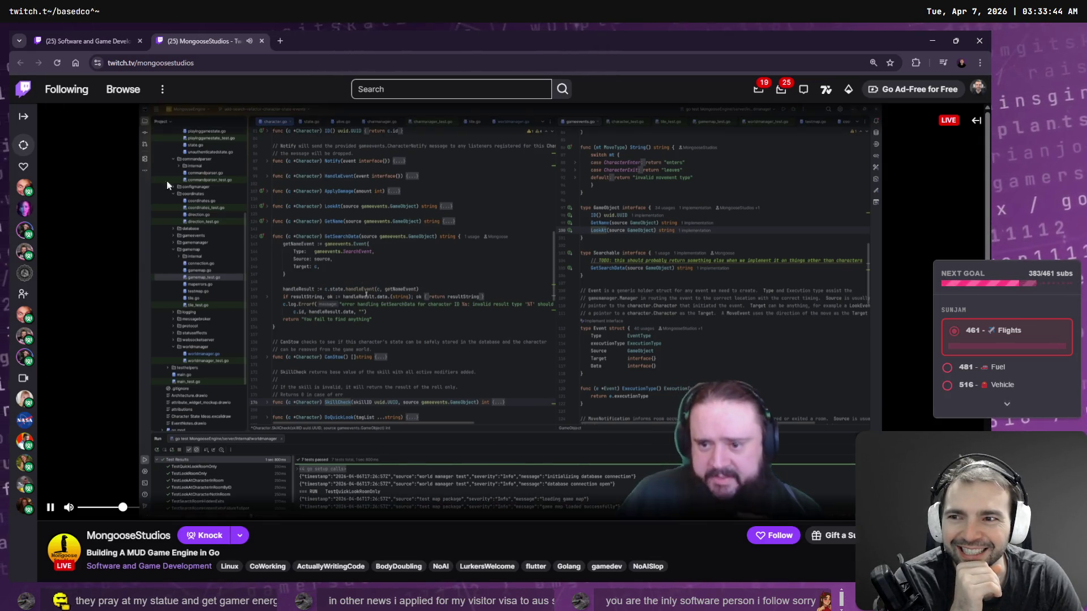
{"action": "middle_click", "coordinate": [243, 41]}
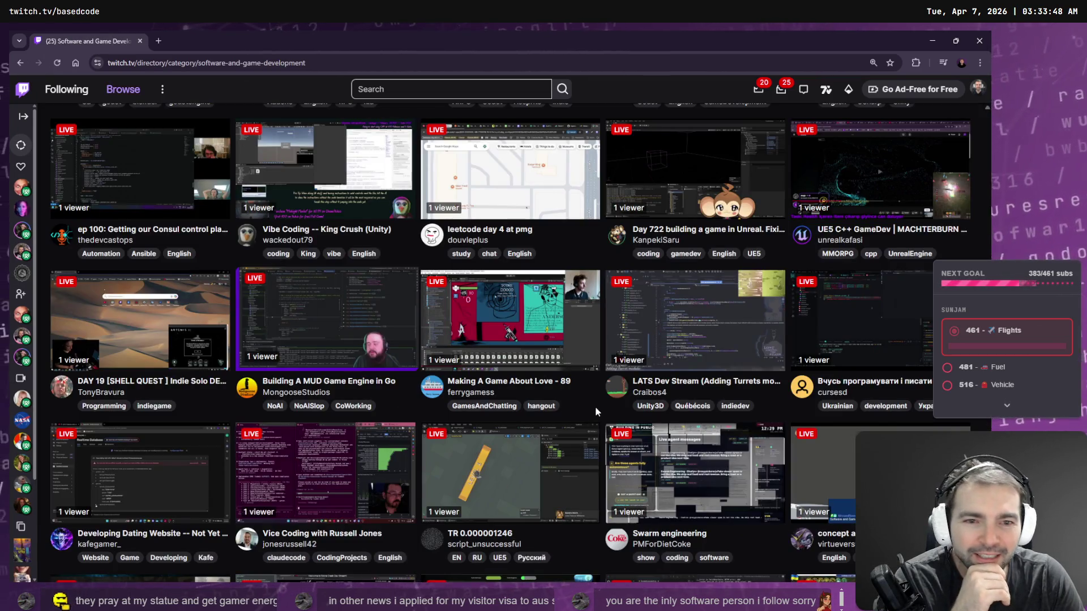
Step: Scroll back up through the Software and Game Development listing to the RedCabinGames card
{"action": "scroll", "coordinate": [568, 379], "scroll_direction": "up", "scroll_amount": 3}
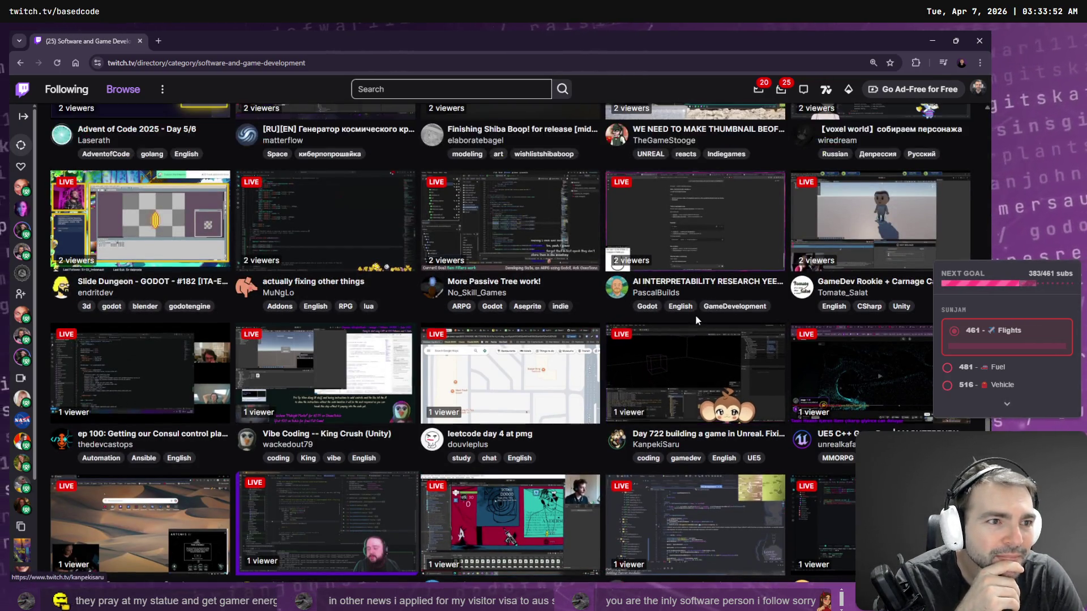
{"action": "scroll", "coordinate": [695, 315], "scroll_direction": "up", "scroll_amount": 1}
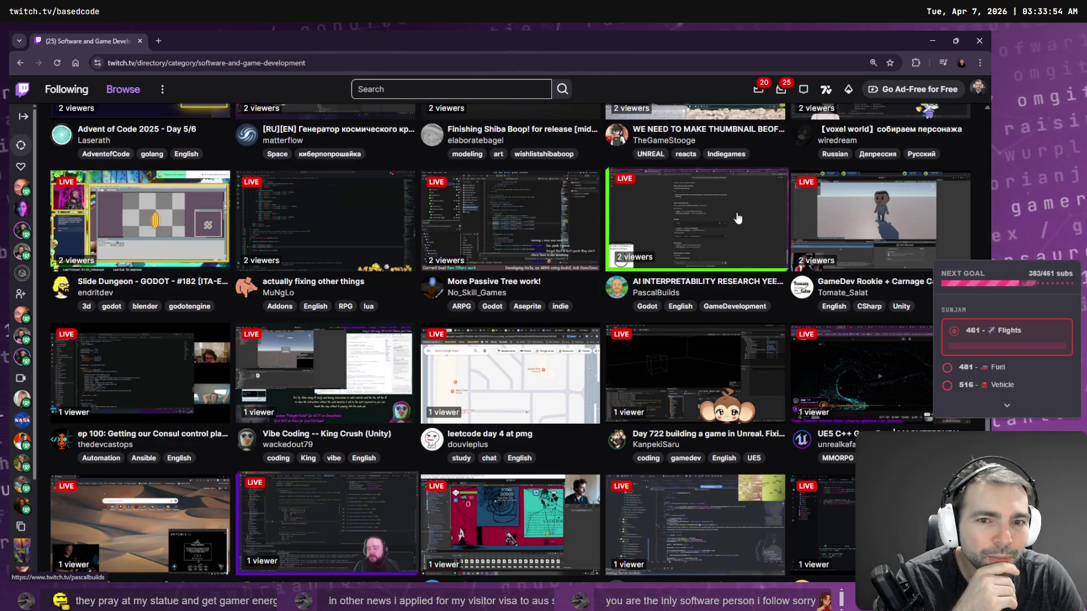
{"action": "scroll", "coordinate": [731, 215], "scroll_direction": "up", "scroll_amount": 2}
{"action": "scroll", "coordinate": [702, 368], "scroll_direction": "up", "scroll_amount": 2}
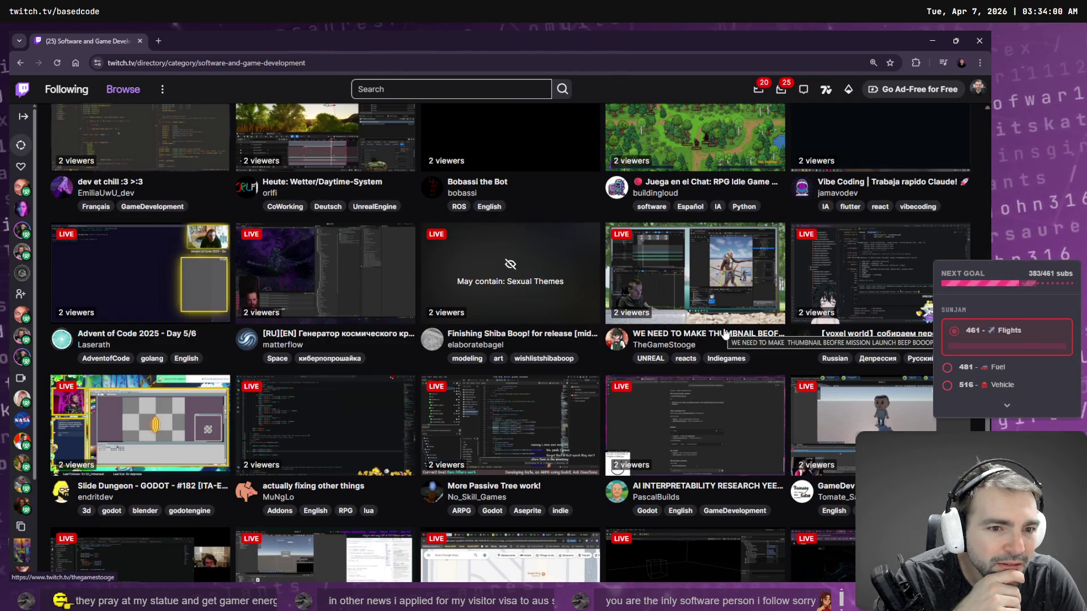
{"action": "scroll", "coordinate": [712, 288], "scroll_direction": "up", "scroll_amount": 1}
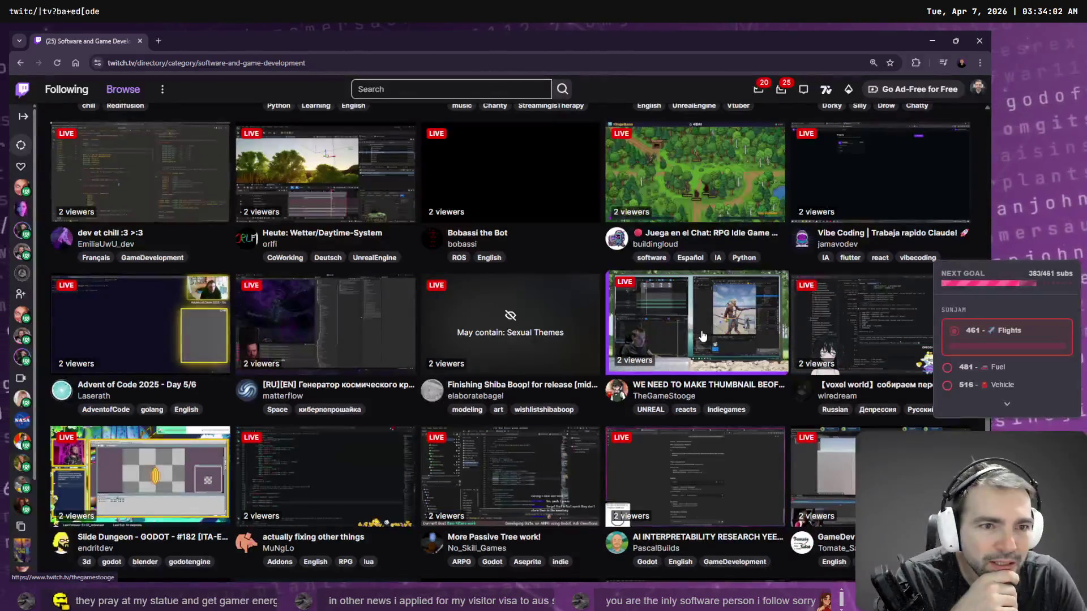
{"action": "scroll", "coordinate": [702, 335], "scroll_direction": "up", "scroll_amount": 4}
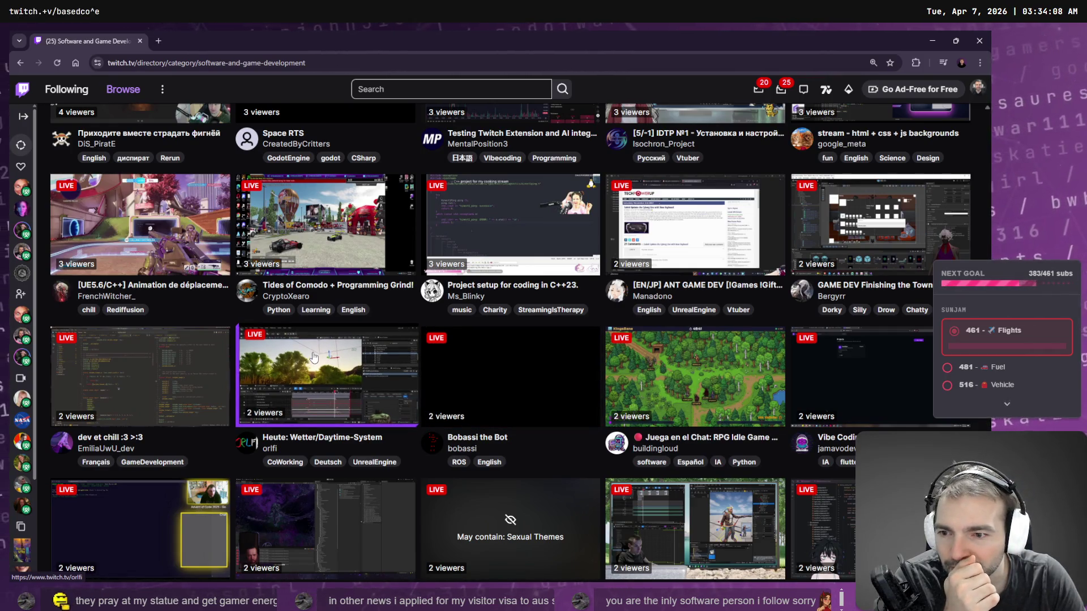
{"action": "scroll", "coordinate": [313, 356], "scroll_direction": "up", "scroll_amount": 2}
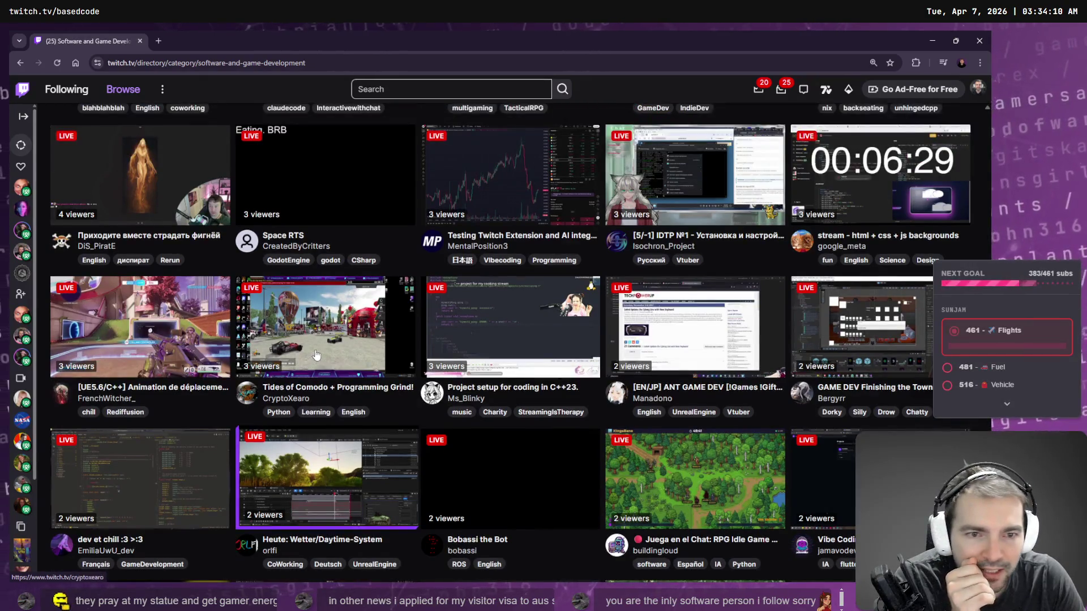
{"action": "scroll", "coordinate": [626, 317], "scroll_direction": "up", "scroll_amount": 2}
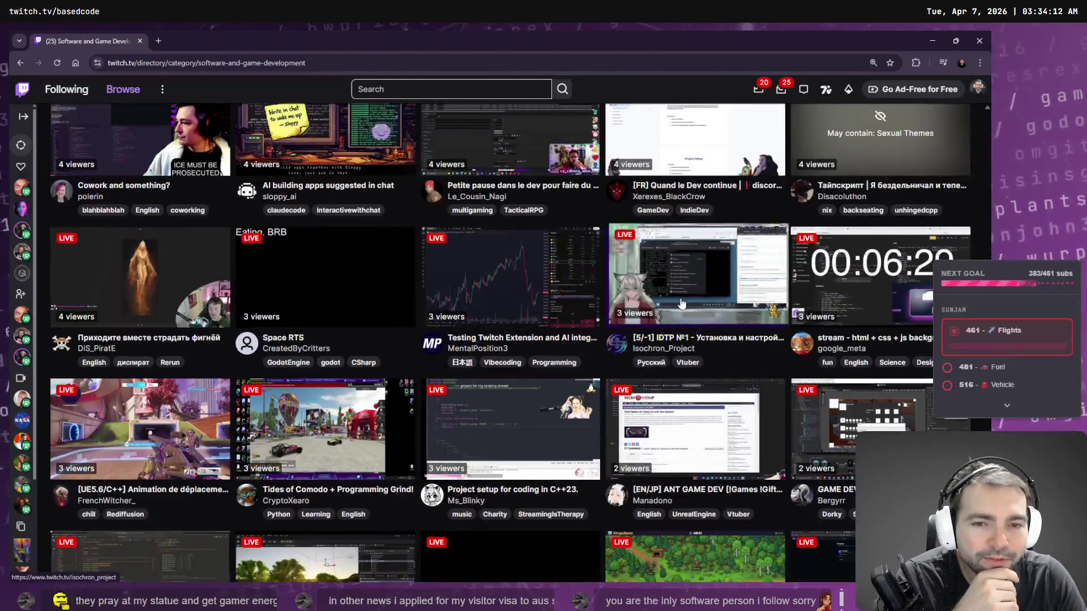
{"action": "scroll", "coordinate": [495, 260], "scroll_direction": "up", "scroll_amount": 1}
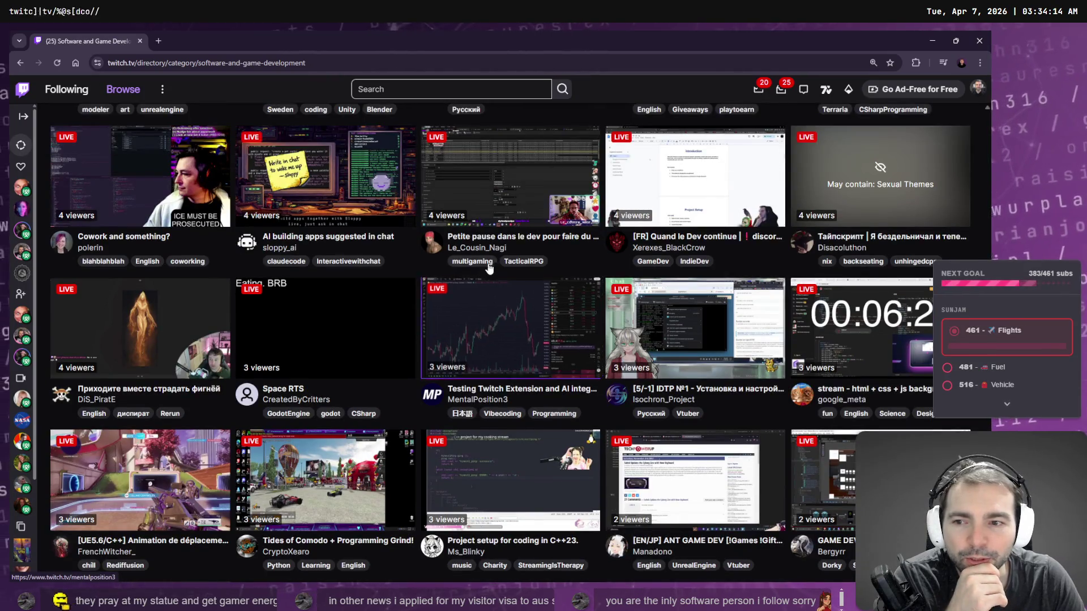
{"action": "scroll", "coordinate": [530, 378], "scroll_direction": "up", "scroll_amount": 1}
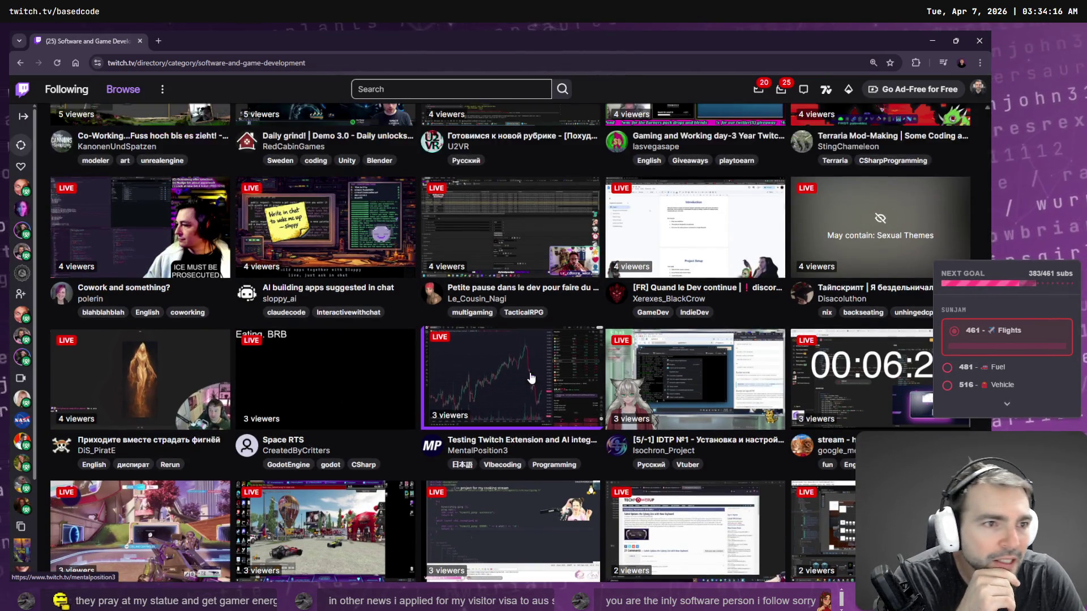
{"action": "scroll", "coordinate": [535, 377], "scroll_direction": "up", "scroll_amount": 1}
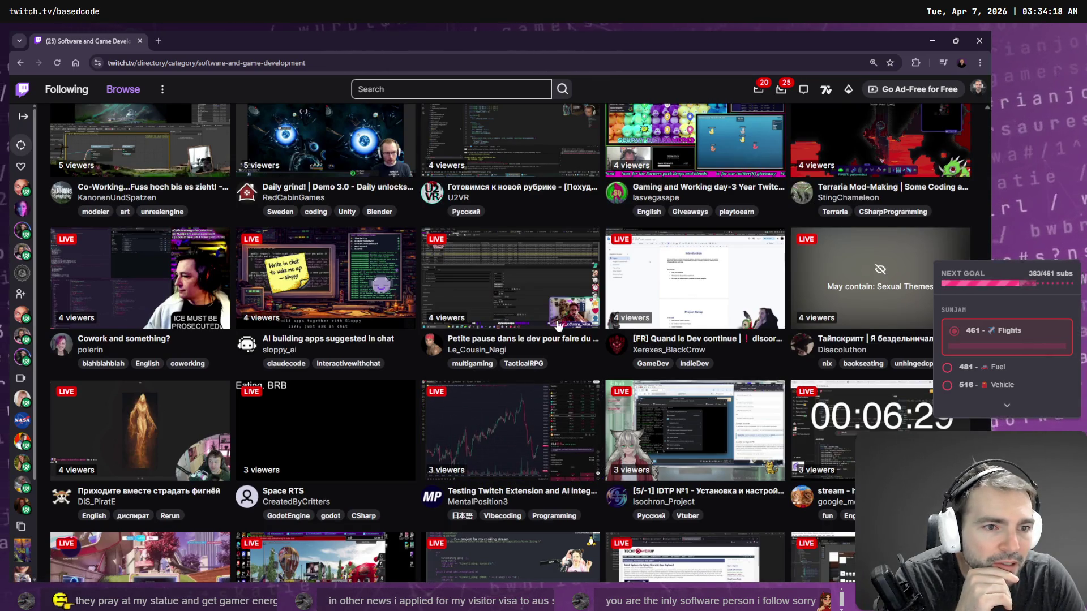
{"action": "scroll", "coordinate": [558, 327], "scroll_direction": "up", "scroll_amount": 1}
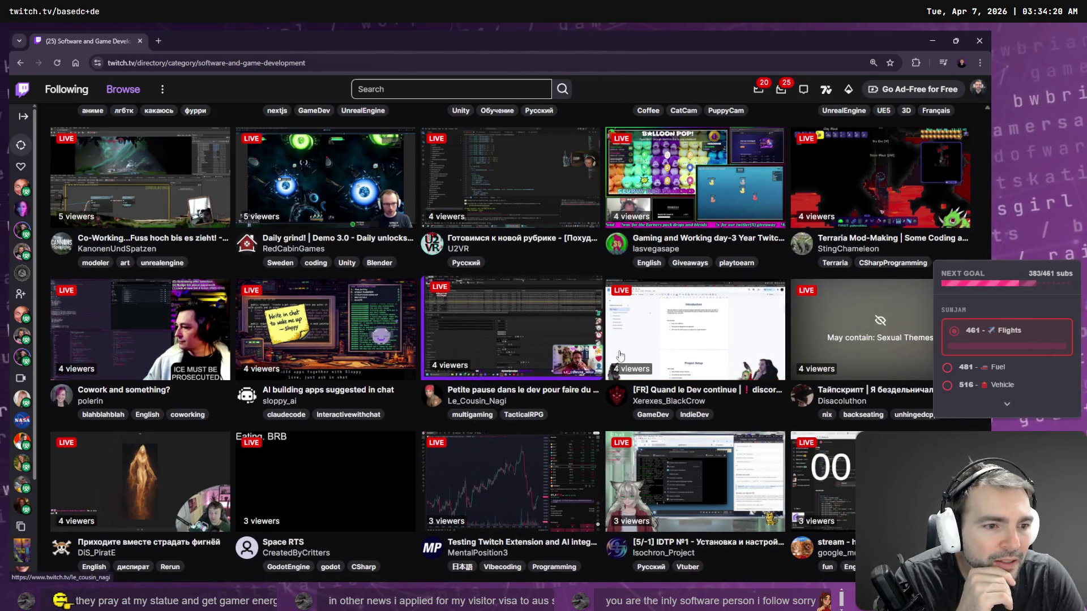
{"action": "scroll", "coordinate": [691, 196], "scroll_direction": "up", "scroll_amount": 1}
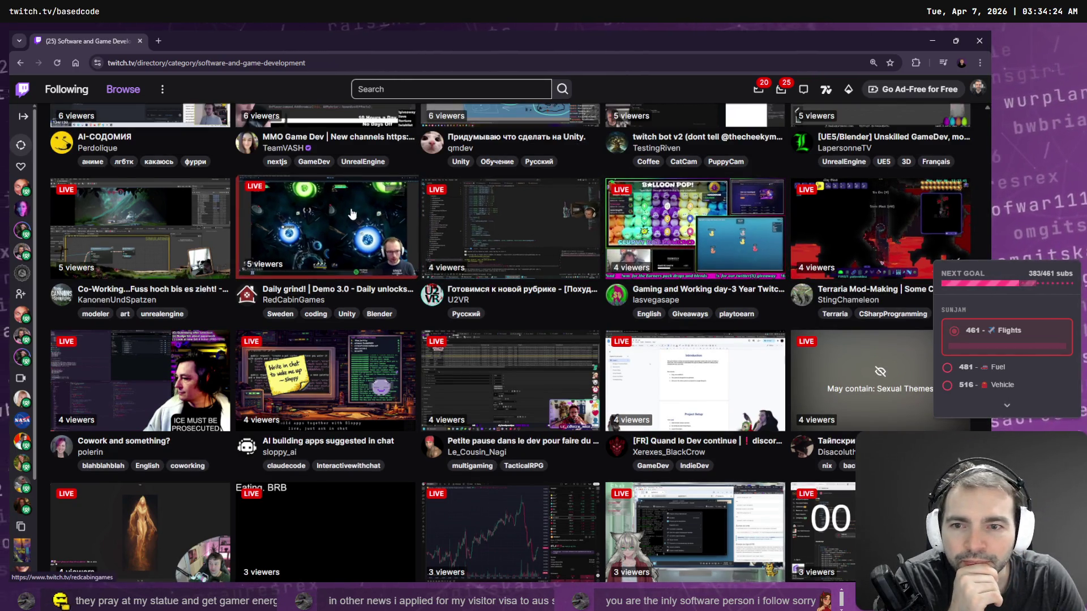
{"action": "scroll", "coordinate": [341, 217], "scroll_direction": "up", "scroll_amount": 1}
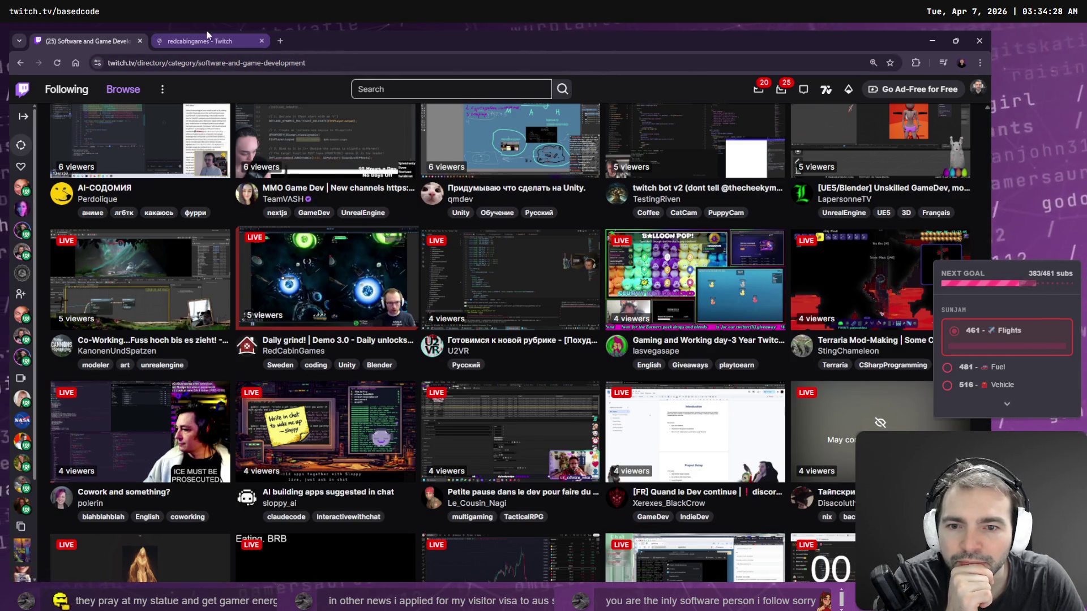
Step: Switch to the RedCabinGames stream and scroll down to its About section and panels
{"action": "left_click", "coordinate": [206, 34]}
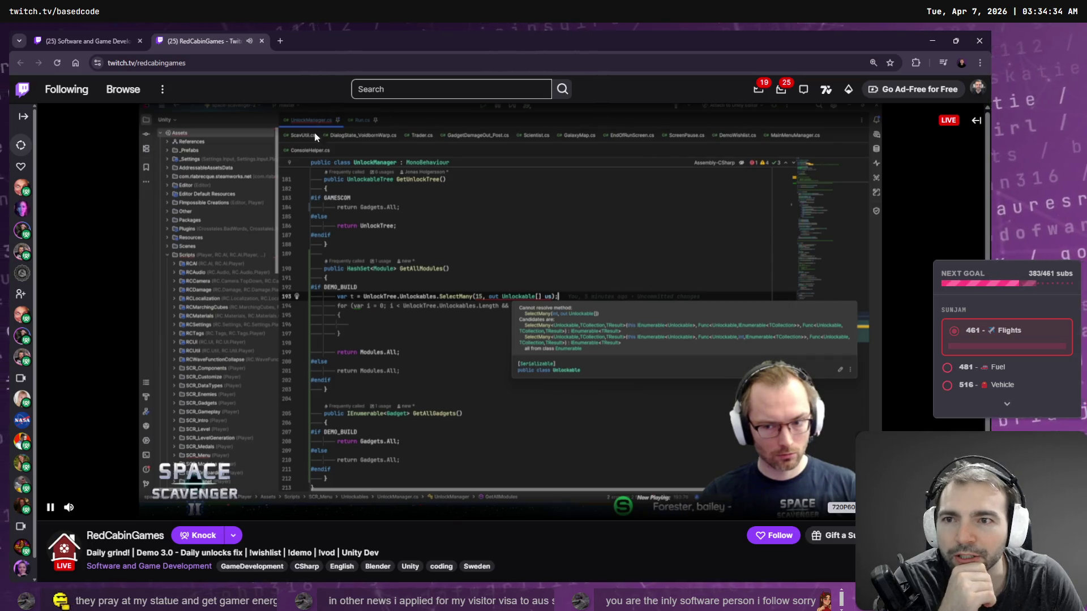
{"action": "scroll", "coordinate": [302, 500], "scroll_direction": "down", "scroll_amount": 2}
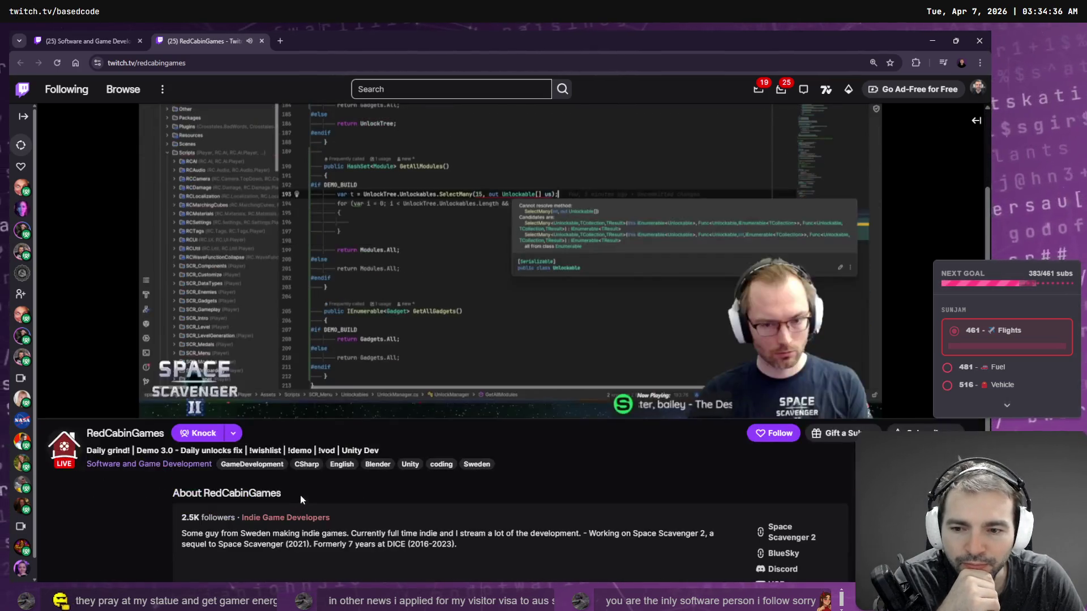
{"action": "scroll", "coordinate": [271, 498], "scroll_direction": "down", "scroll_amount": 1}
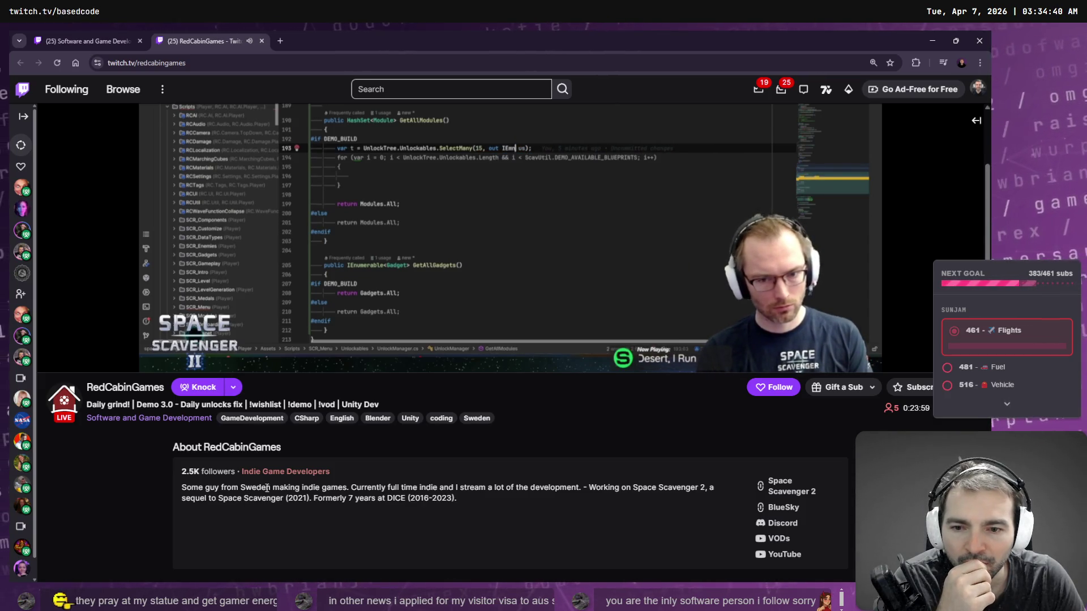
{"action": "scroll", "coordinate": [482, 490], "scroll_direction": "down", "scroll_amount": 1}
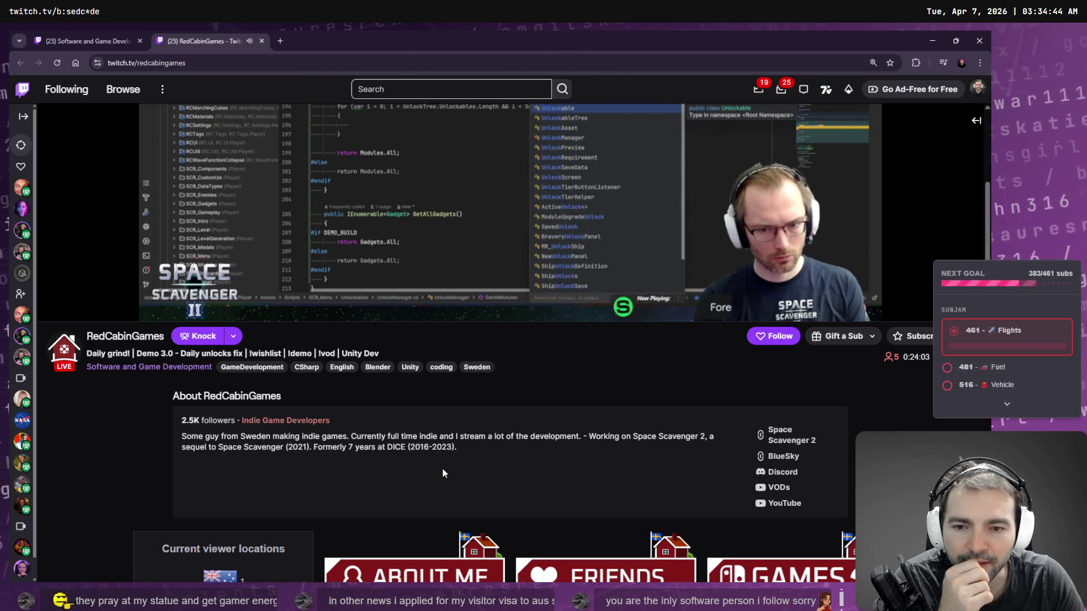
{"action": "scroll", "coordinate": [443, 473], "scroll_direction": "down", "scroll_amount": 1}
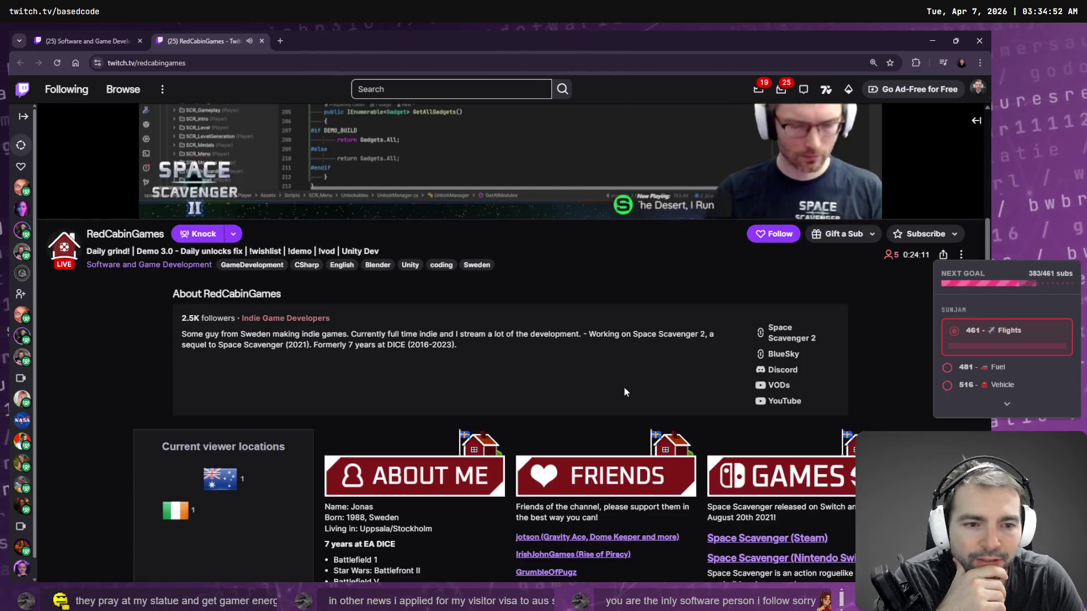
{"action": "scroll", "coordinate": [623, 388], "scroll_direction": "down", "scroll_amount": 3}
{"action": "scroll", "coordinate": [615, 355], "scroll_direction": "down", "scroll_amount": 2}
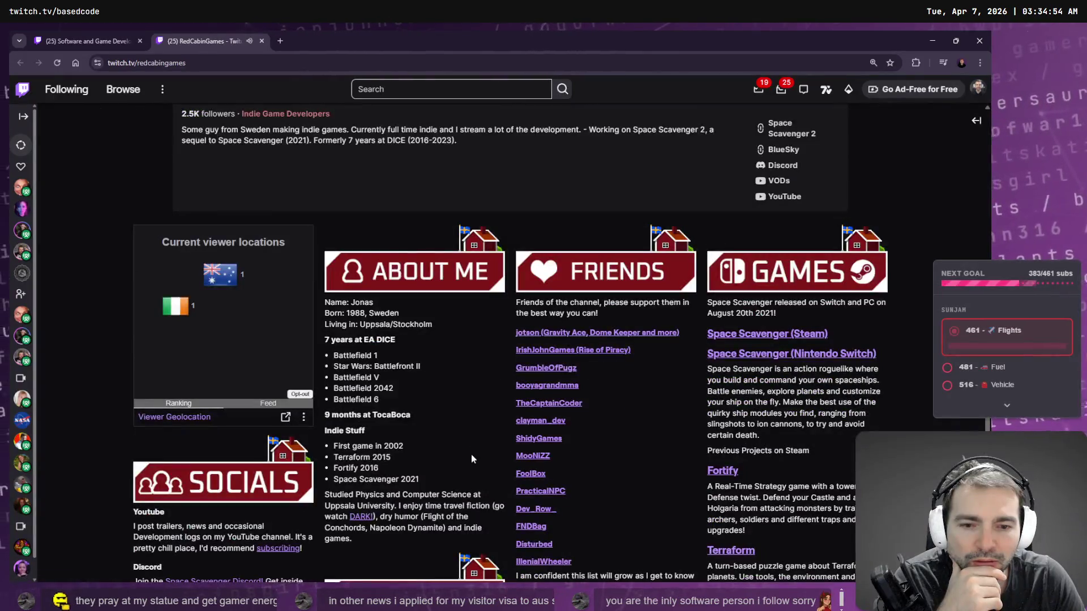
Step: Select the game name 'Space Scavenger 2' in the About description
{"action": "scroll", "coordinate": [471, 453], "scroll_direction": "up", "scroll_amount": 8}
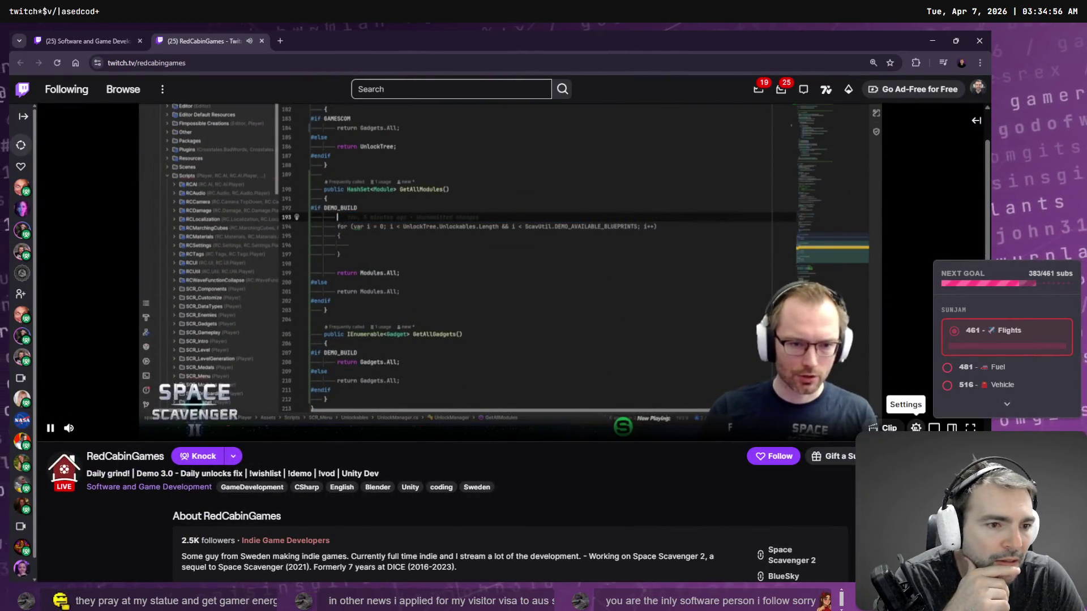
{"action": "scroll", "coordinate": [503, 488], "scroll_direction": "down", "scroll_amount": 2}
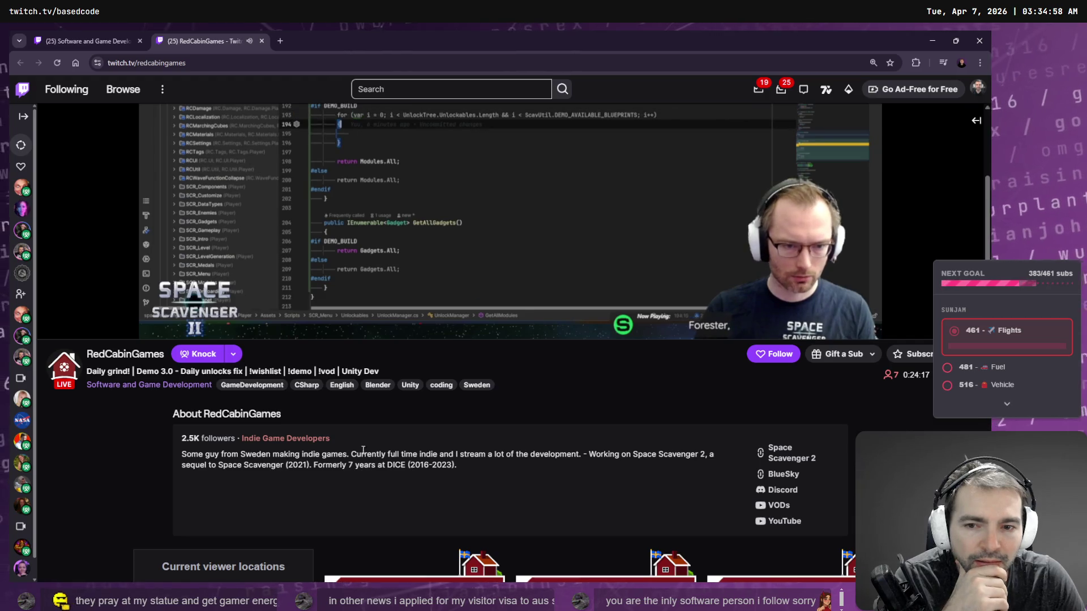
{"action": "mouse_move", "coordinate": [392, 276]}
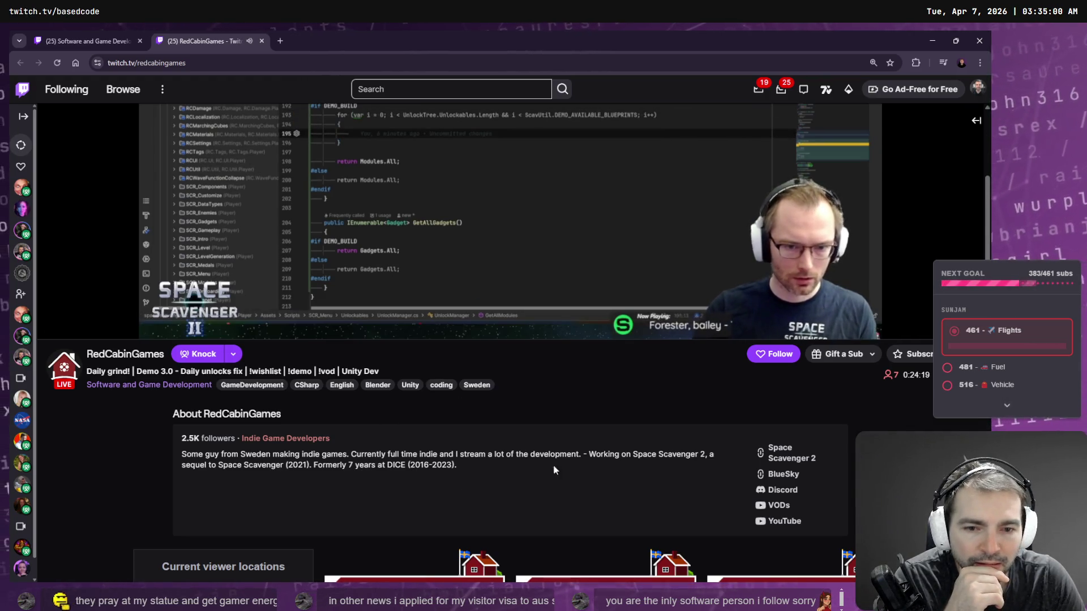
{"action": "left_click_drag", "start_coordinate": [632, 454], "coordinate": [707, 457]}
Step: Search 'Space Scavenger 2' in a new tab and open its Steam Store page
{"action": "key", "text": "ctrl+c"}
{"action": "key", "text": "ctrl+t"}
{"action": "key", "text": "ctrl+v"}
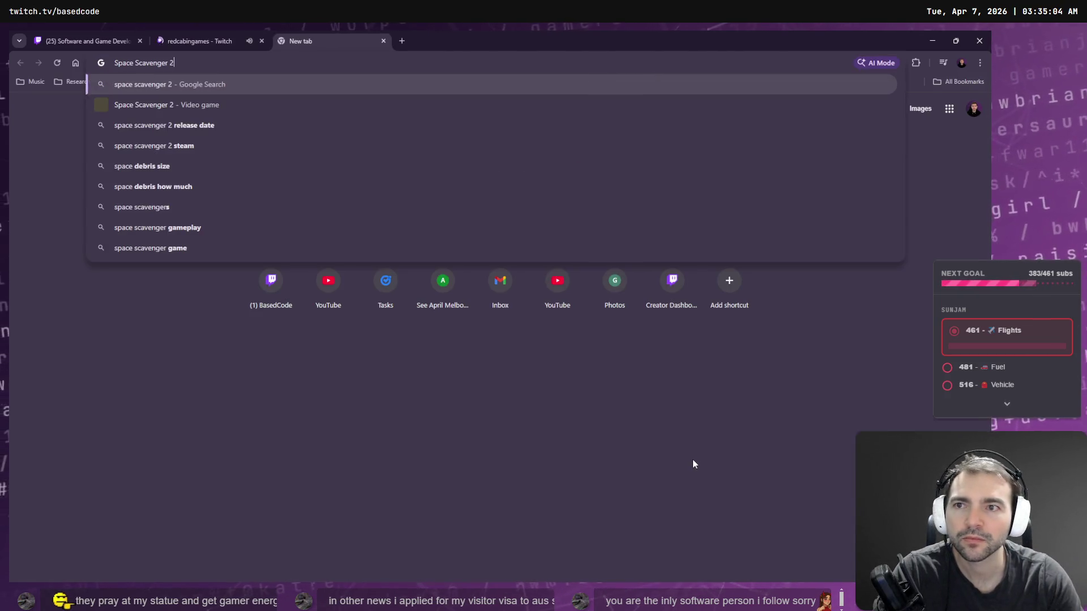
{"action": "key", "text": "Return"}
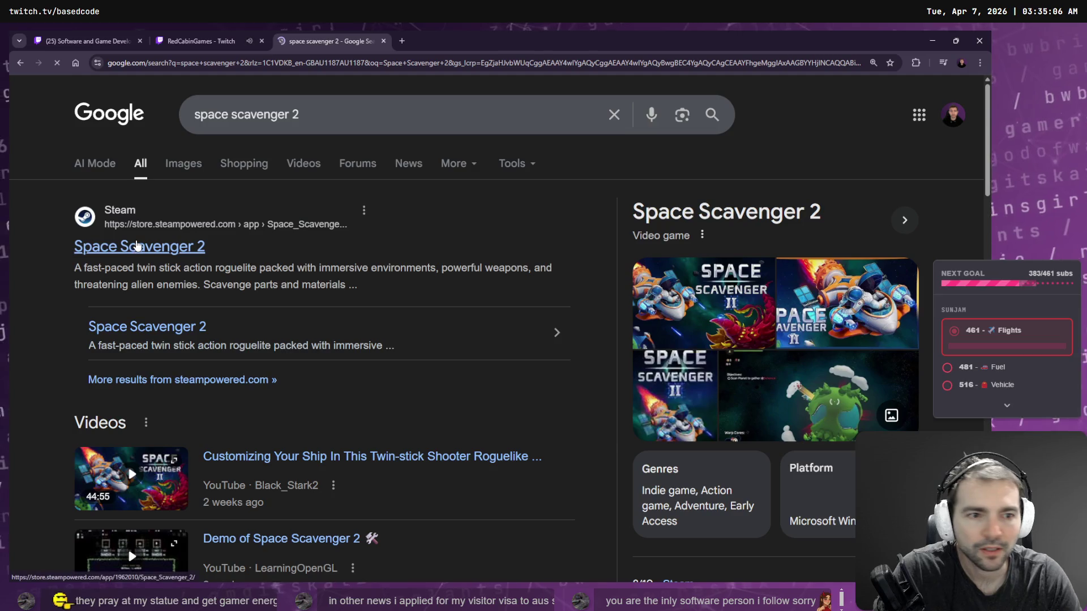
{"action": "left_click", "coordinate": [136, 246]}
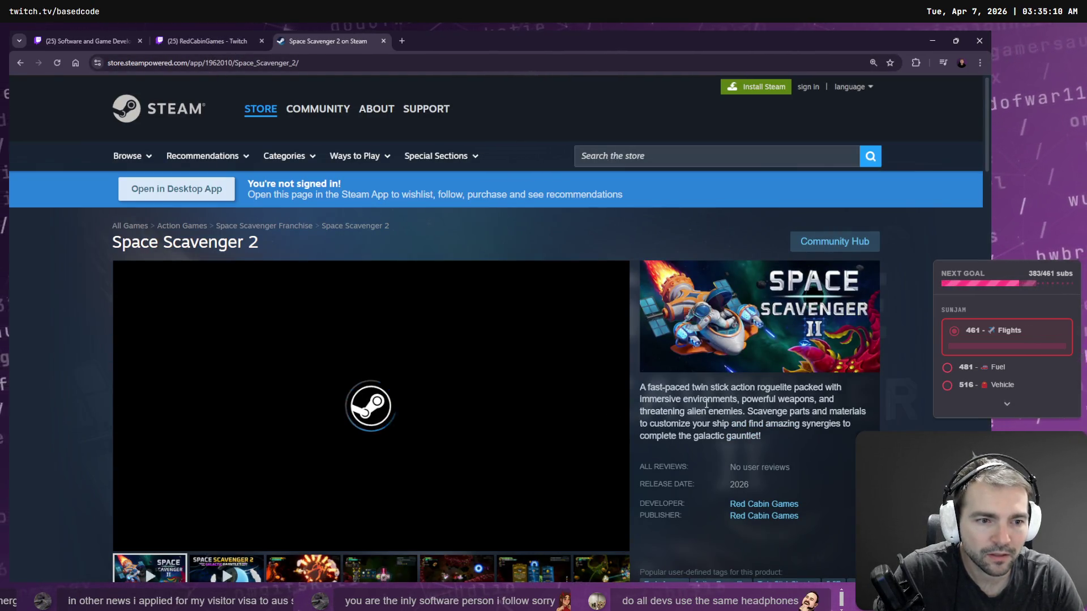
Step: Play the Space Scavenger 2 trailer briefly, pause it, and return to the RedCabinGames stream
{"action": "scroll", "coordinate": [705, 396], "scroll_direction": "down", "scroll_amount": 1}
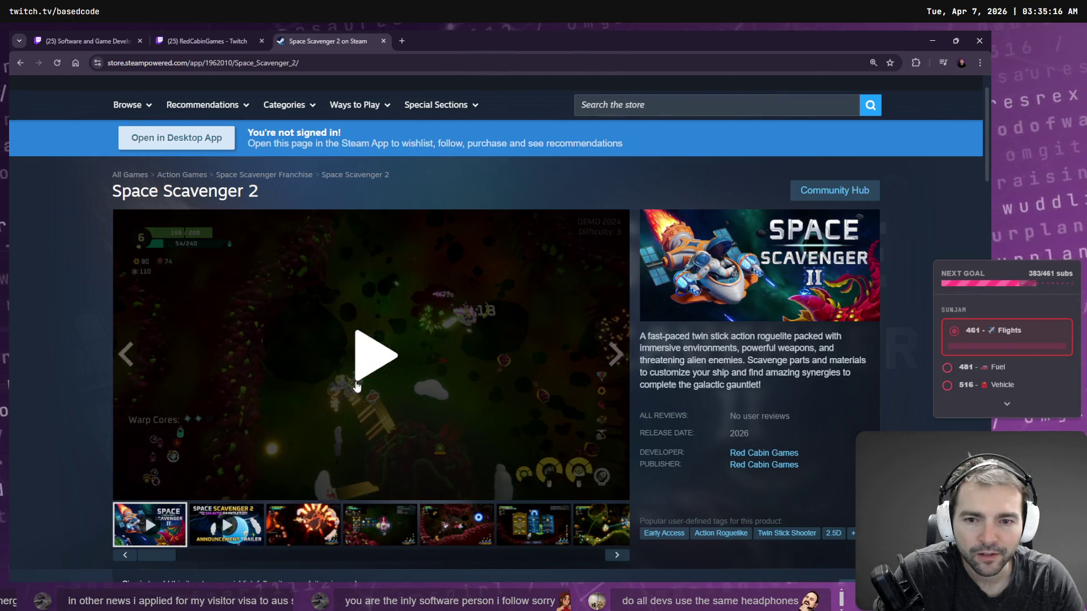
{"action": "left_click", "coordinate": [380, 385]}
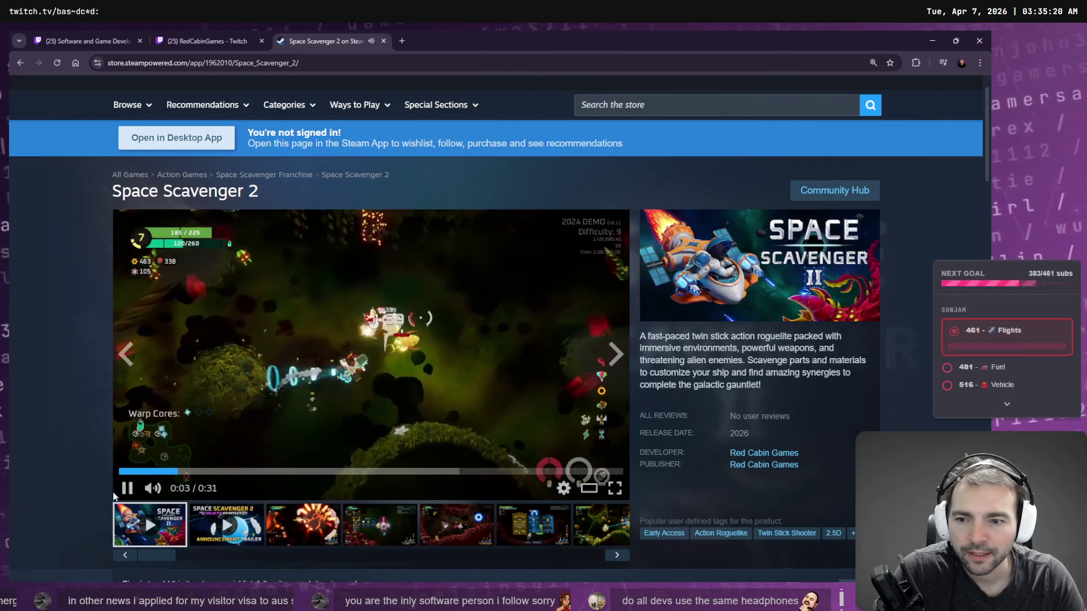
{"action": "left_click", "coordinate": [191, 340]}
{"action": "left_click", "coordinate": [189, 42]}
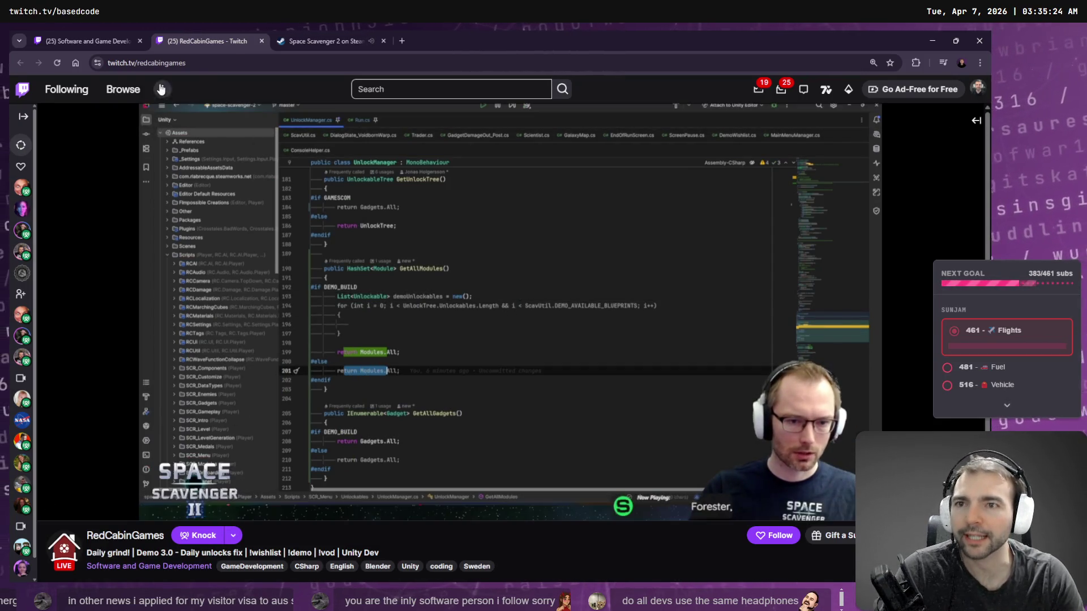
Step: Close the RedCabinGames stream tab and the Space Scavenger 2 Steam tab
{"action": "left_click", "coordinate": [188, 63]}
{"action": "double_click", "coordinate": [189, 63]}
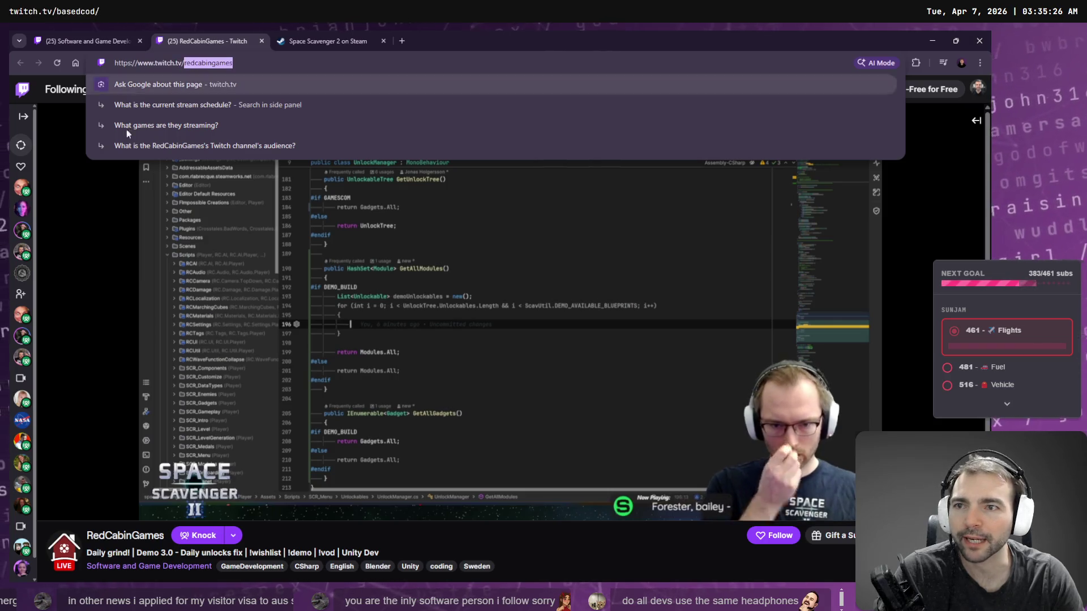
{"action": "key", "text": "alt+Tab"}
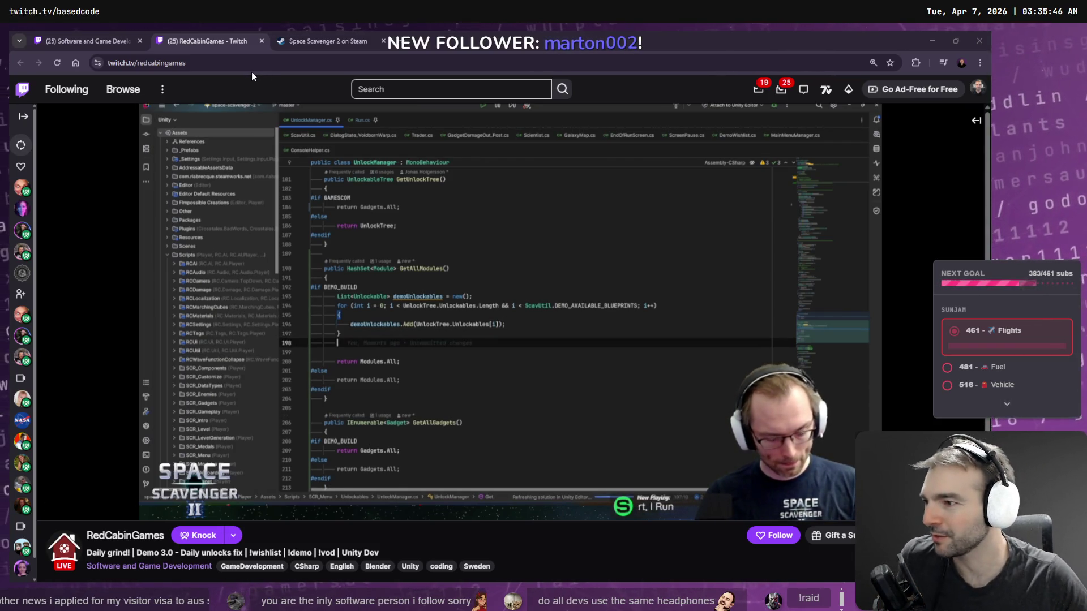
{"action": "middle_click", "coordinate": [228, 39]}
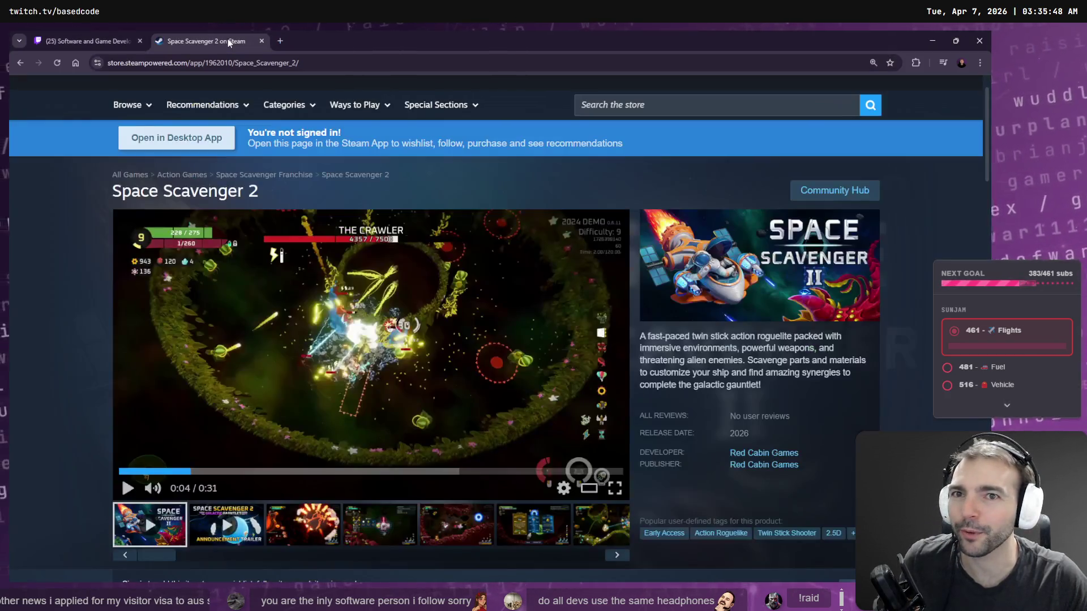
{"action": "middle_click", "coordinate": [228, 39]}
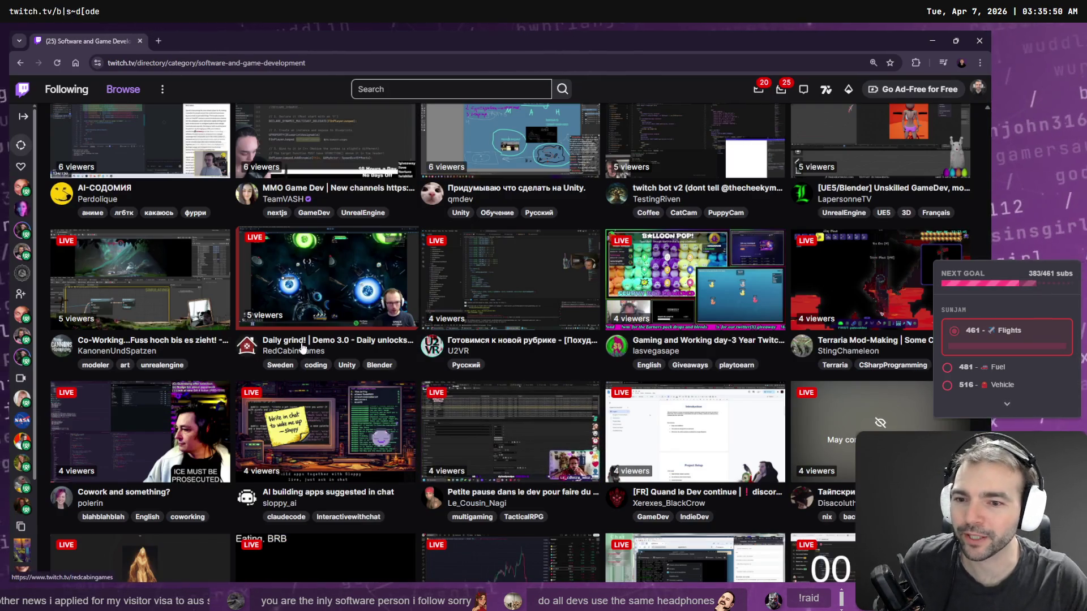